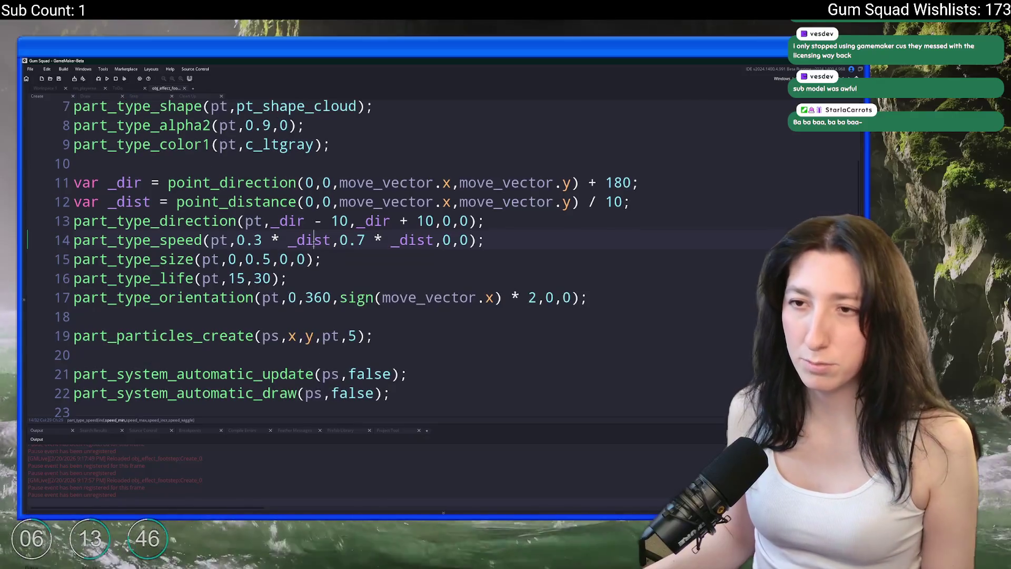
Lower the dust particles' starting alpha on line 8 from 0.9 to 0.6 and test in-game
click(267, 205)
key(BackSpace)
text(6)
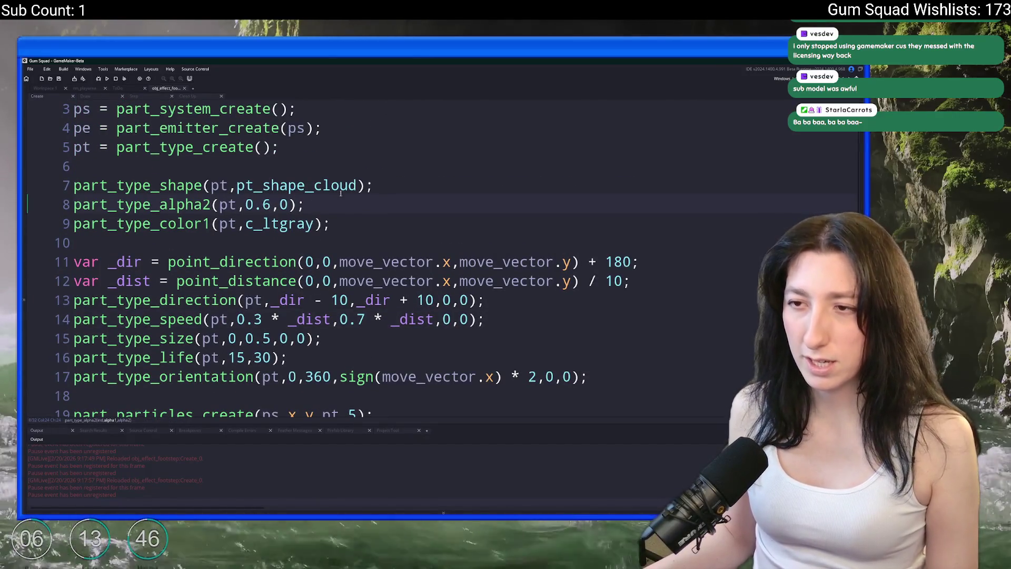
key(alt+Tab)
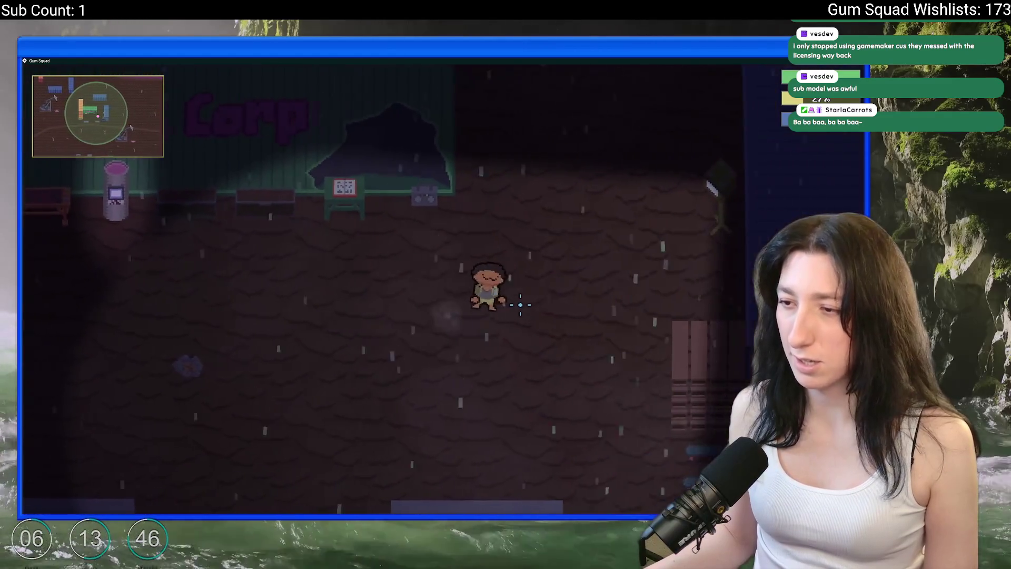
key(alt+Tab)
Switch the particle shape to pt_shape_explosion, save, and check it in the running game
click(356, 185)
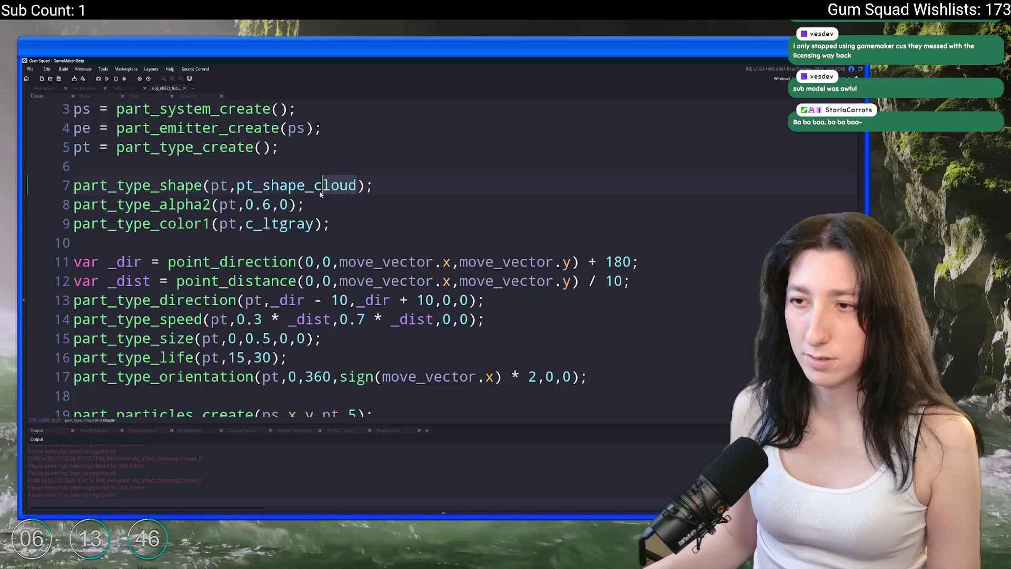
key(BackSpace)
key(BackSpace)
key(BackSpace)
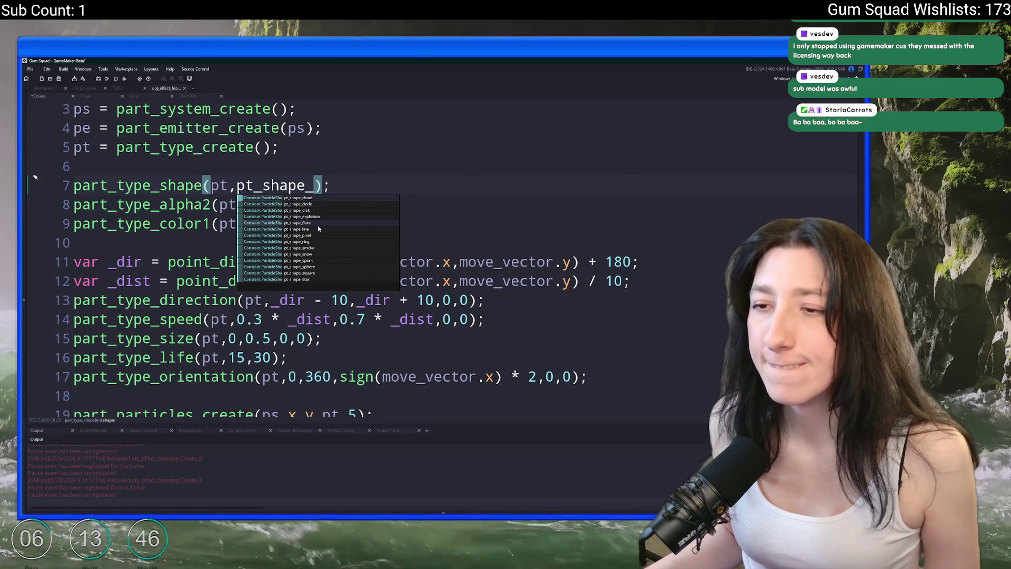
double_click(322, 216)
key(ctrl+s)
key(alt+Tab)
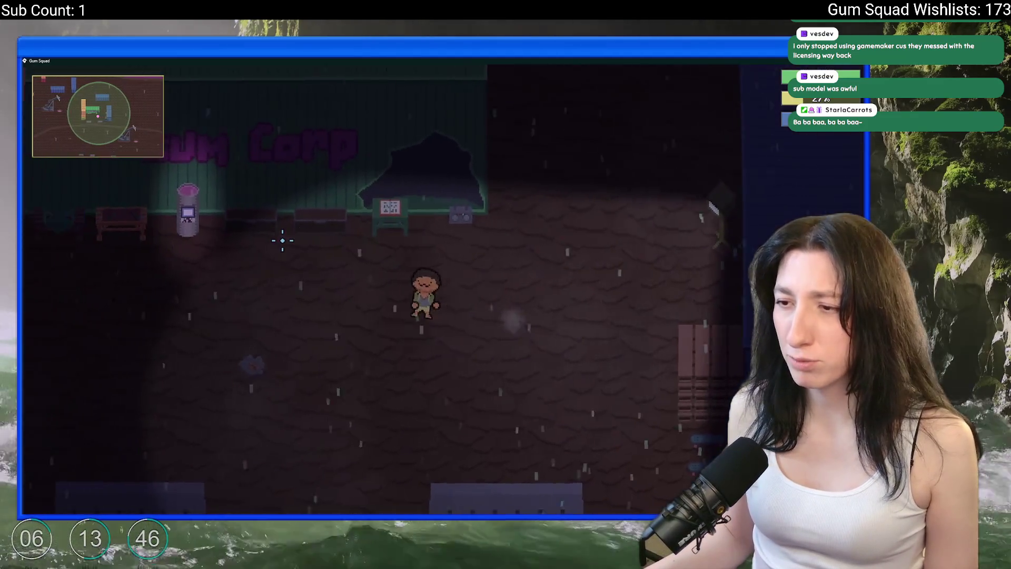
key(alt+Tab)
Try pt_shape_smoke as the particle shape and preview it in-game
key(BackSpace)
key(BackSpace)
key(BackSpace)
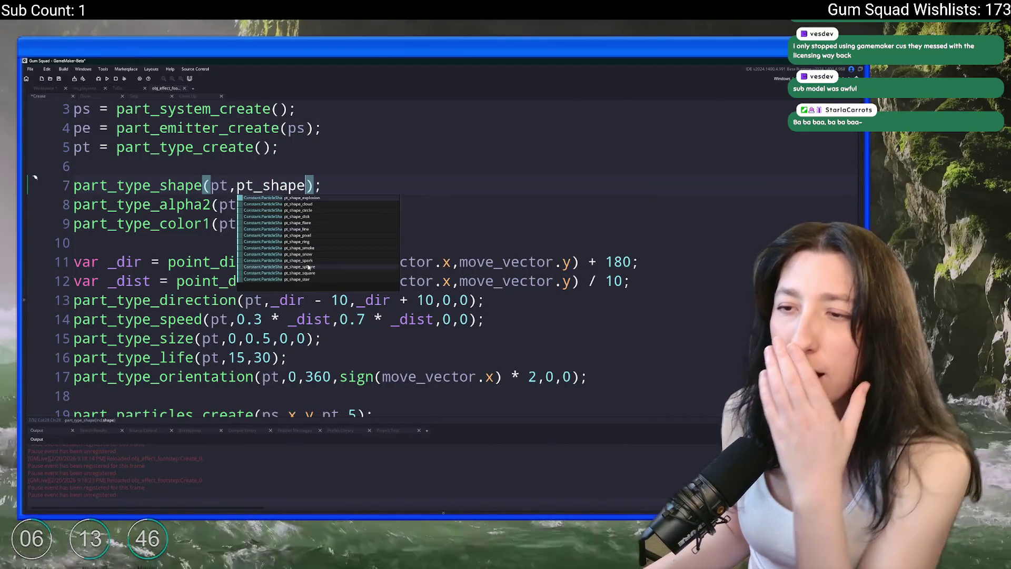
click(322, 253)
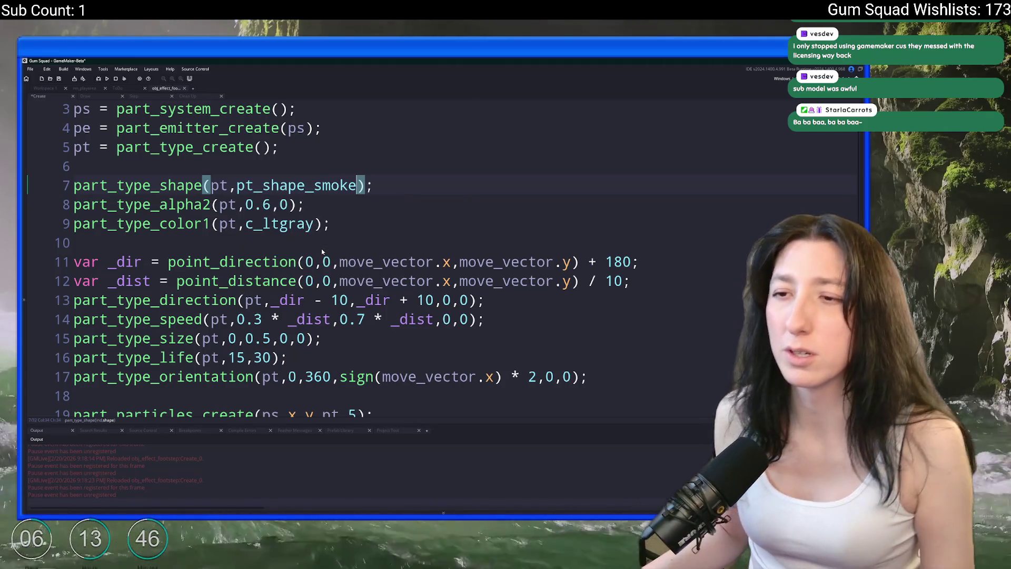
key(alt+Tab)
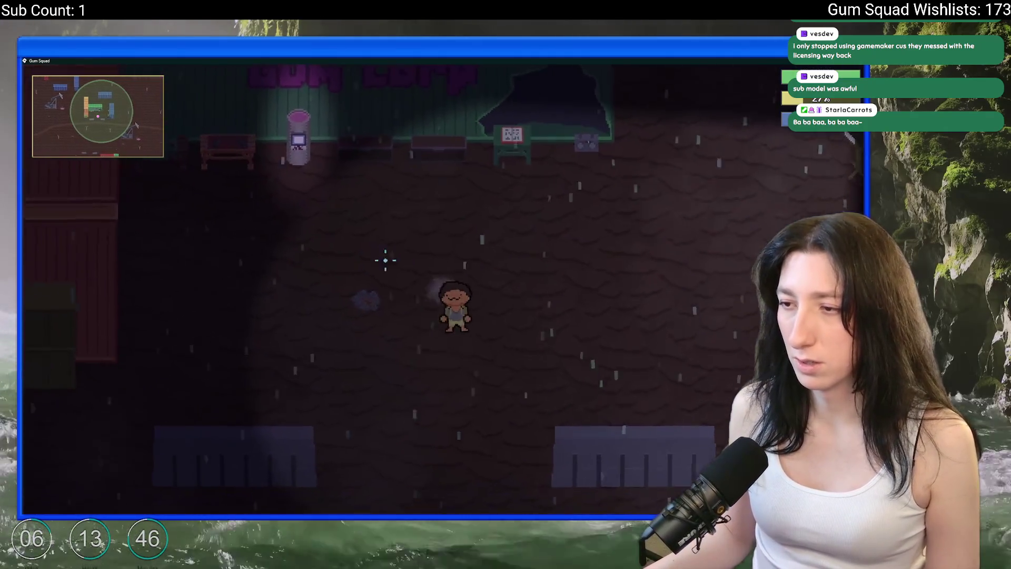
key(alt+Tab)
Restore pt_shape_cloud and skate around in the game to watch the dust trail
text(_cloud)
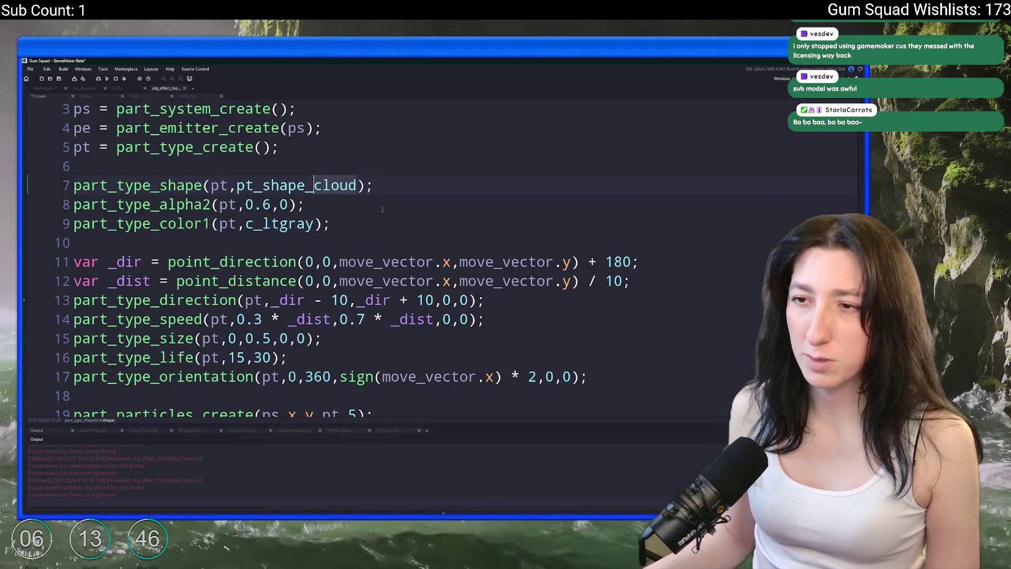
key(alt+Tab)
key(d)
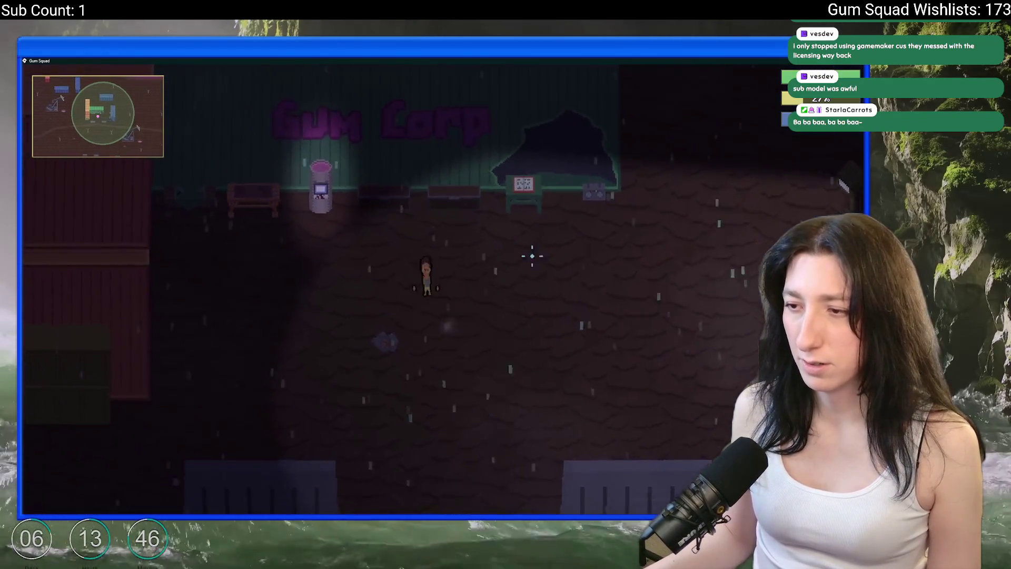
key(a)
key(w)
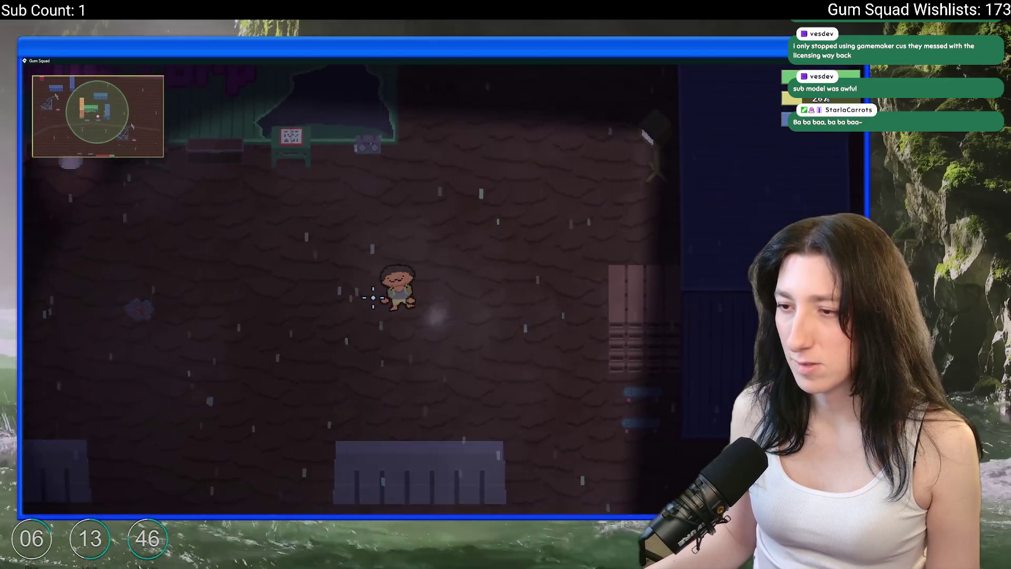
key(s)
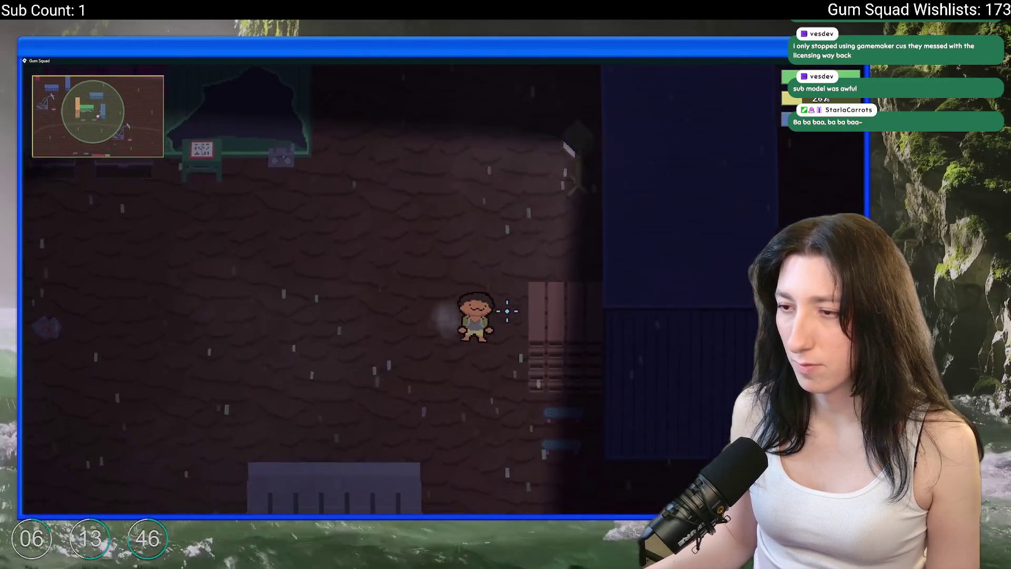
key(a)
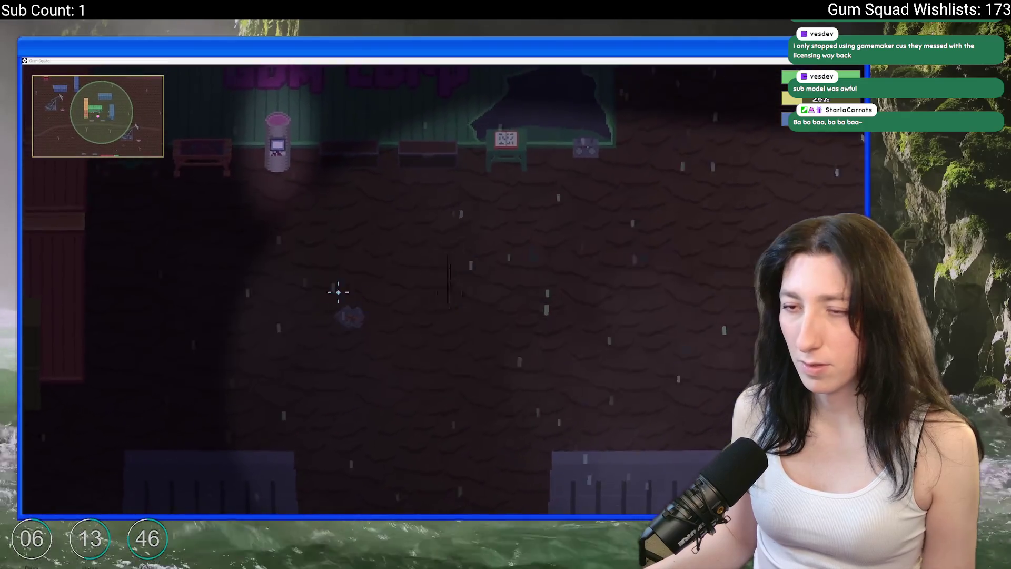
key(alt+Tab)
Try part_type_alpha3 with an extra argument, test the fade, then undo back to alpha2
key(BackSpace)
text(3)
click(254, 204)
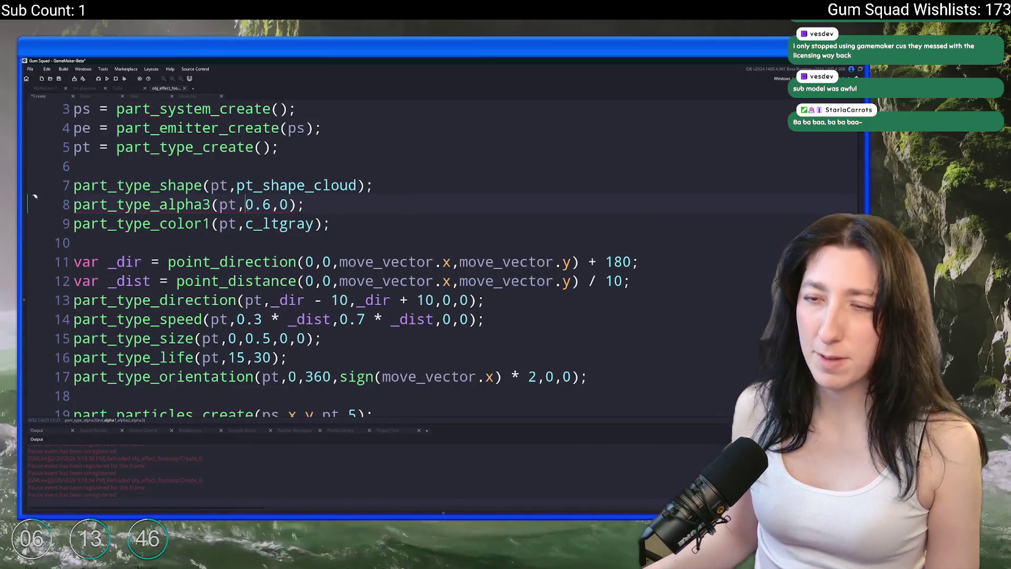
text(,0)
key(alt+Tab)
key(d)
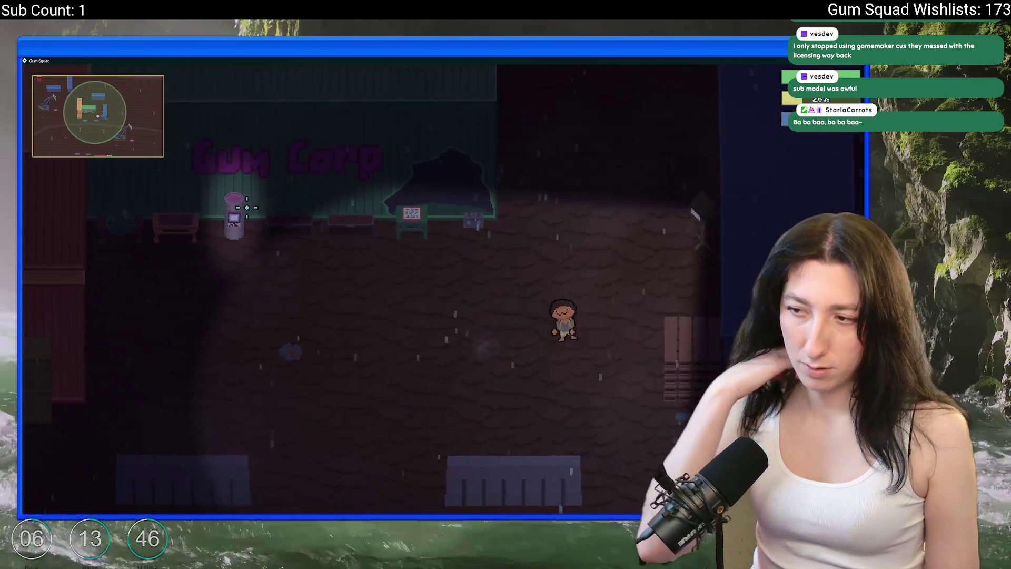
key(a)
key(w)
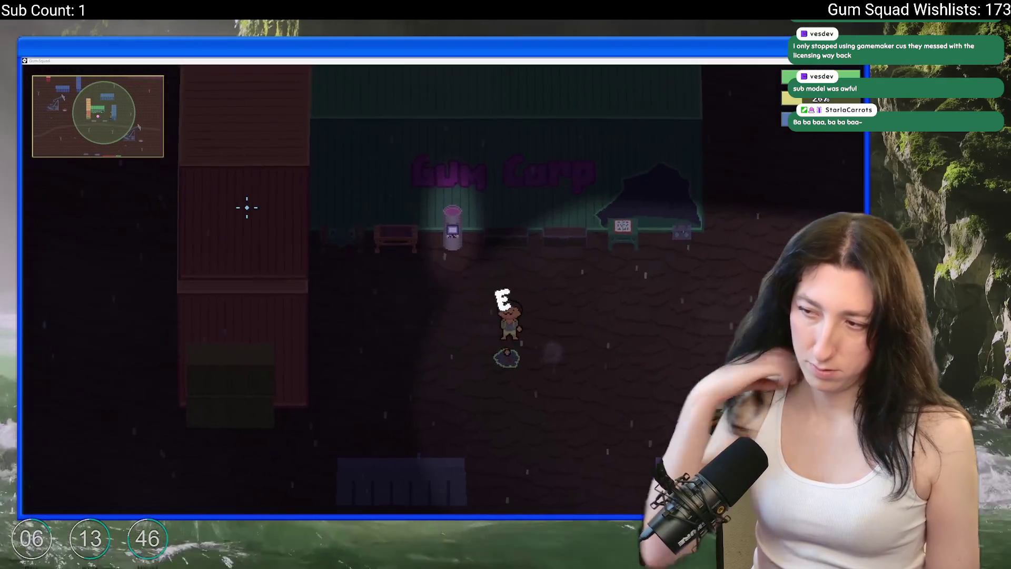
key(alt+Tab)
key(ctrl+z)
key(ctrl+z)
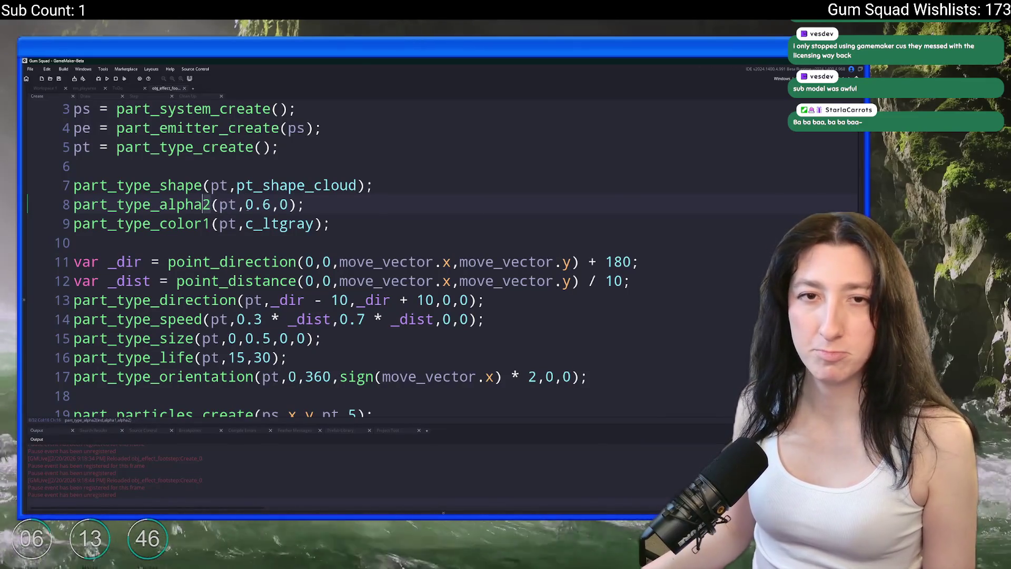
Change the maximum size in part_type_size from 0.5 to 0.2, save, and test in-game
scroll(248, 207, down, 3)
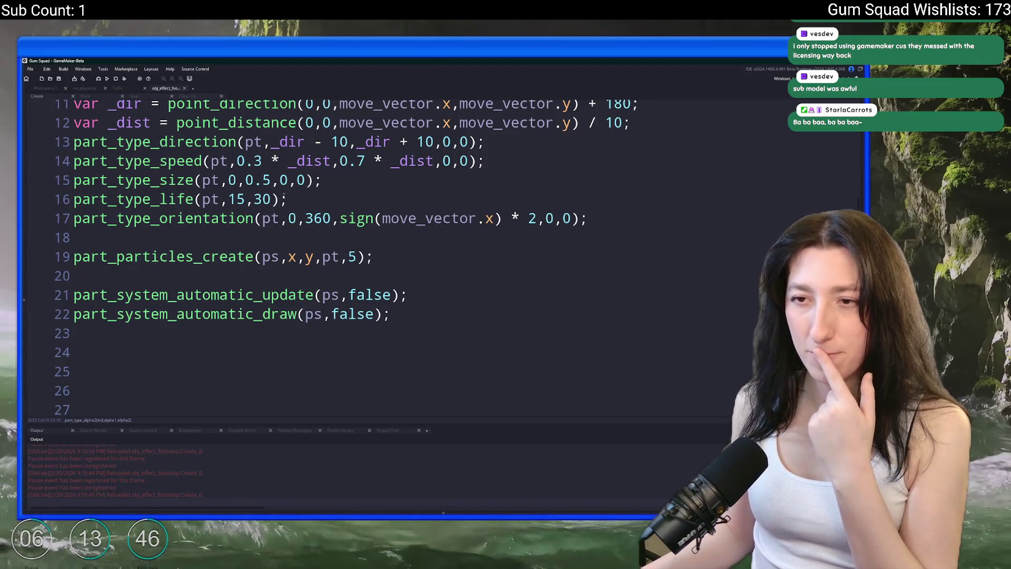
click(265, 181)
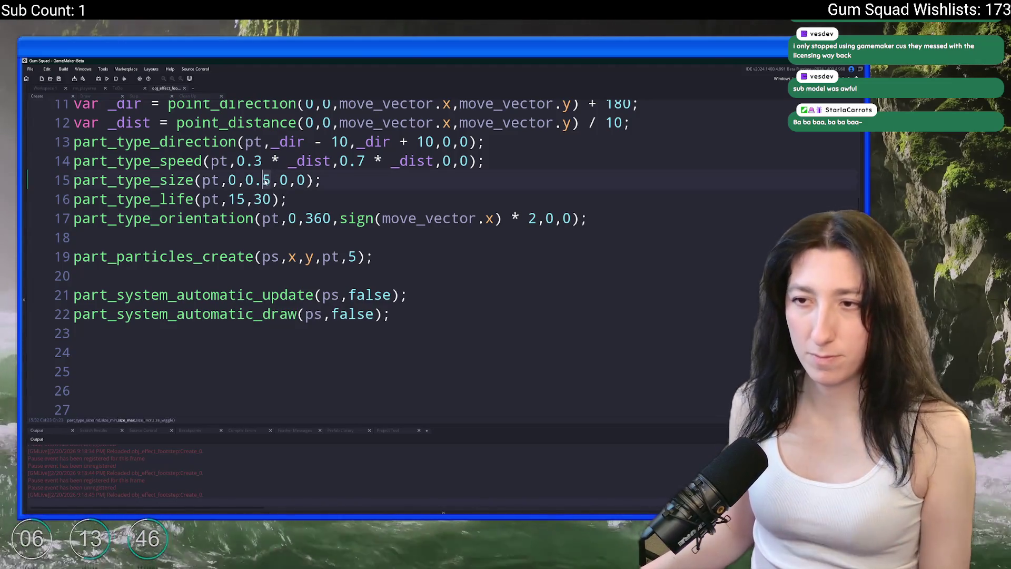
text(2)
key(ctrl+s)
key(alt+Tab)
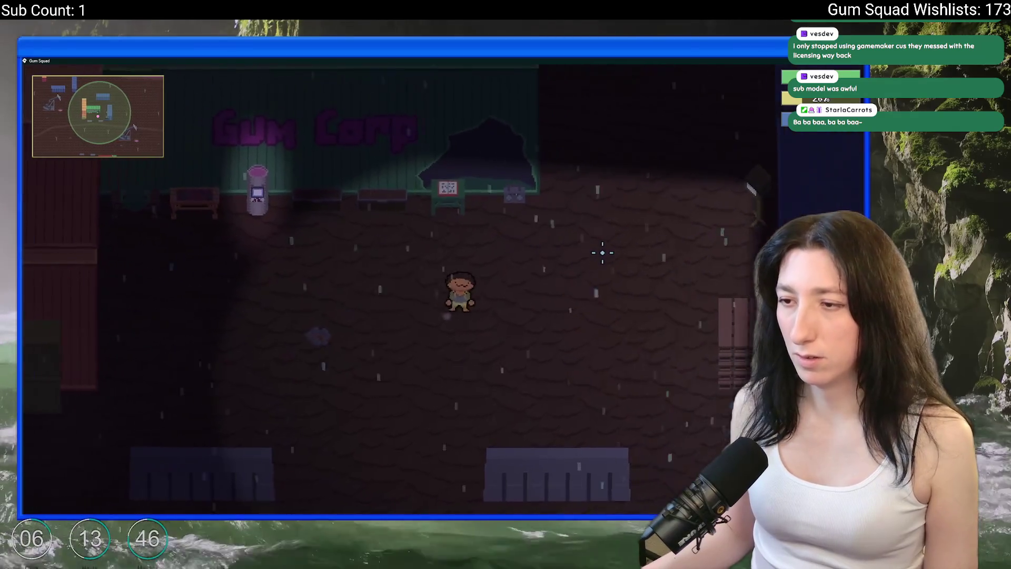
key(alt+Tab)
Move through the particle code down to the particle count on line 19
click(73, 199)
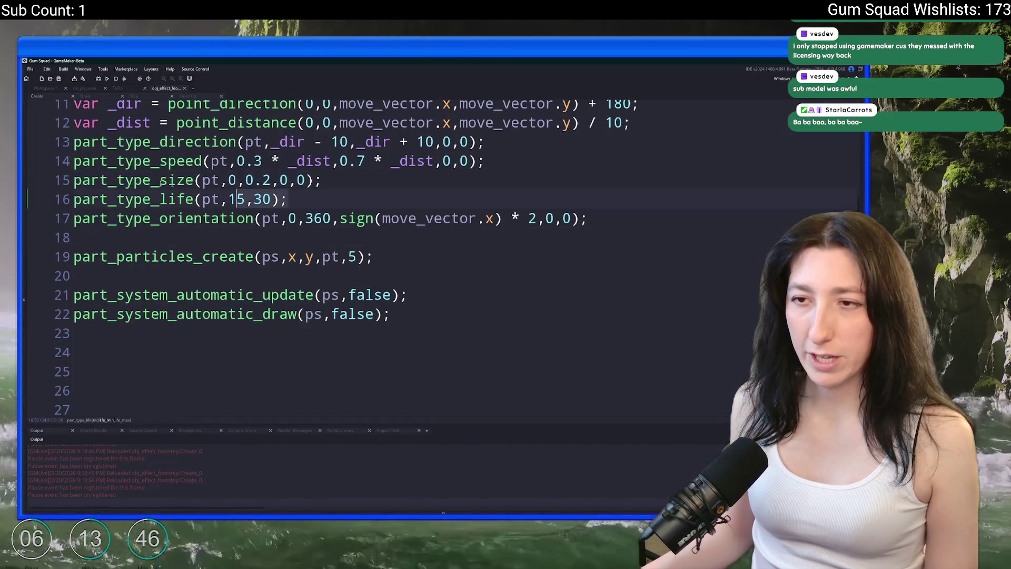
scroll(327, 258, up, 5)
click(228, 266)
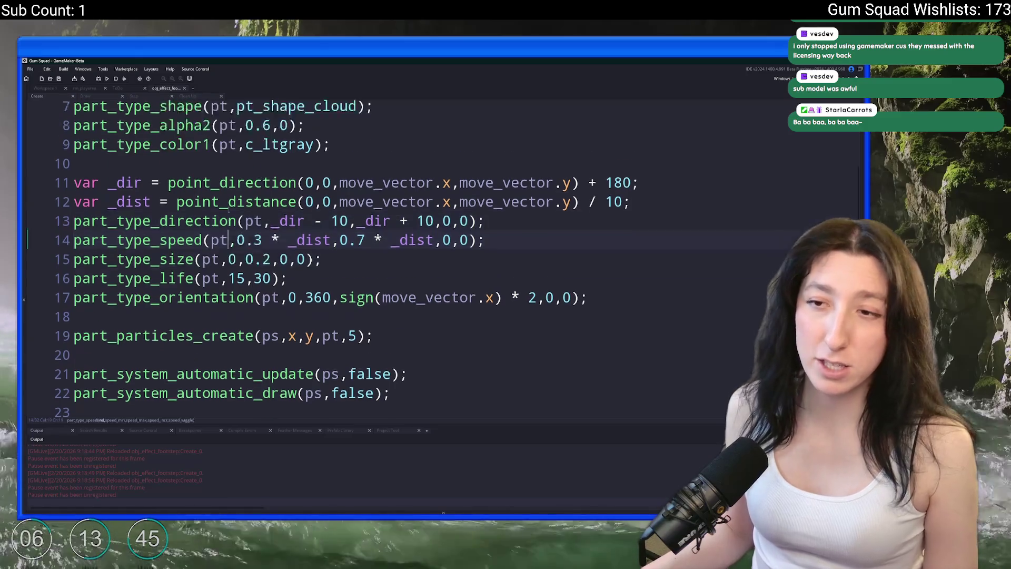
scroll(329, 194, down, 5)
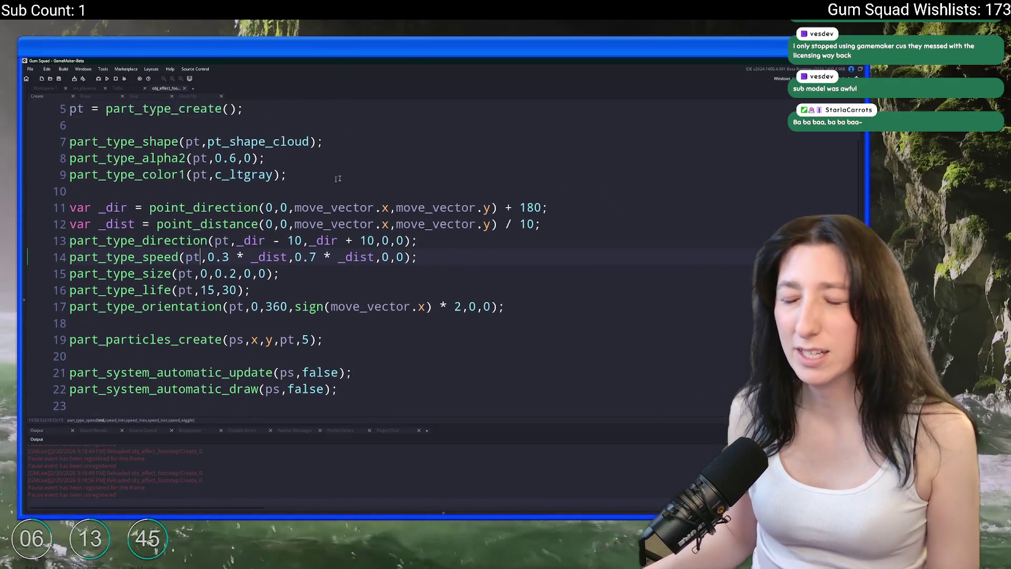
scroll(329, 194, down, 1)
click(303, 326)
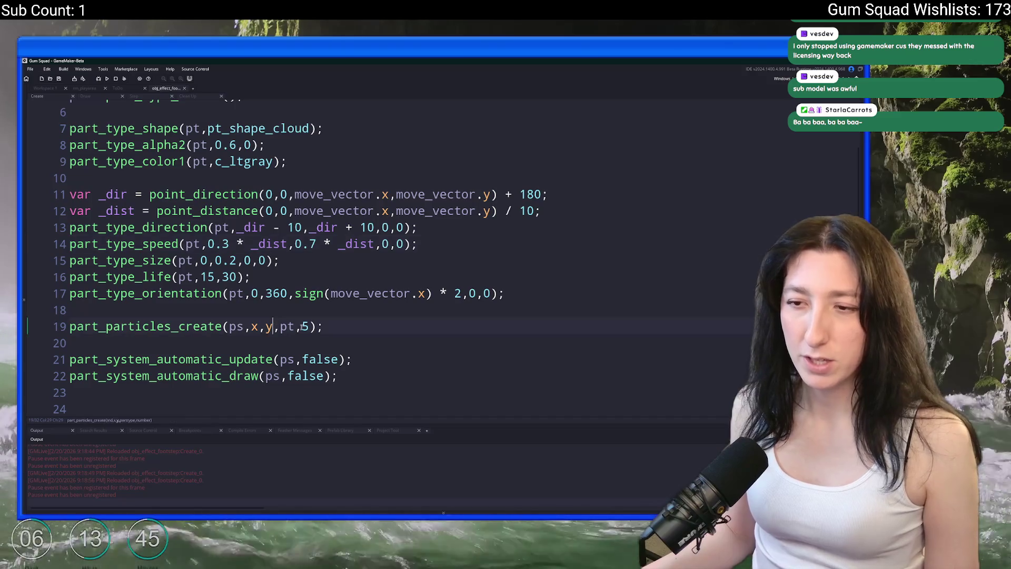
Set the particle count to 1 and wrap the create call in a repeat (5) loop
key(Delete)
text(1)
key(Home)
key(Return)
key(Up)
text(repeat)
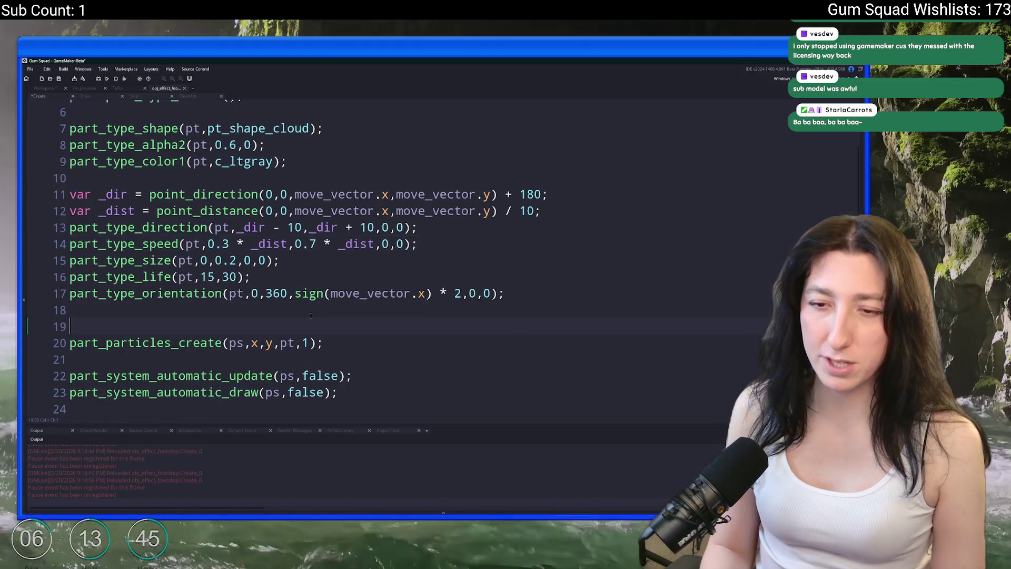
text( ( 5 ) {)
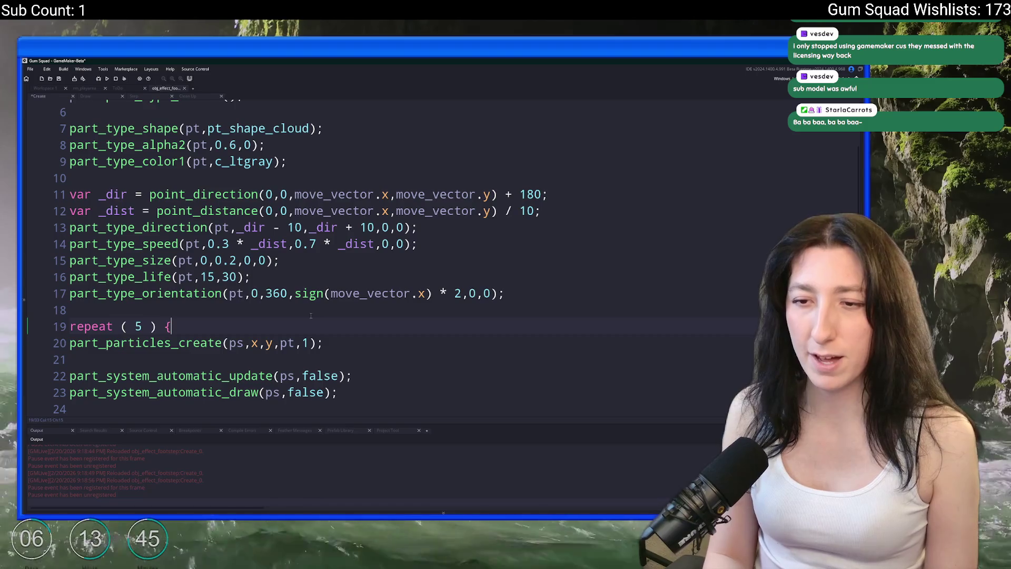
click(374, 343)
key(Return)
text(})
key(Up)
key(Home)
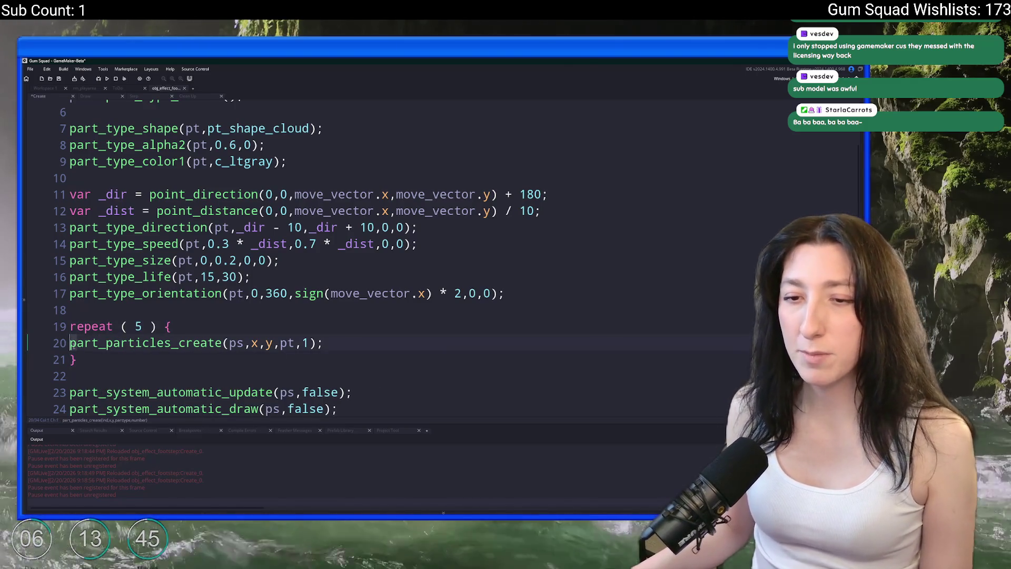
key(Tab)
Offset the spawn x position with + random_range(-5,5)
click(288, 342)
text(+ i)
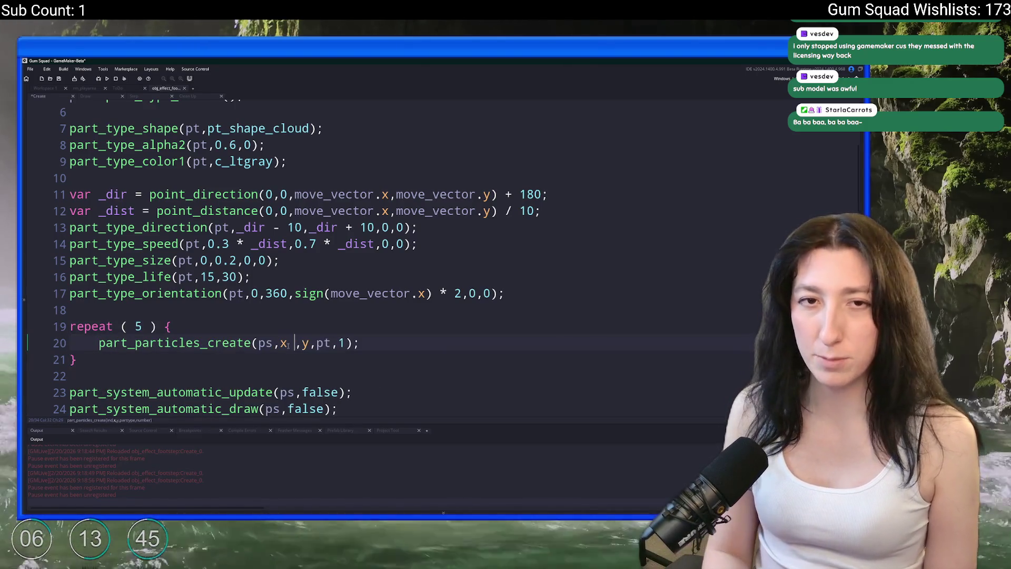
text(rand)
key(BackSpace)
key(BackSpace)
key(BackSpace)
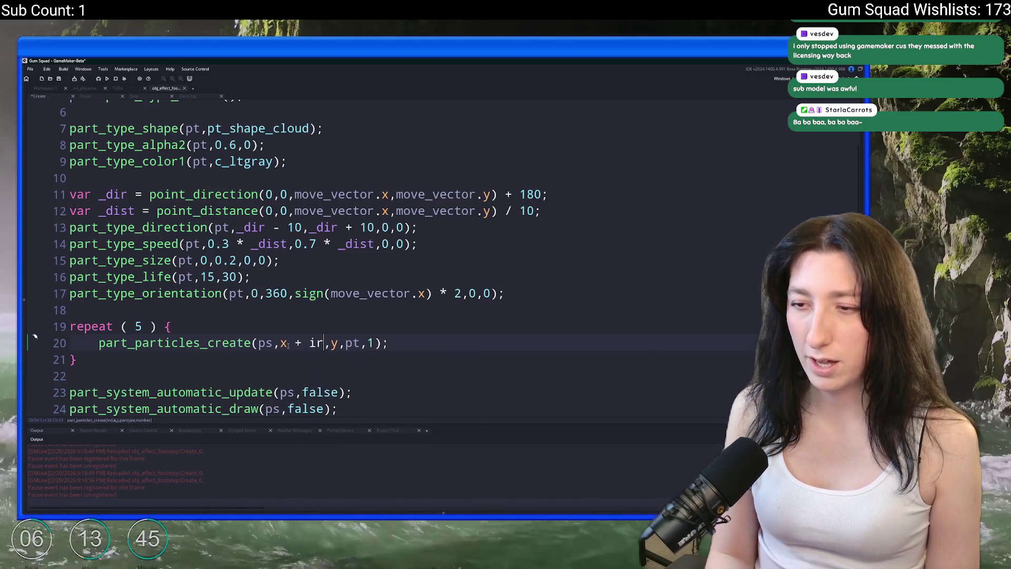
key(BackSpace)
text(random_range(-)
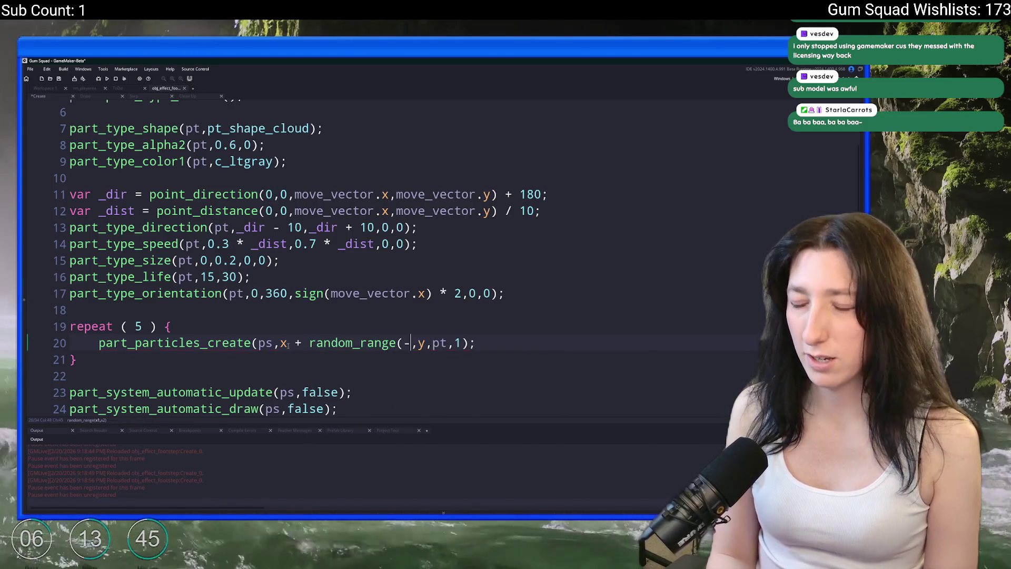
text(5,5))
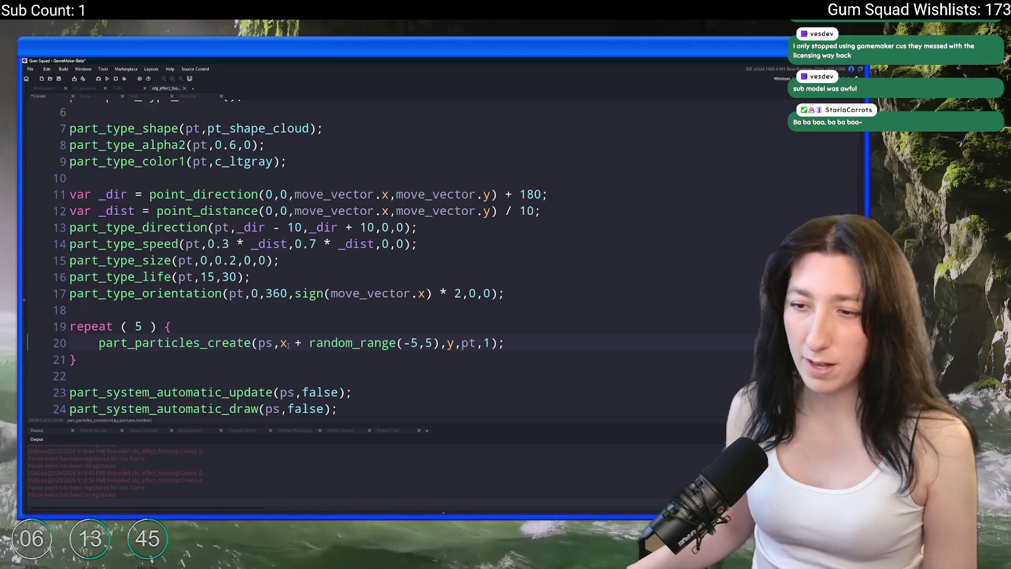
Add random_range(-3,3) after y, save, and switch to the game to test
drag(287, 344, 441, 345)
key(ctrl+c)
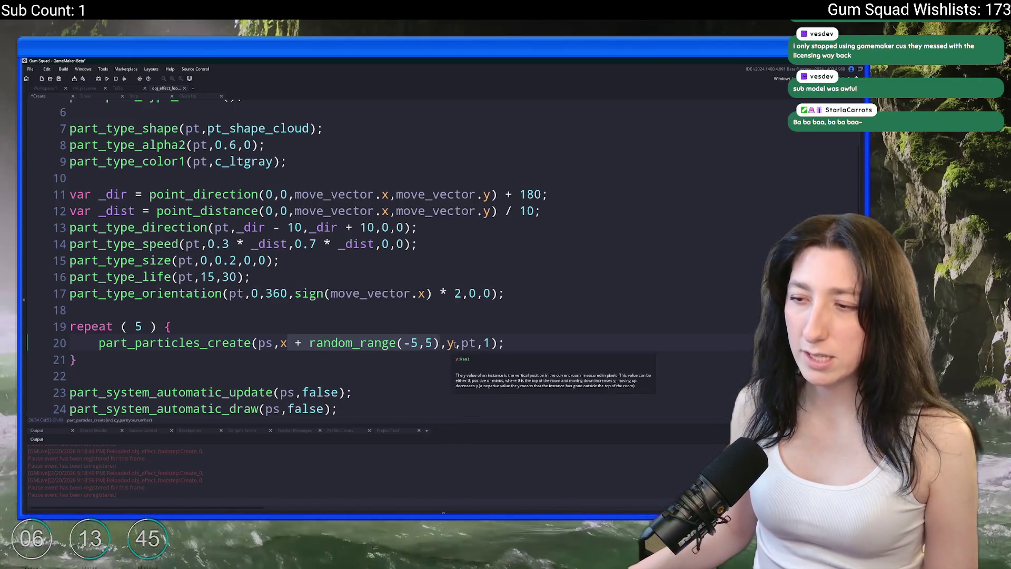
click(454, 345)
key(ctrl+v)
double_click(585, 343)
text(3)
double_click(600, 343)
text(3)
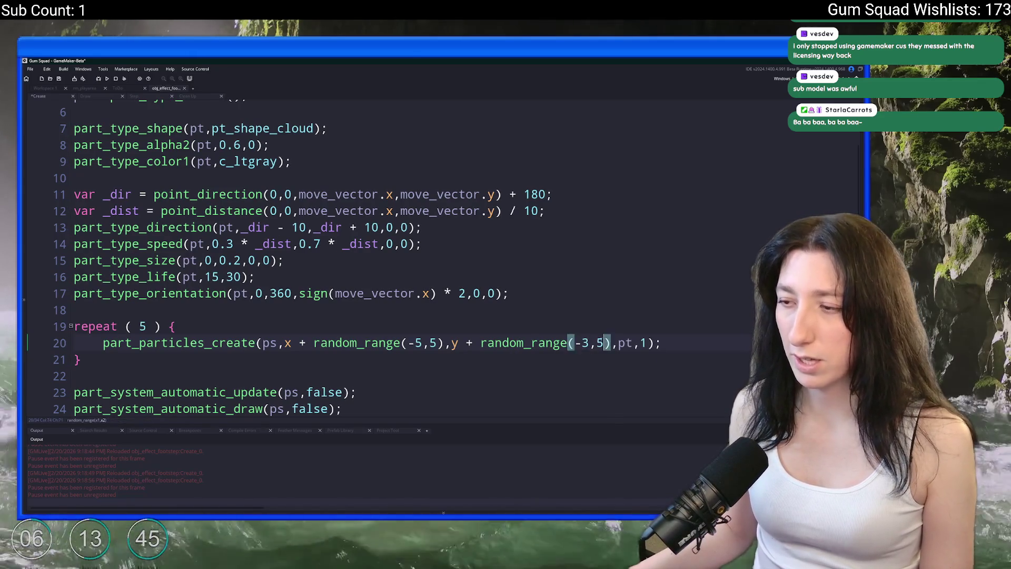
key(ctrl+s)
key(alt+Tab)
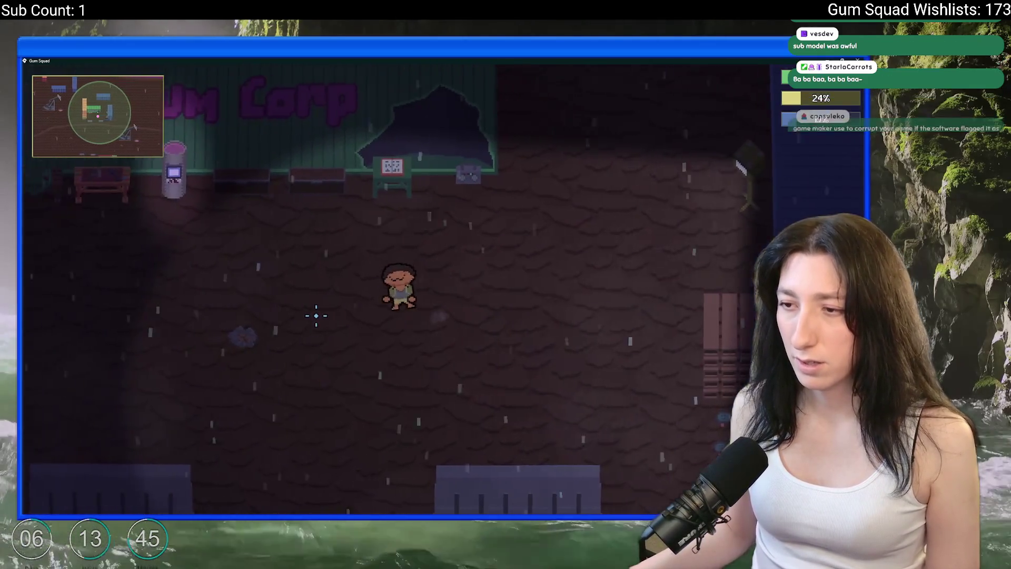
Walk the player with WASD around Gum Corp and the fences, watching the scattered dust
key(alt+Tab)
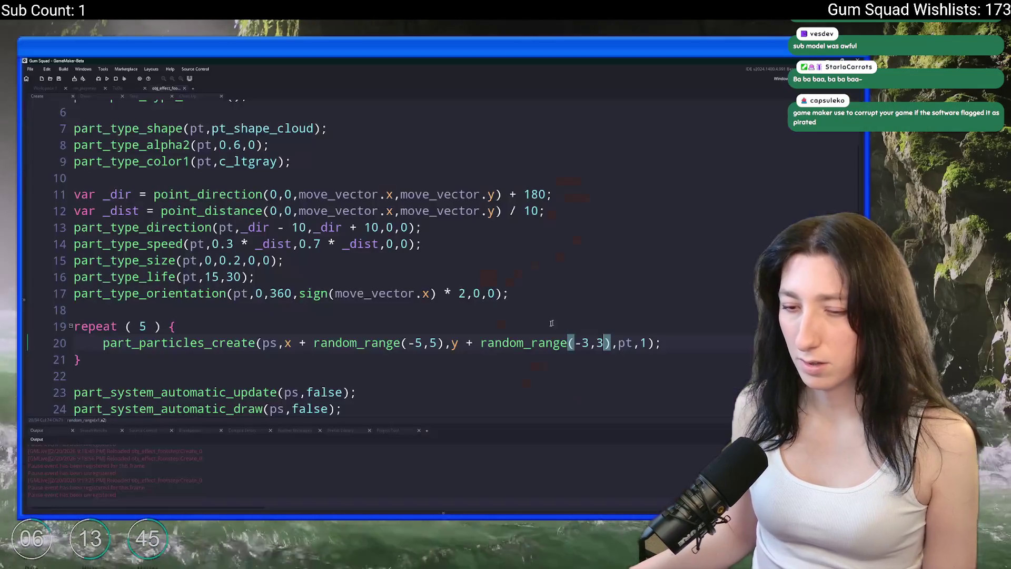
key(alt+Tab)
key(w)
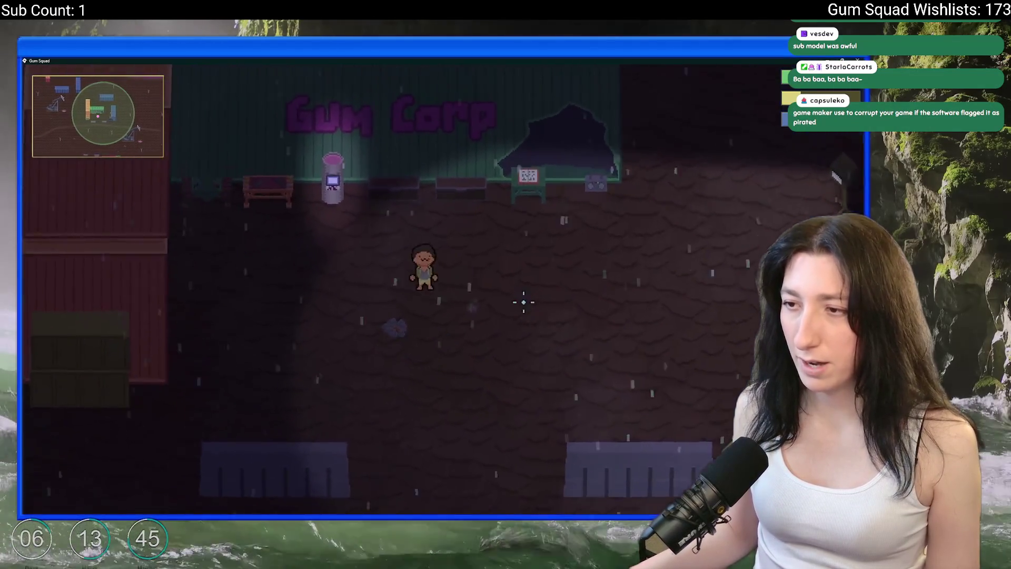
key(s)
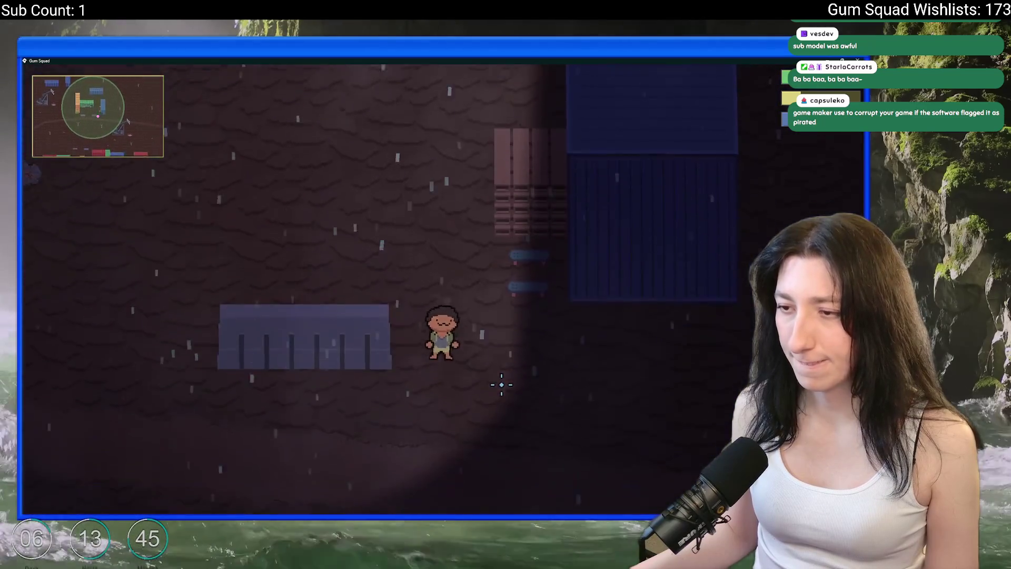
key(s)
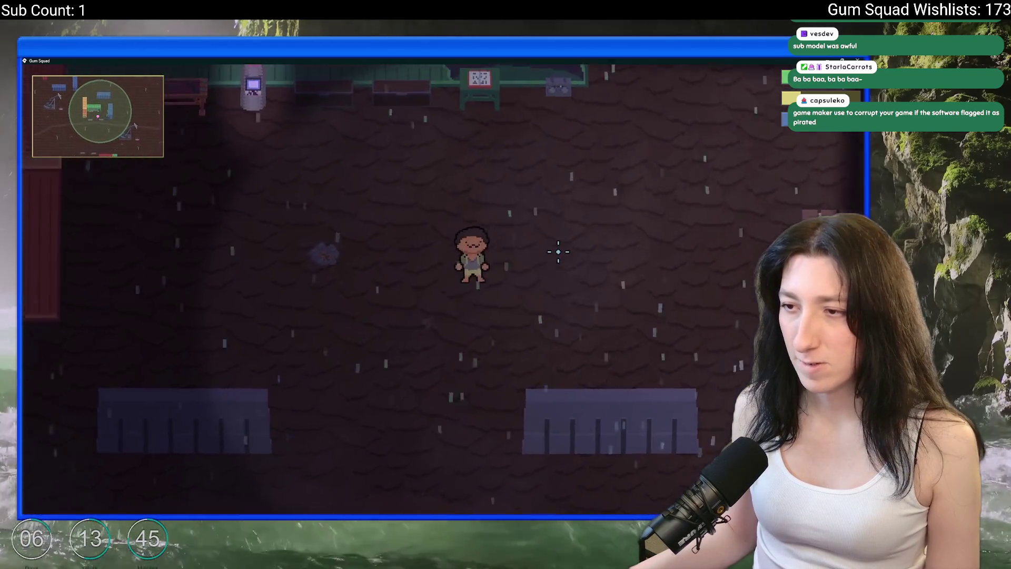
key(a)
key(s)
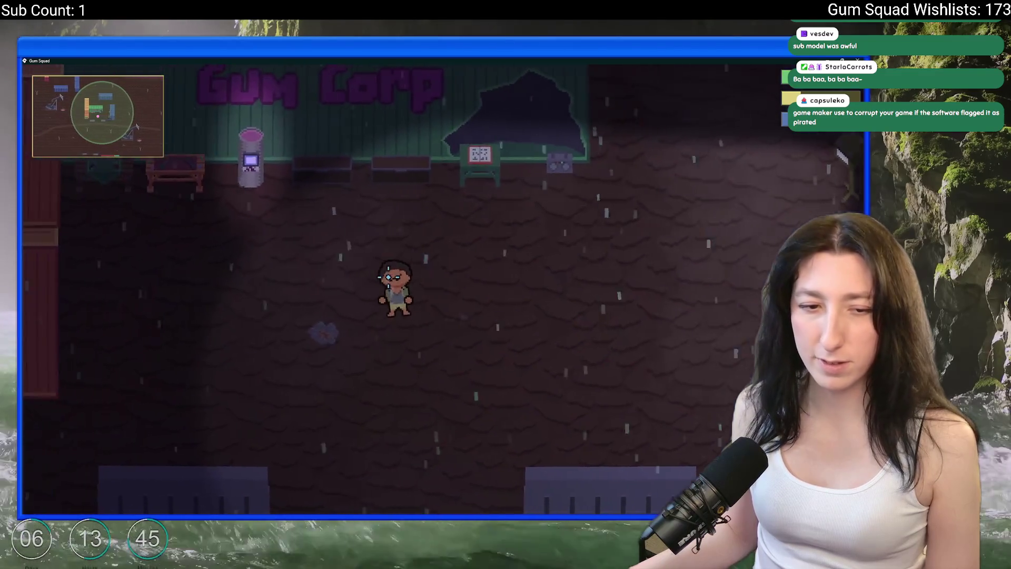
key(s)
key(d)
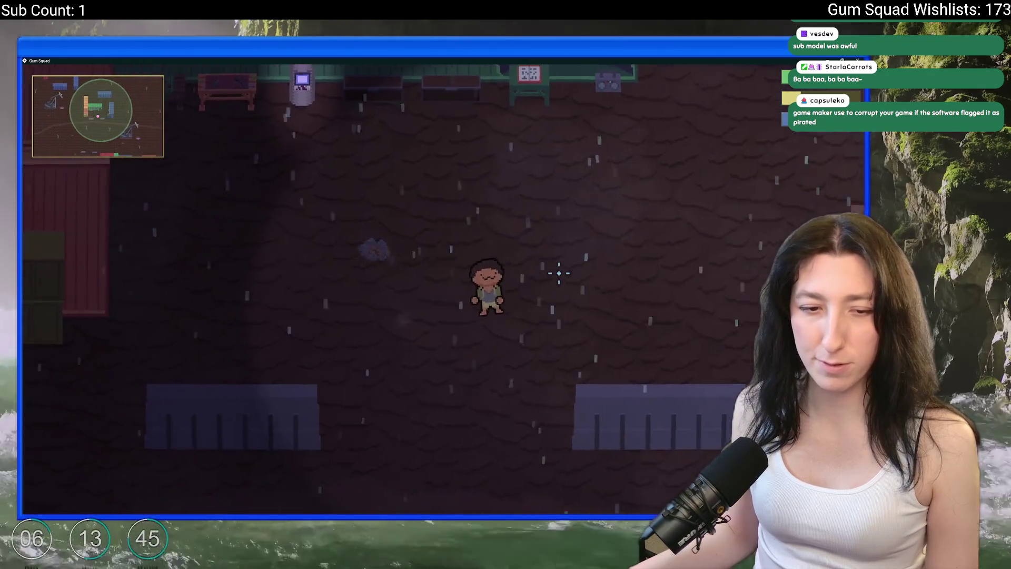
key(s)
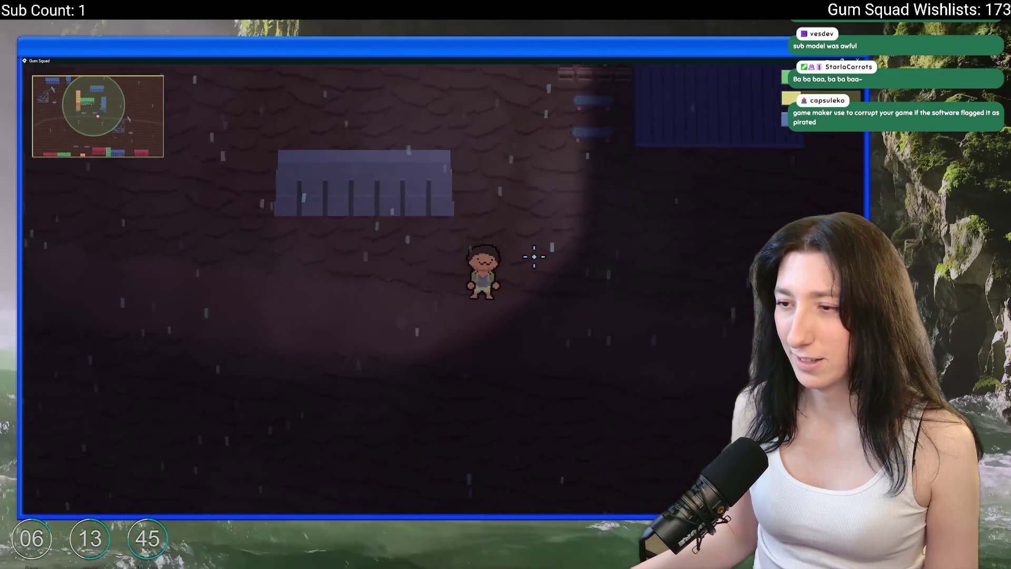
key(a)
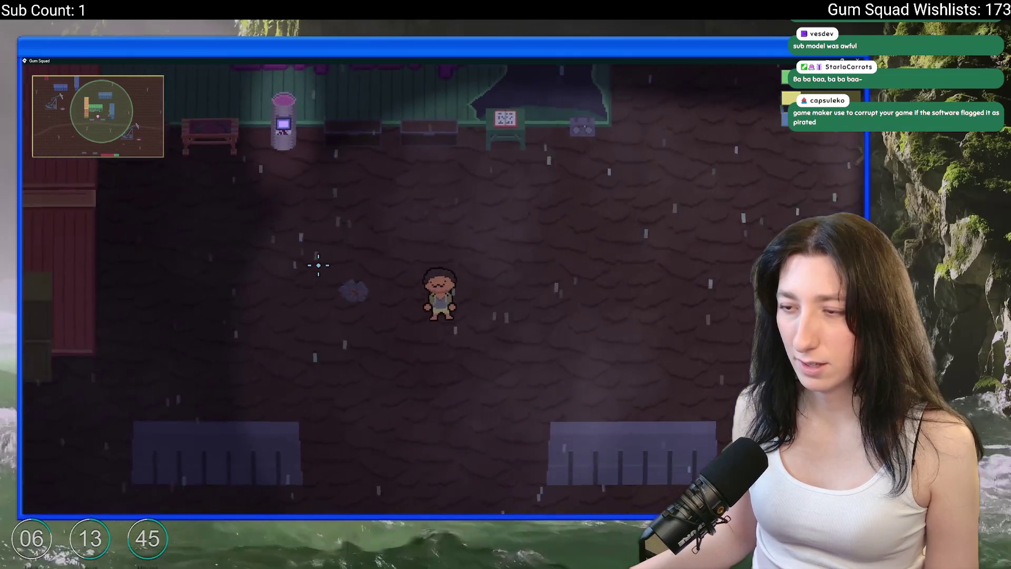
key(s)
key(w)
key(d)
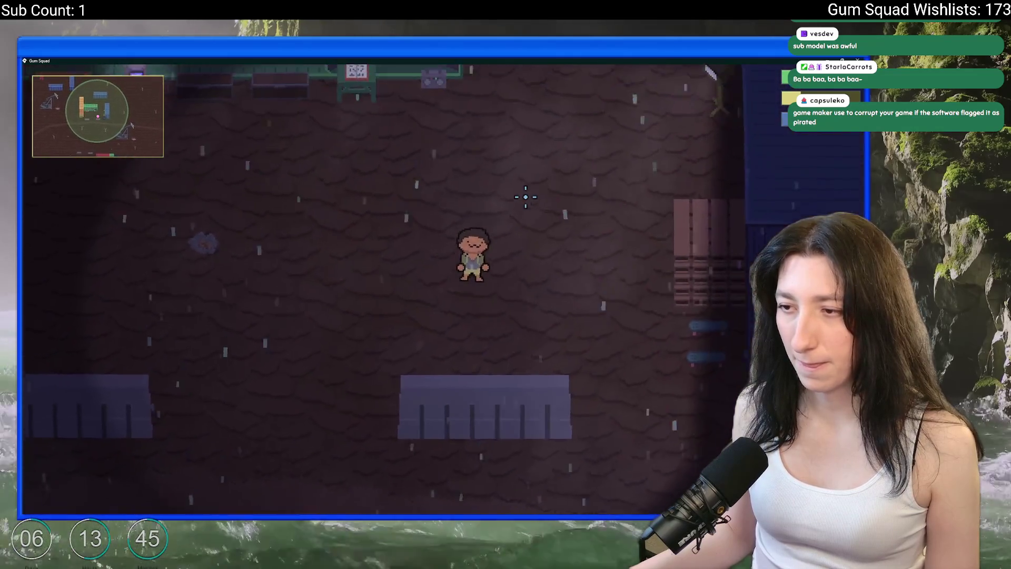
key(a)
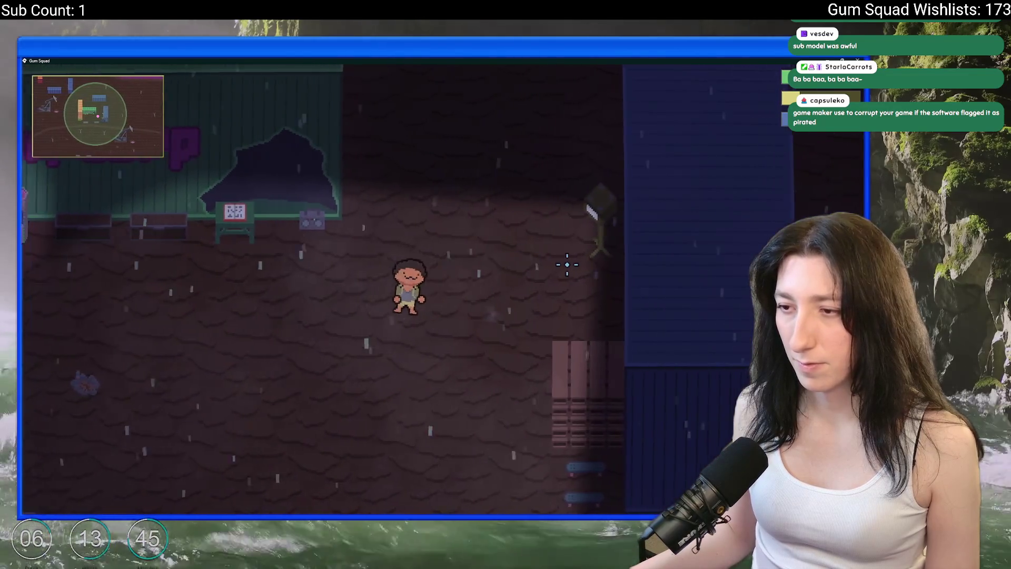
key(a)
key(alt+Tab)
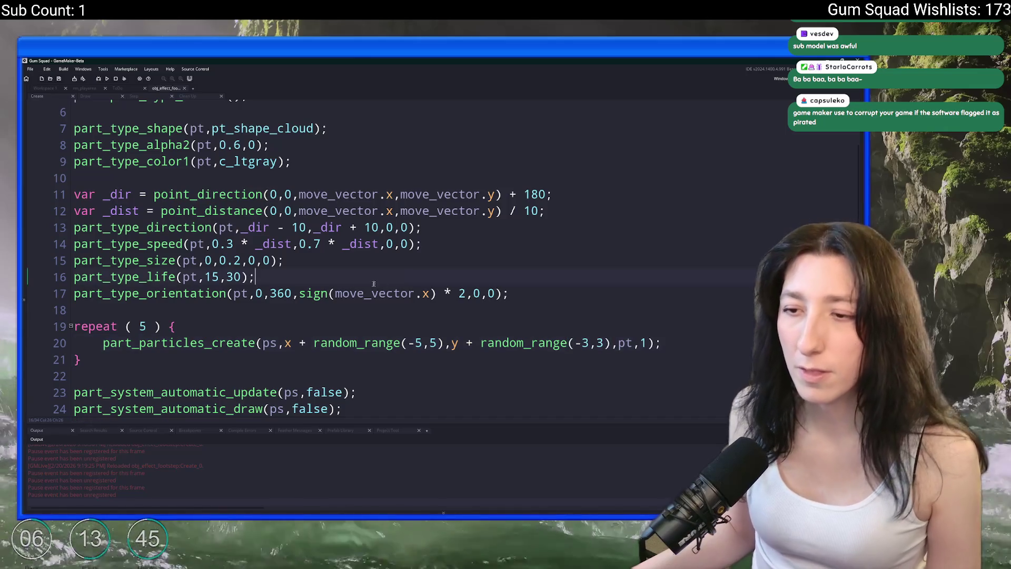
Widen the horizontal scatter to random_range(-8,8) and walk around in-game to test it
click(255, 260)
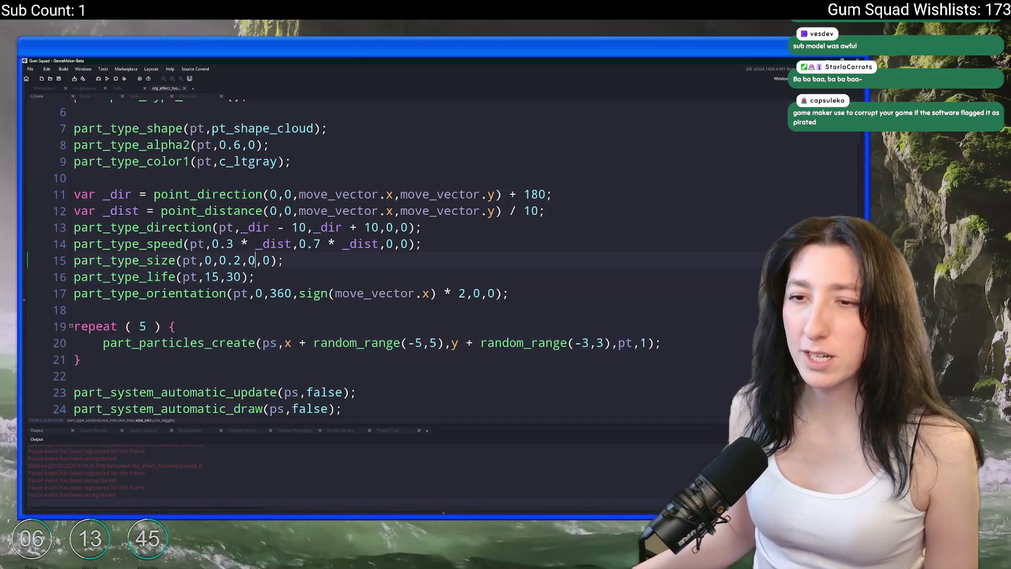
click(417, 343)
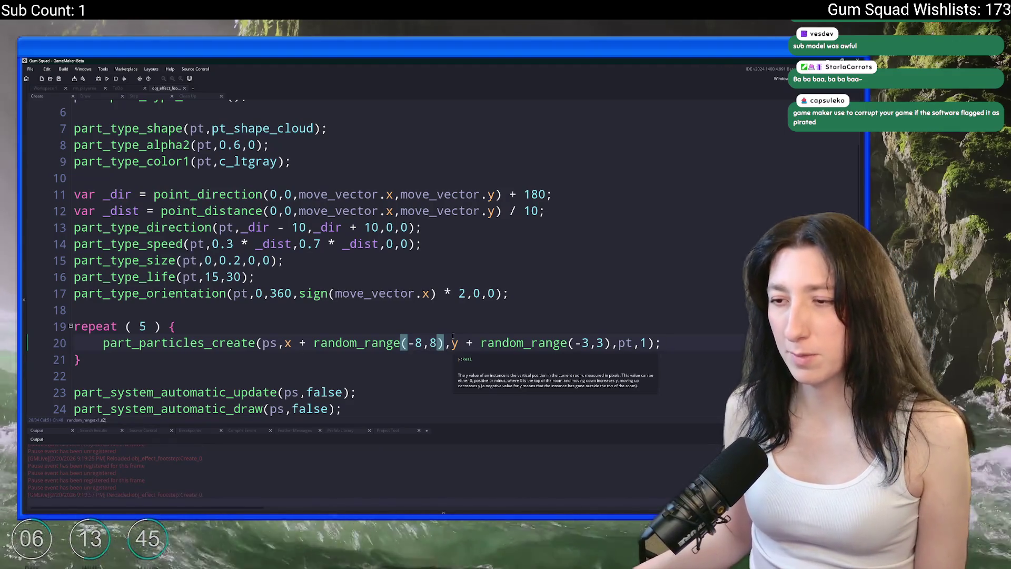
key(alt+Tab)
key(s)
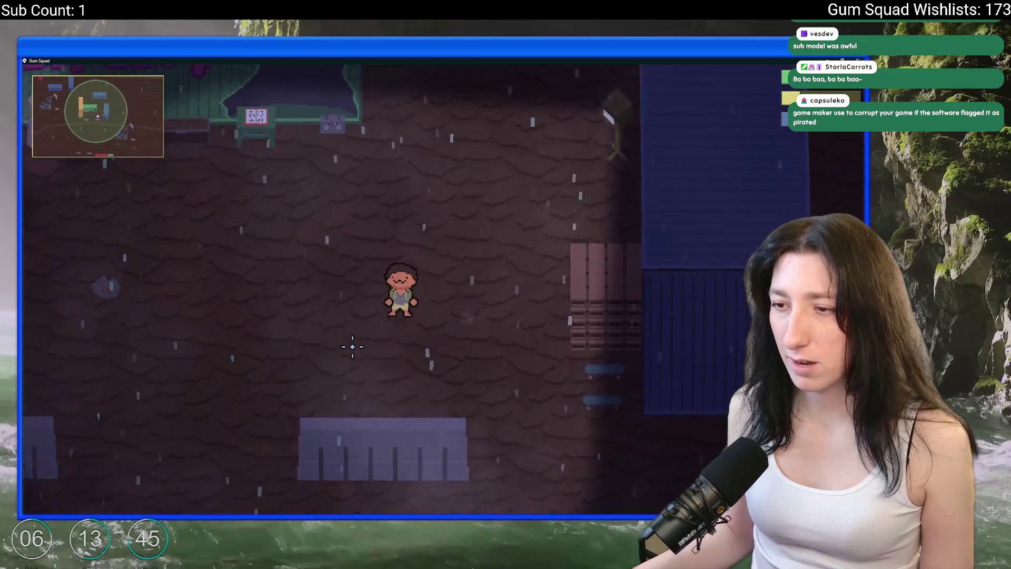
key(a)
key(w)
key(s)
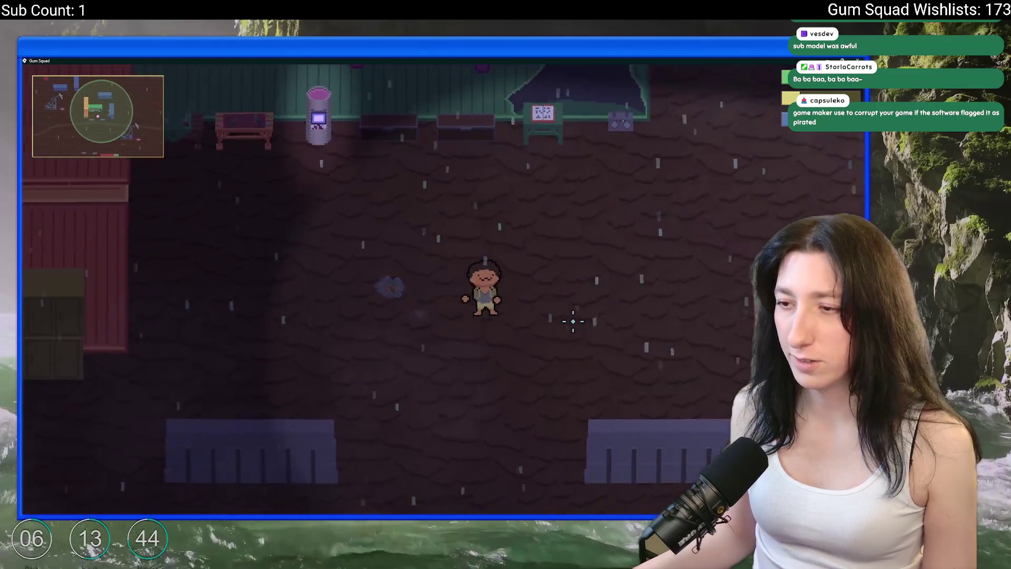
key(d)
key(a)
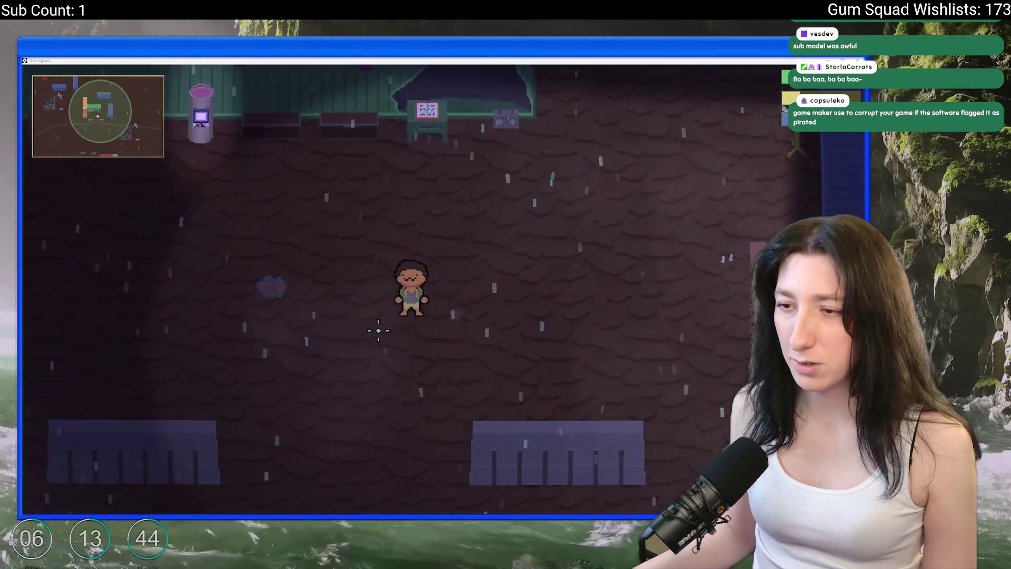
key(alt+Tab)
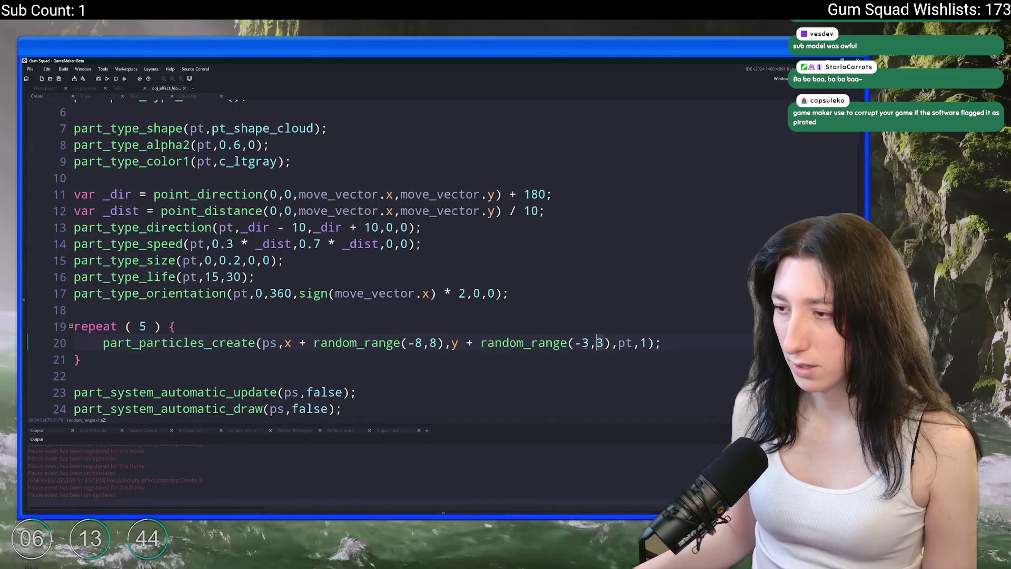
Change the vertical scatter to random_range(-4,1) and test it by walking around Gum Corp
scroll(586, 345, down, 3)
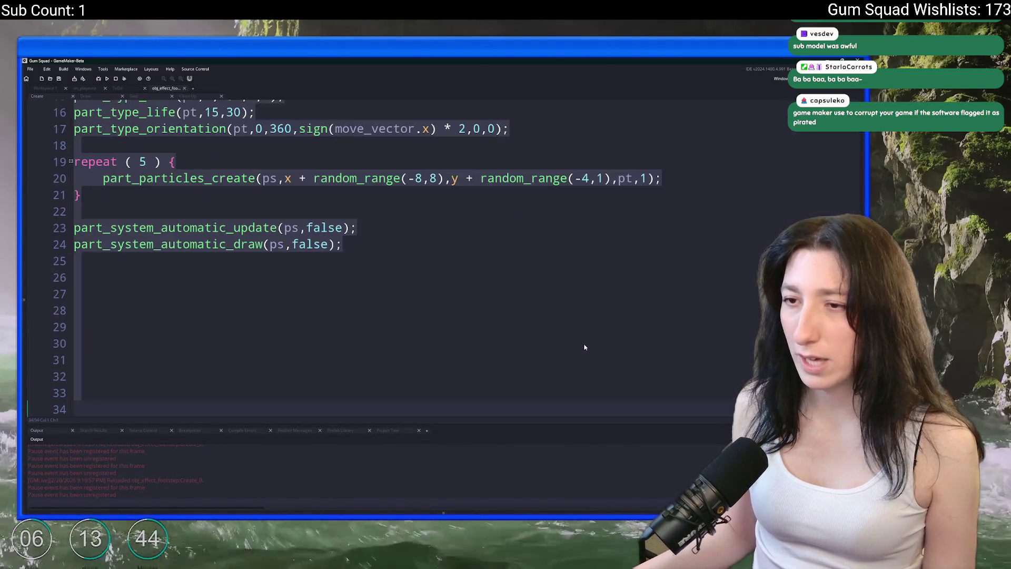
key(alt+Tab)
key(d)
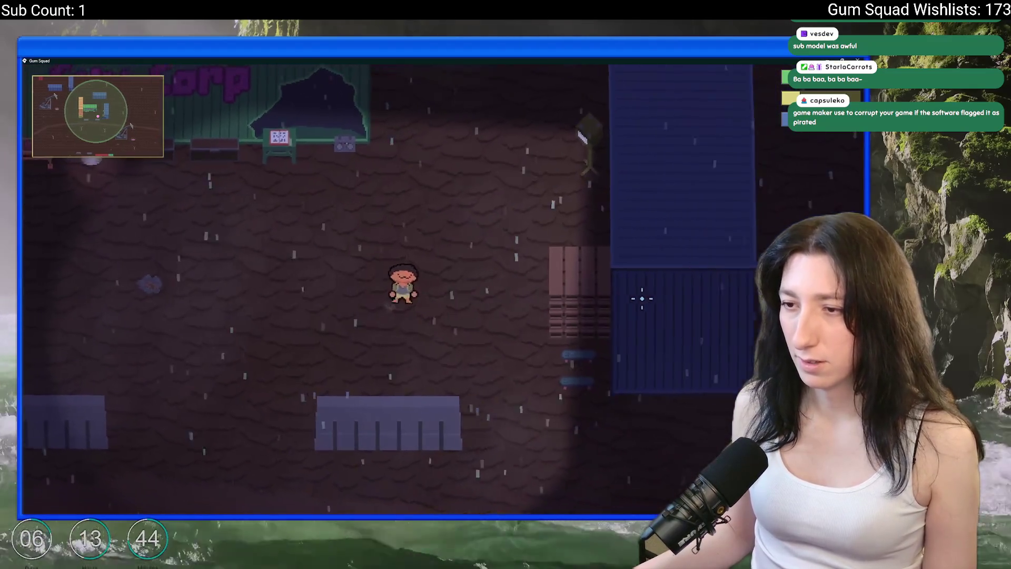
key(w)
key(a)
key(s)
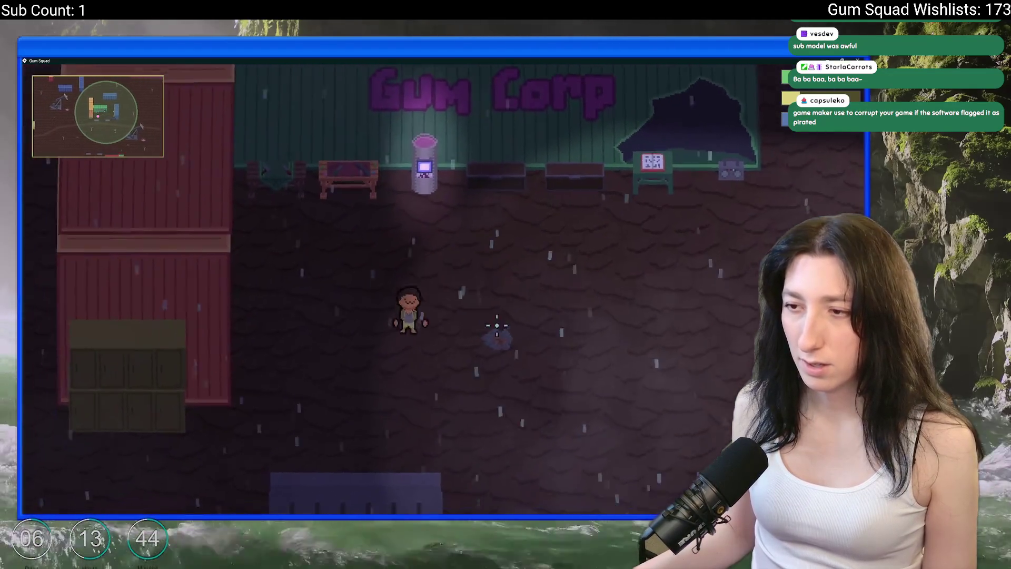
key(d)
key(w)
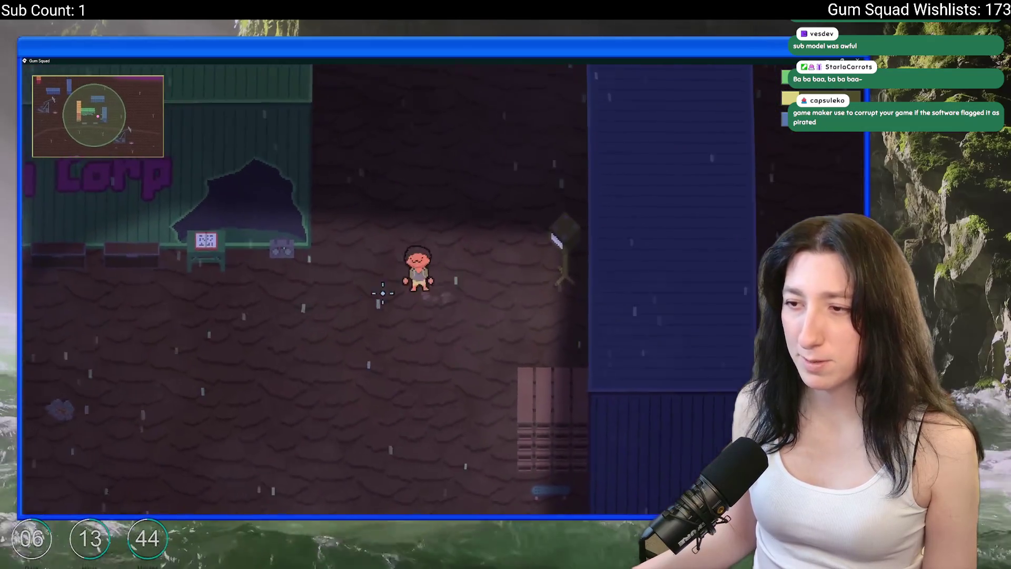
key(a)
key(s)
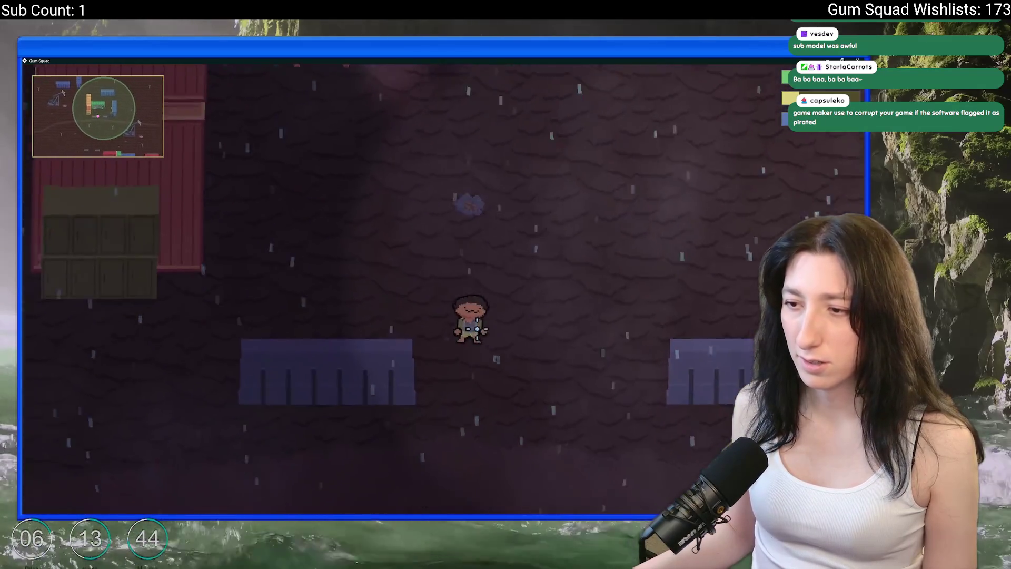
key(d)
key(w)
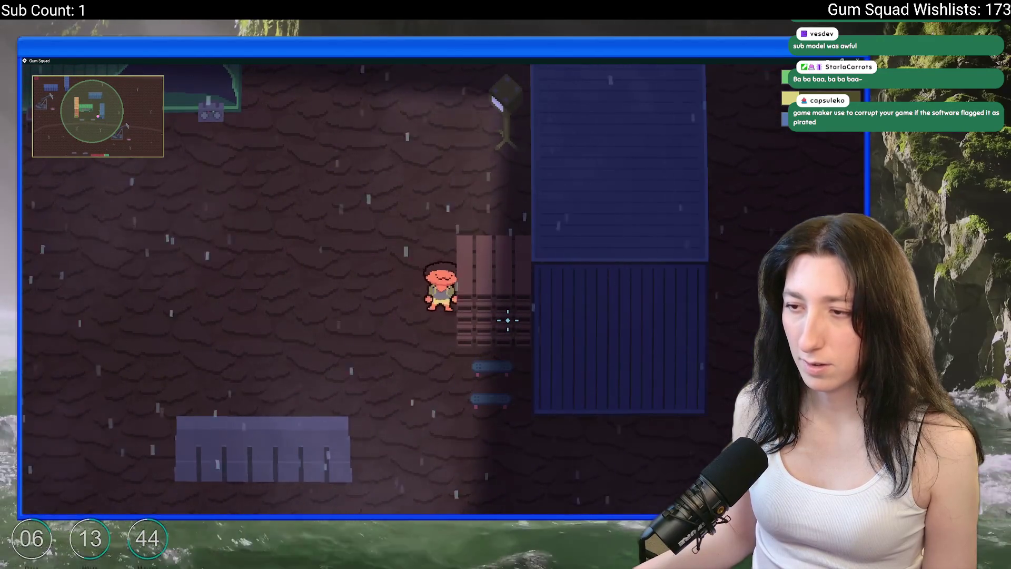
key(alt+Tab)
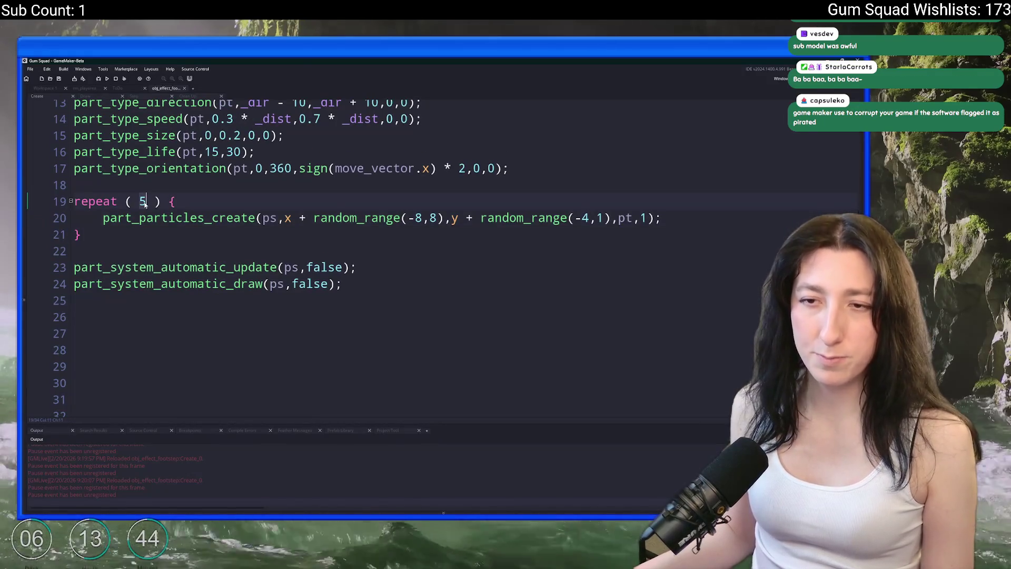
Walk briefly in-game, then set the particle lifetime in part_type_life to 15–45
key(alt+Tab)
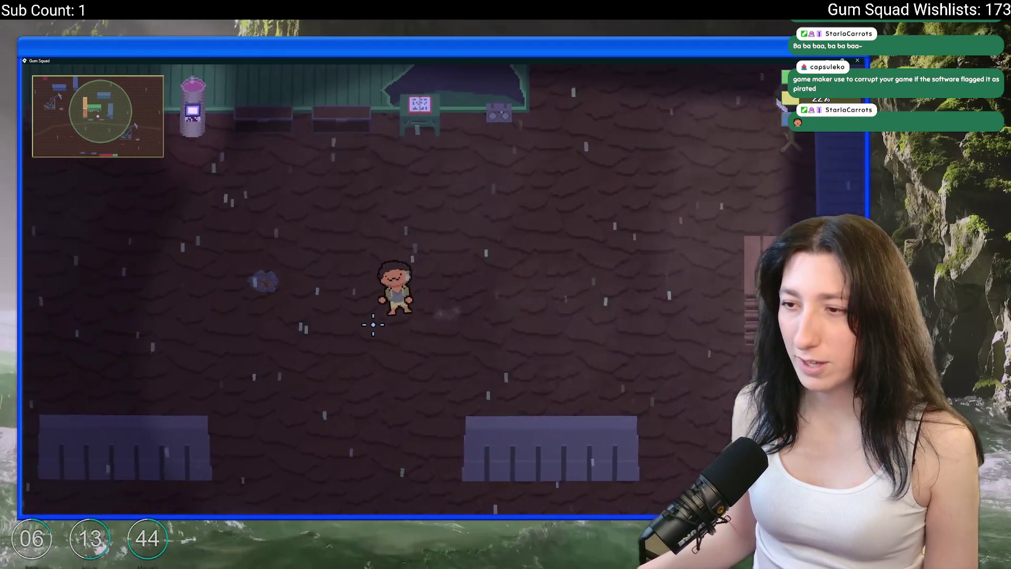
key(w)
key(d)
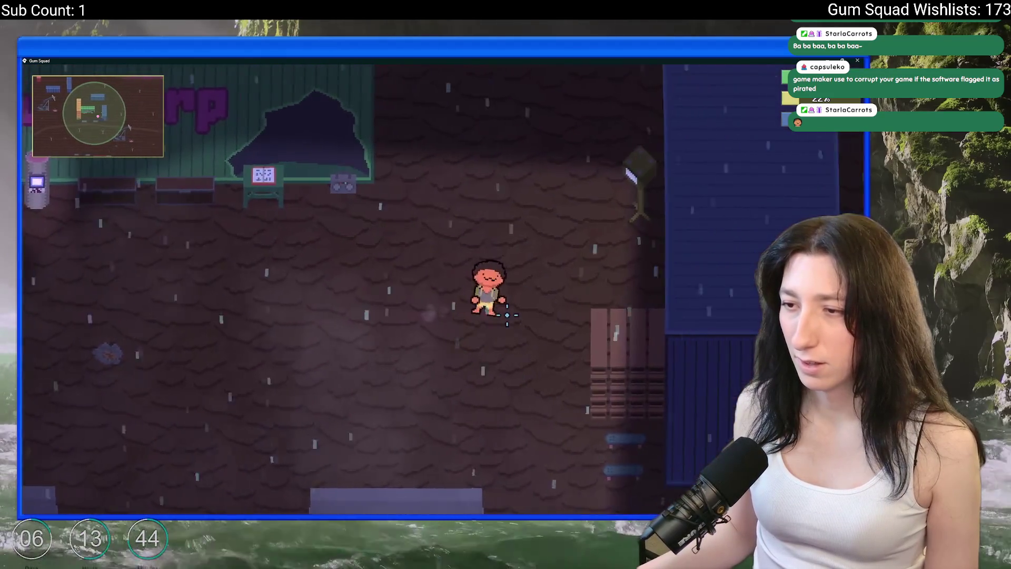
key(alt+Tab)
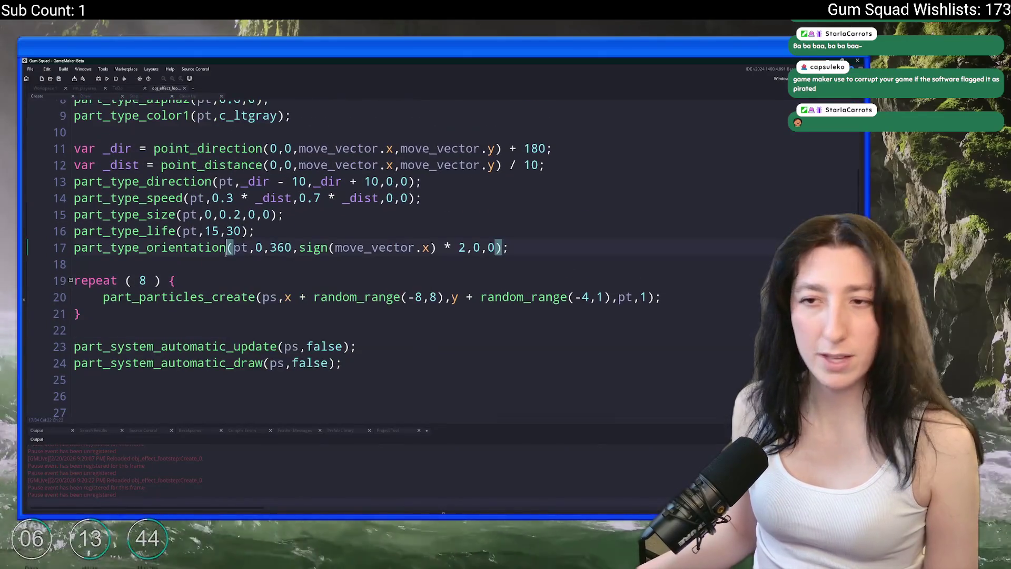
scroll(227, 253, up, 2)
scroll(226, 253, down, 1)
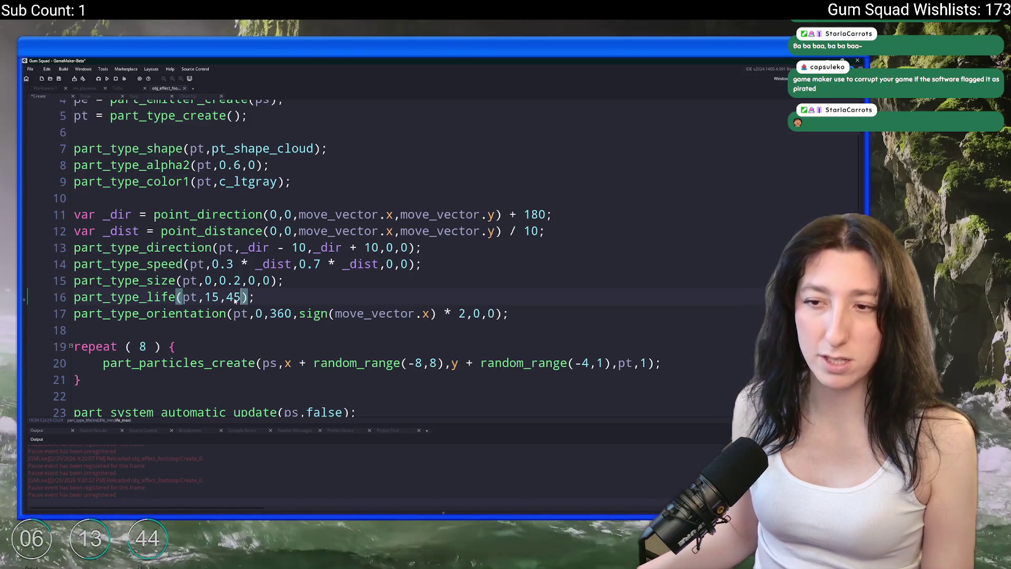
Test the longer-lived dust by walking around, then Save and Quit to the title menu
key(alt+Tab)
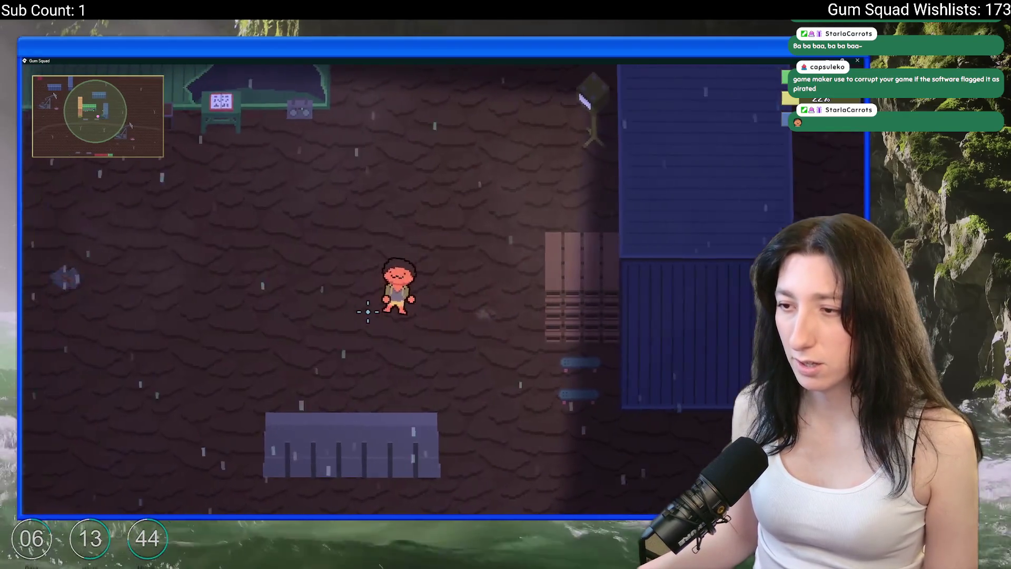
key(a)
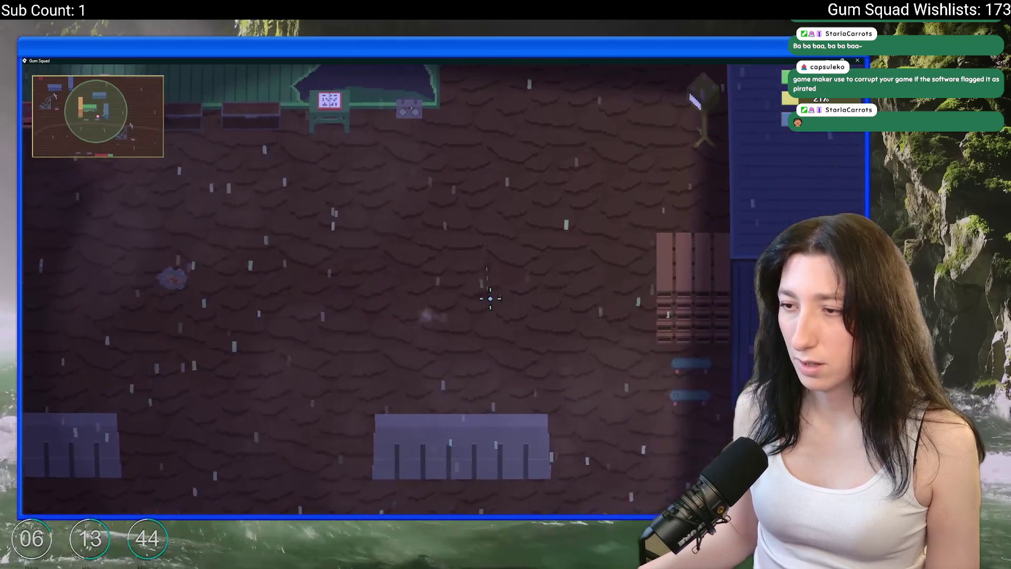
key(w)
key(a)
key(s)
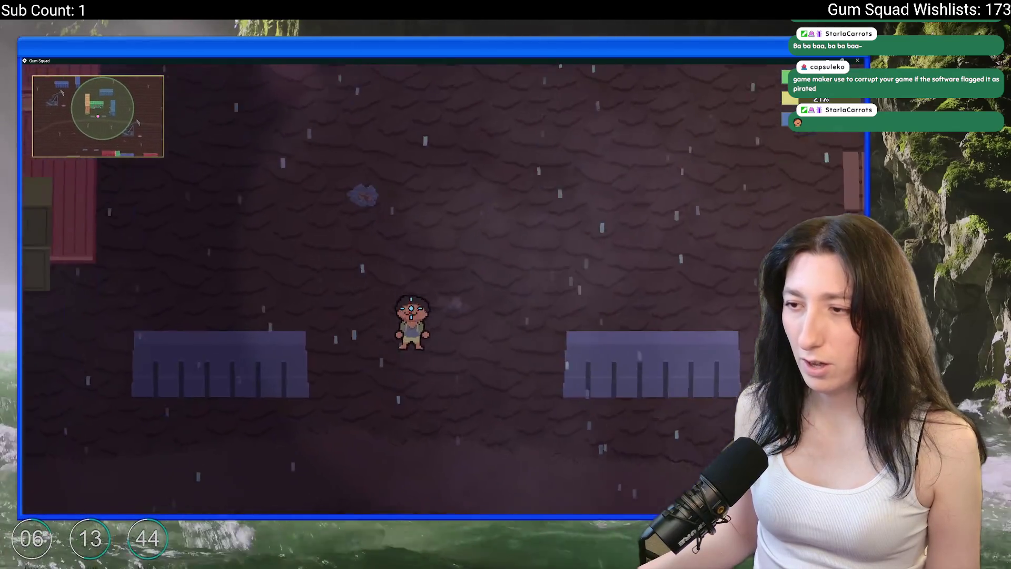
key(w)
key(alt+Tab)
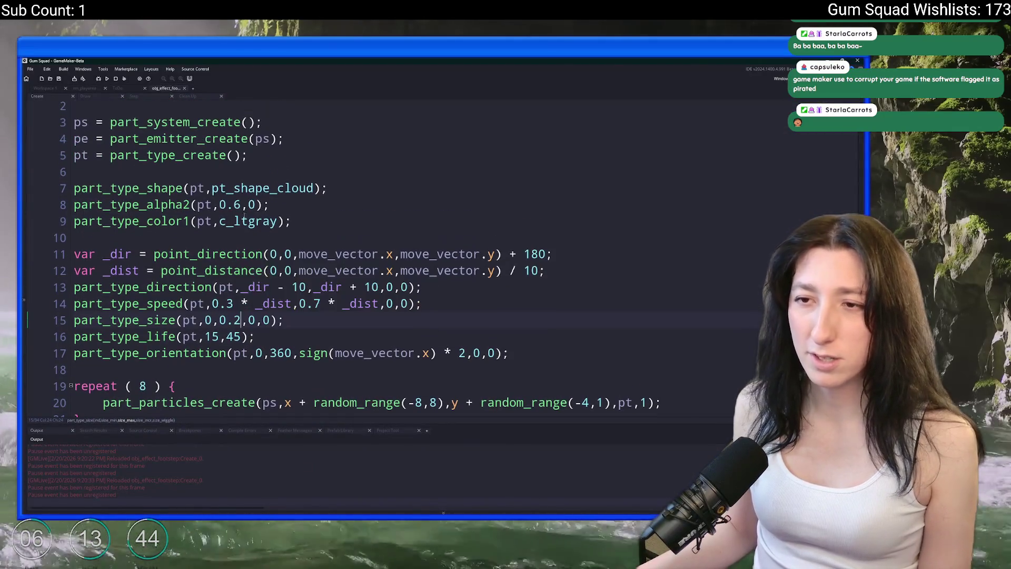
key(alt+Tab)
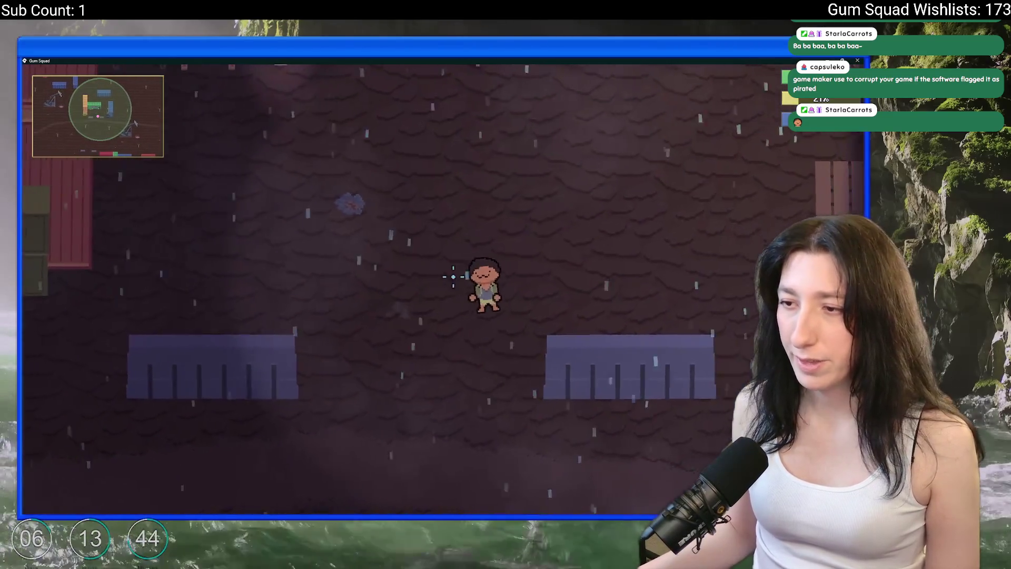
click(427, 420)
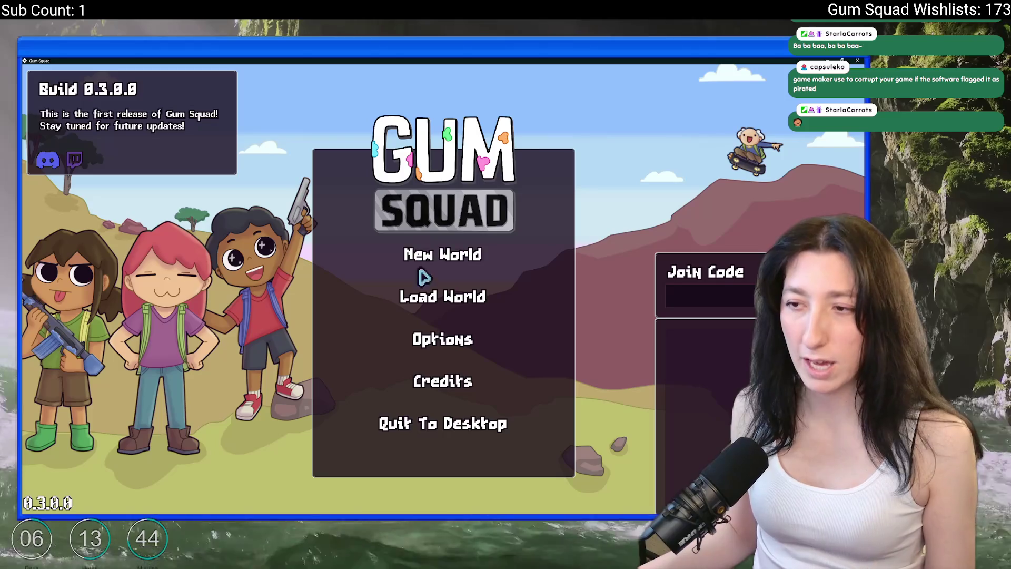
Start a new world and walk the character down-left, up-left and into the cave
click(439, 393)
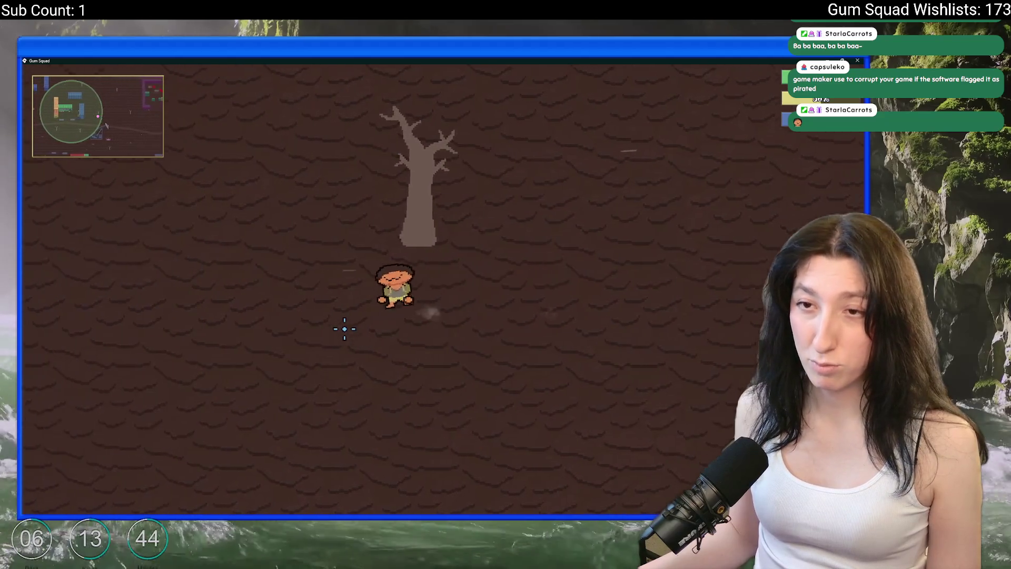
key(a+s)
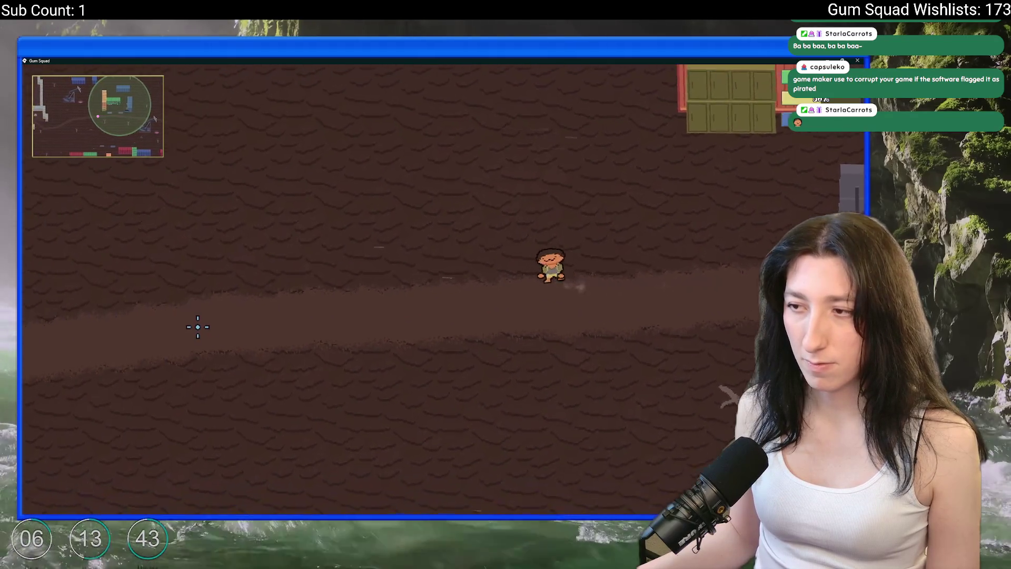
key(w+a)
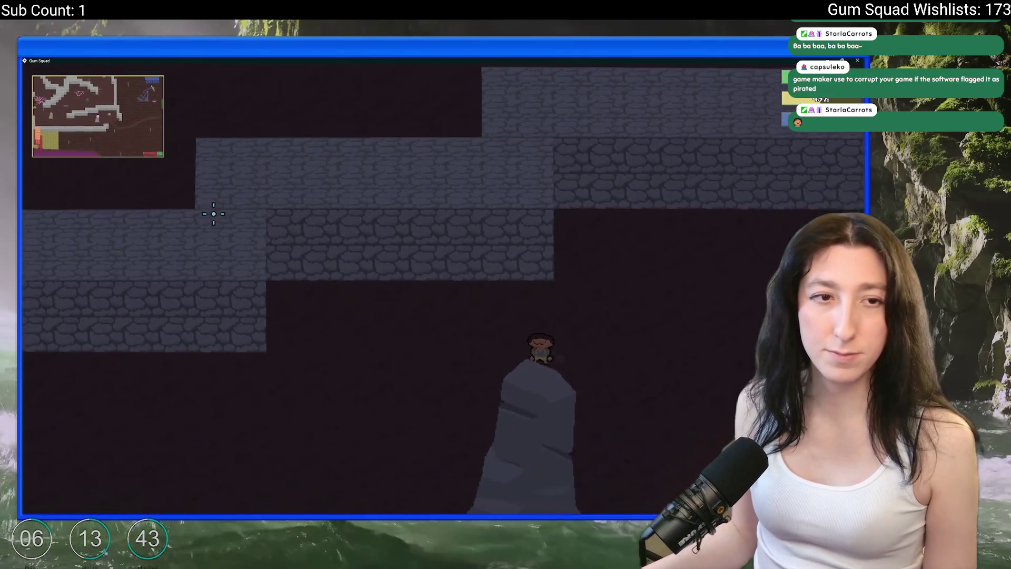
key(s)
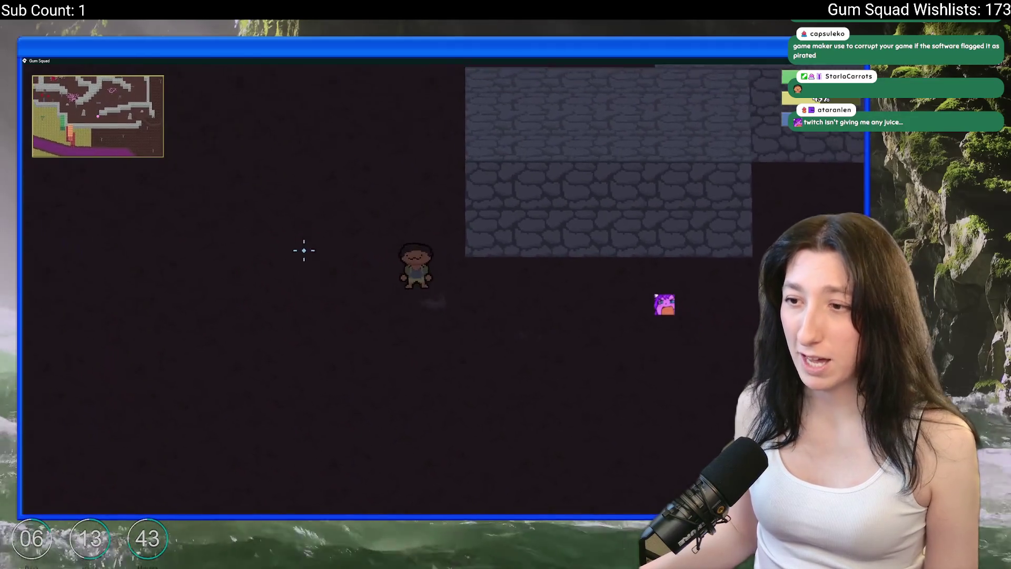
Walk up and right past the crates and rock, then up-left to the Gum Corp building
key(w)
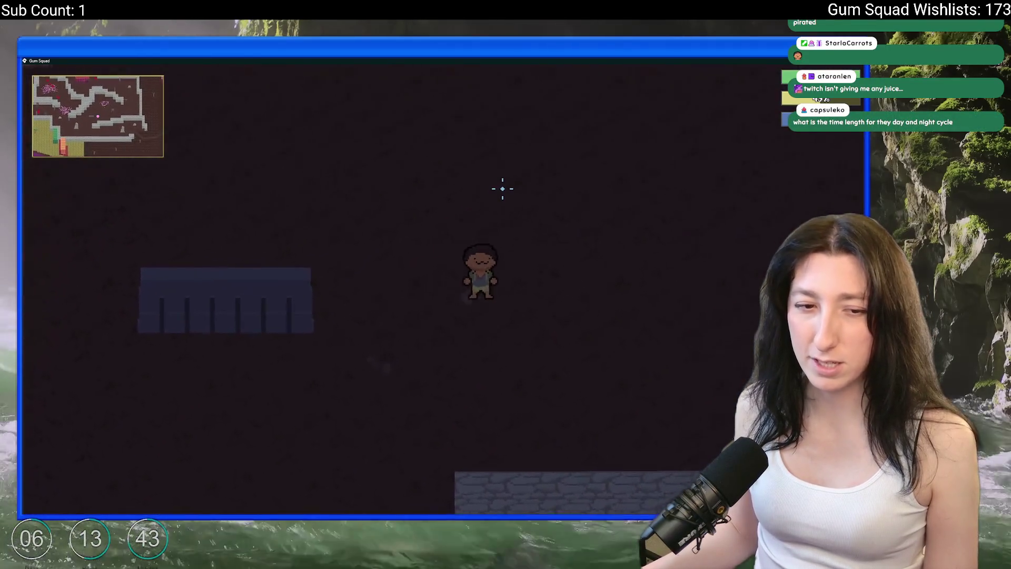
key(w)
key(d)
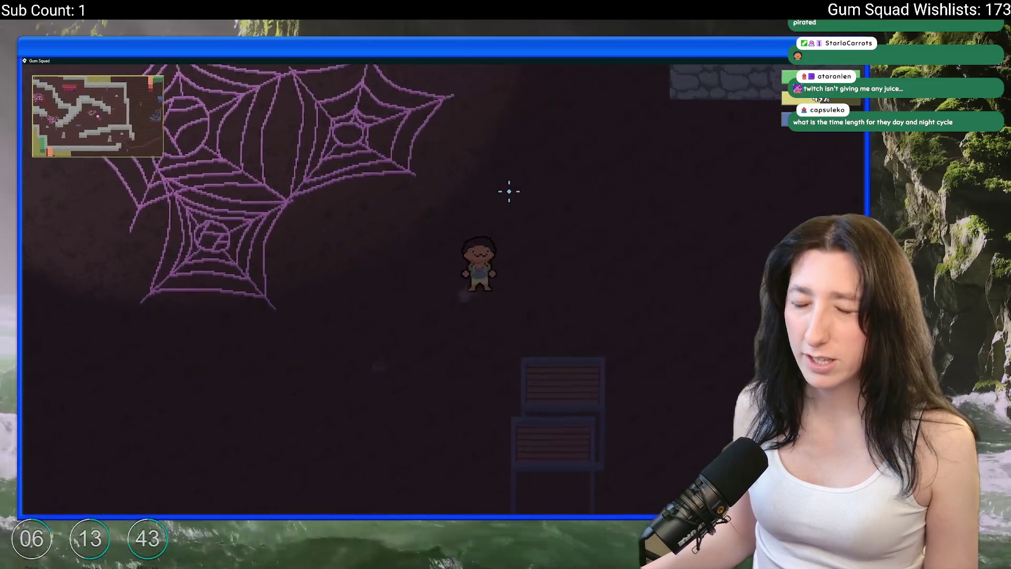
key(w)
key(d)
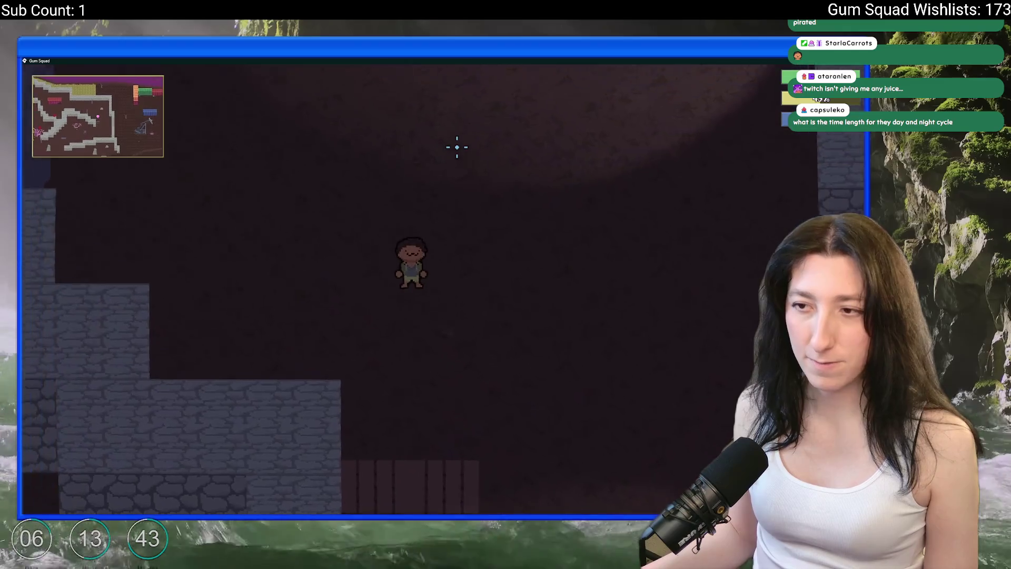
key(w)
key(d)
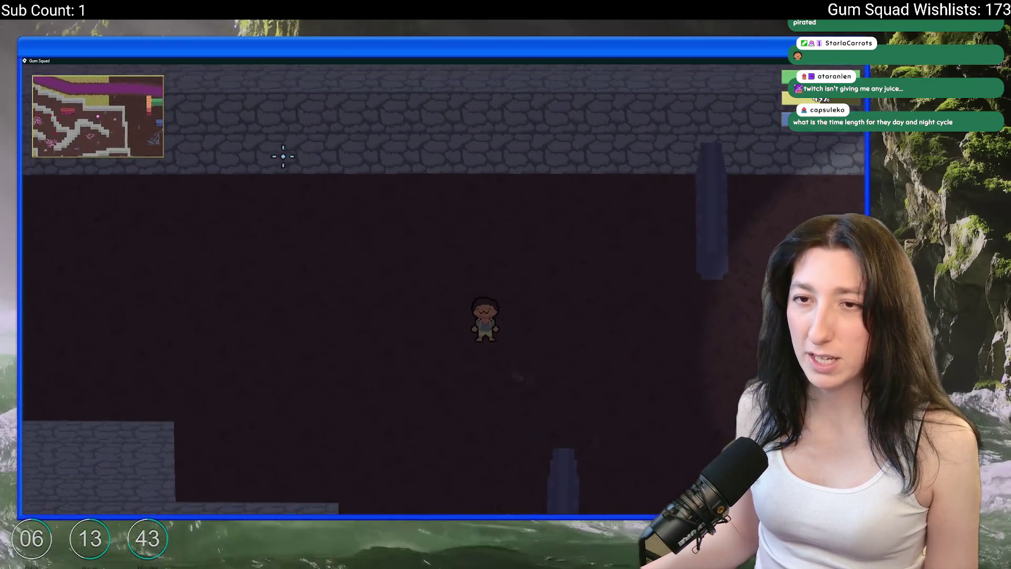
key(w)
key(a)
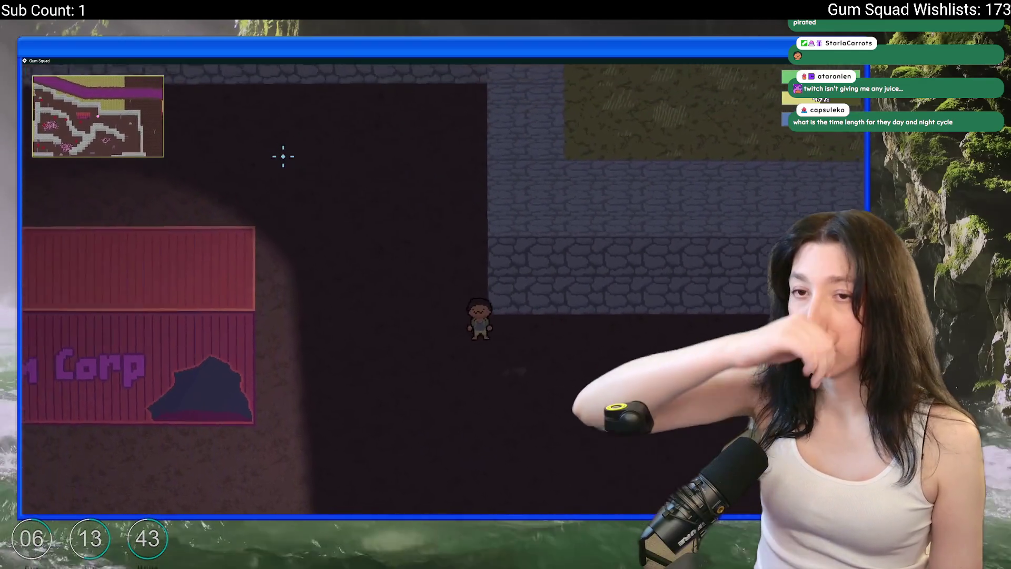
key(w)
key(a)
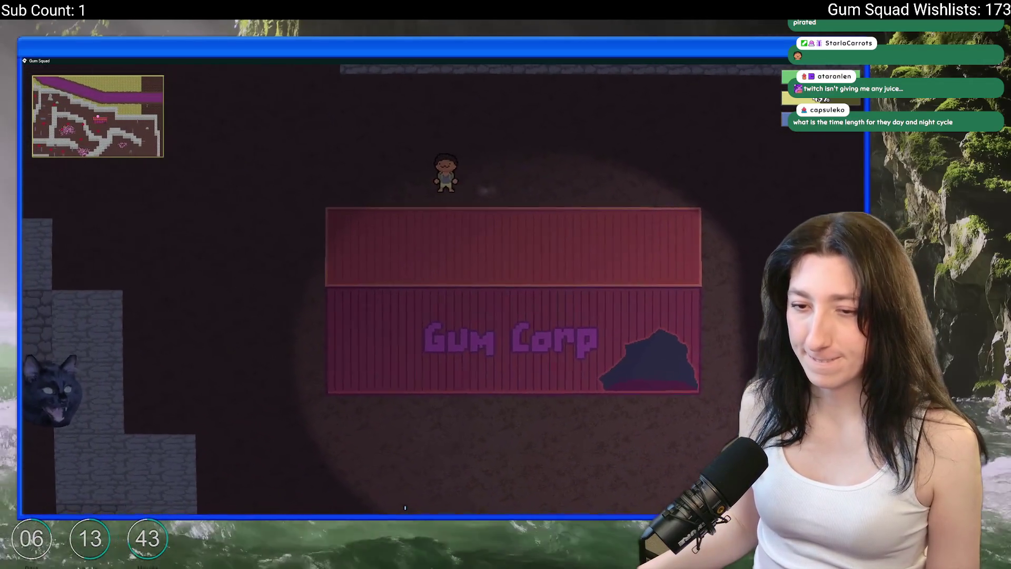
Pause the game, look over the Gameplay settings in Options, and resume
key(Escape)
click(442, 296)
click(442, 230)
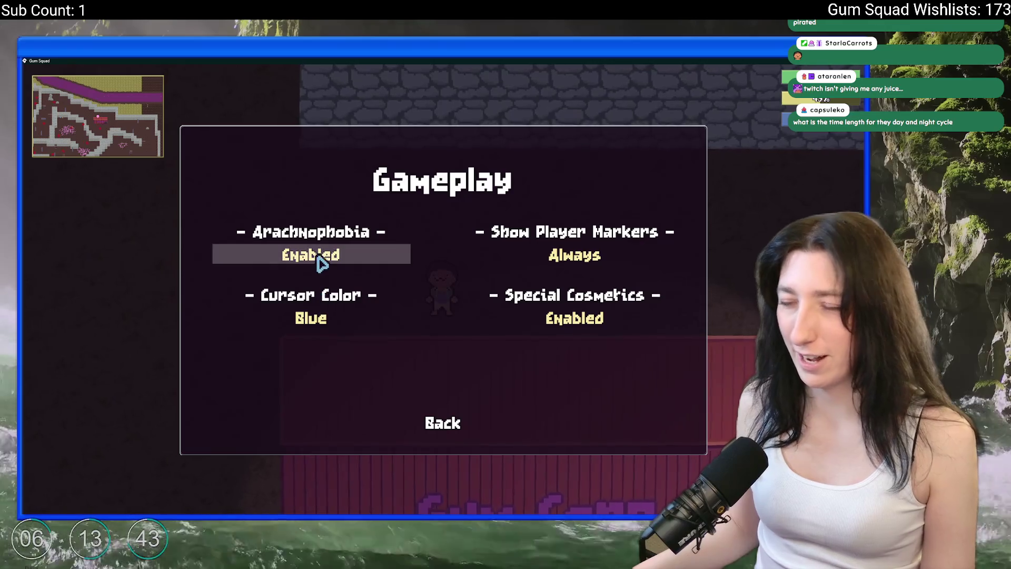
key(Escape)
Walk the character left and up through the cave past the stone walls
key(s)
key(a)
key(w)
key(a)
key(w)
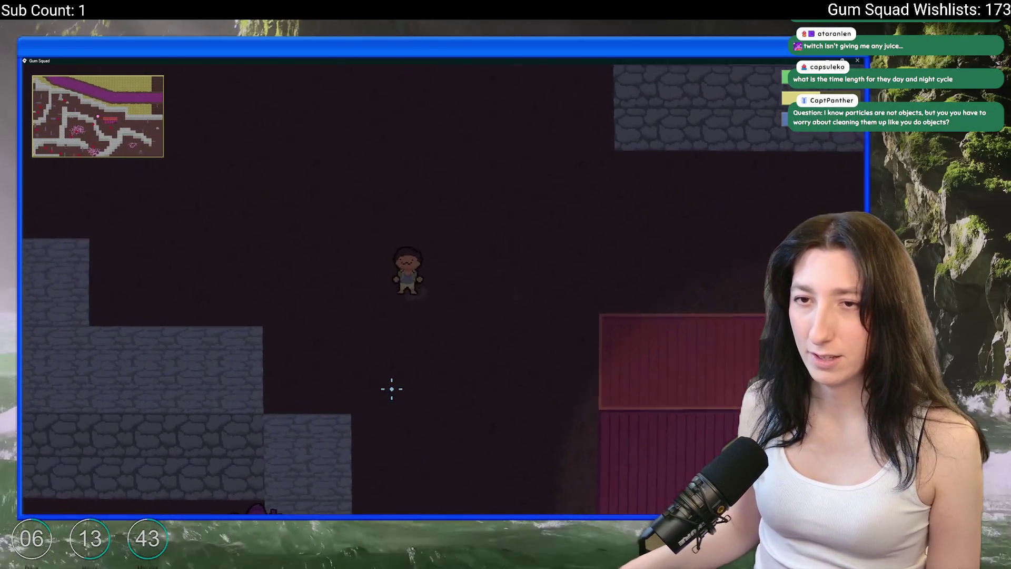
key(a)
key(w)
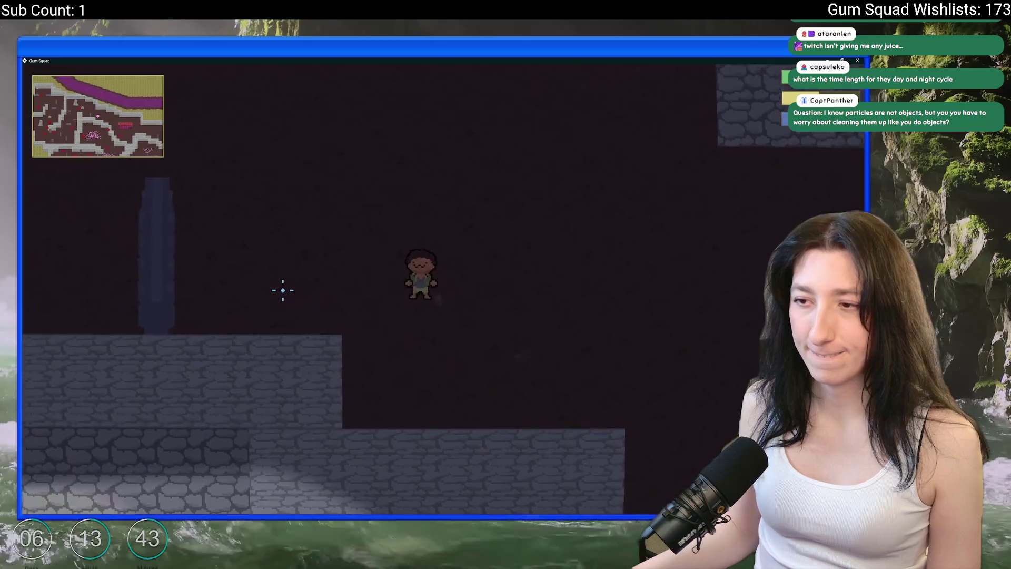
key(w)
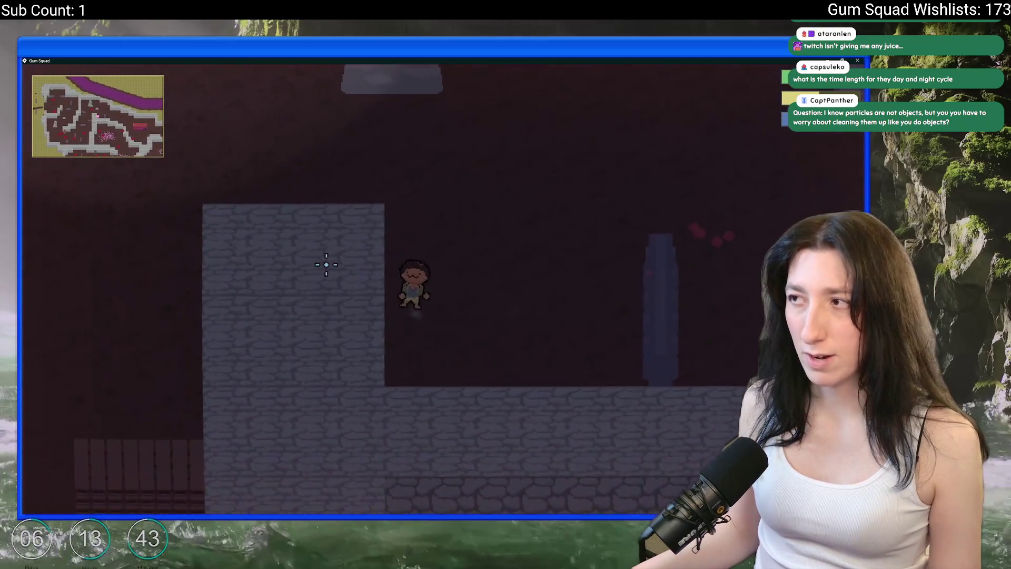
key(Escape)
key(Escape)
key(w)
Walk right across the grassy field and follow the dirt path up and right
key(d)
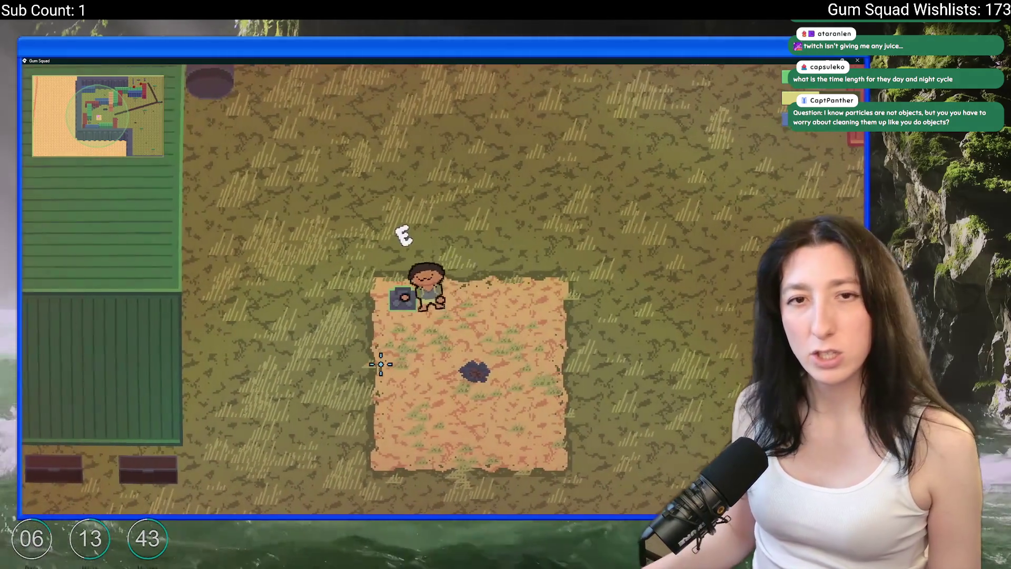
key(d)
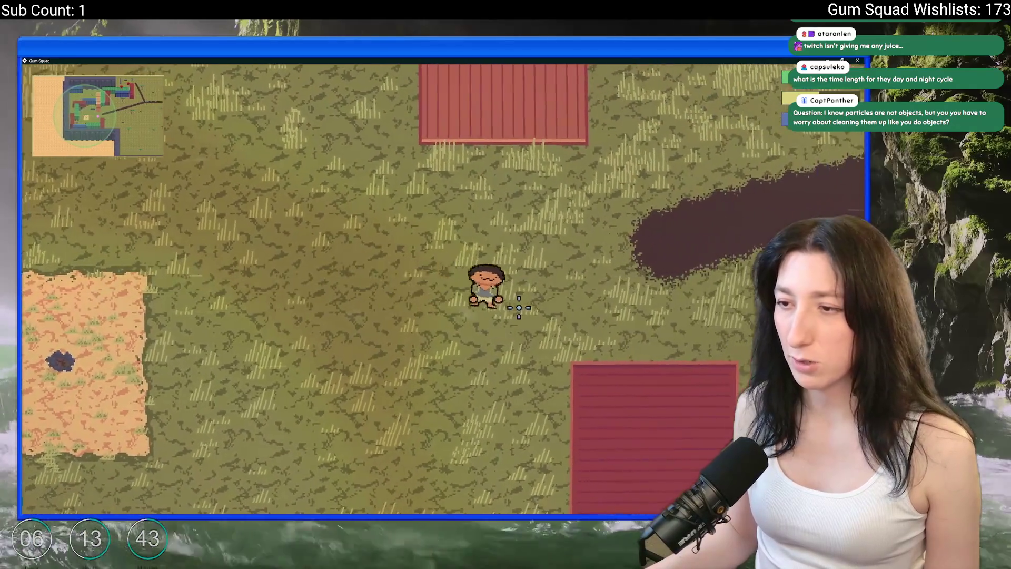
key(w)
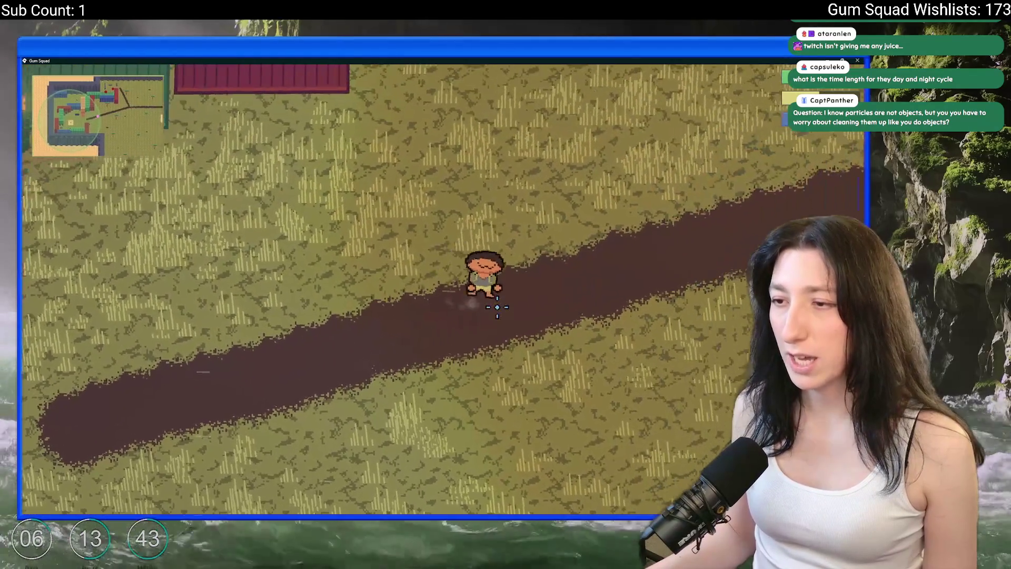
key(d)
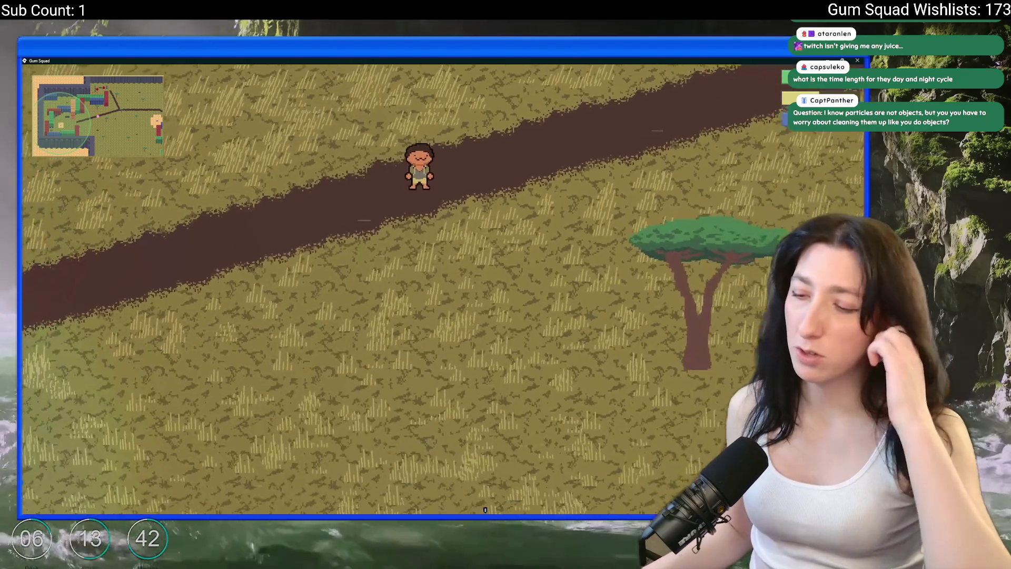
key(alt+Tab)
Create a new 512x512 transparent sprite in Aseprite
click(28, 68)
click(34, 79)
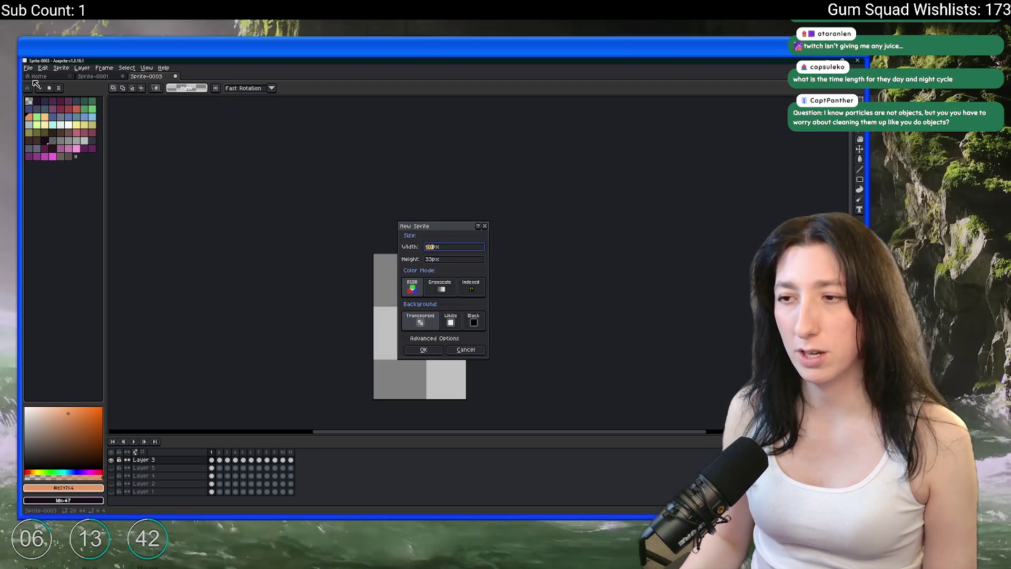
text(2)
key(Tab)
text(512)
key(Return)
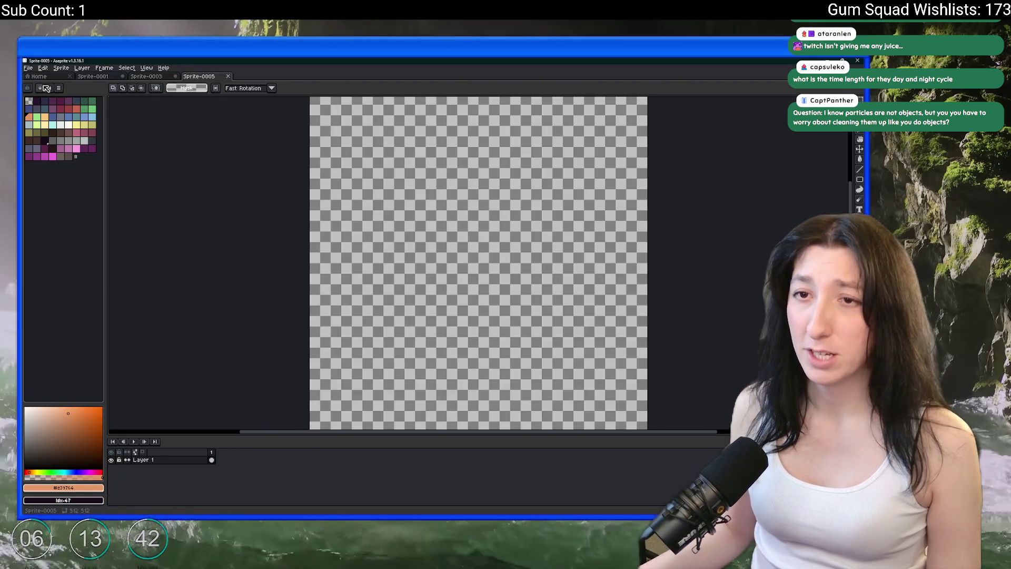
Fill the canvas with a dark palette colour and pick white for freehand drawing
click(49, 142)
click(357, 172)
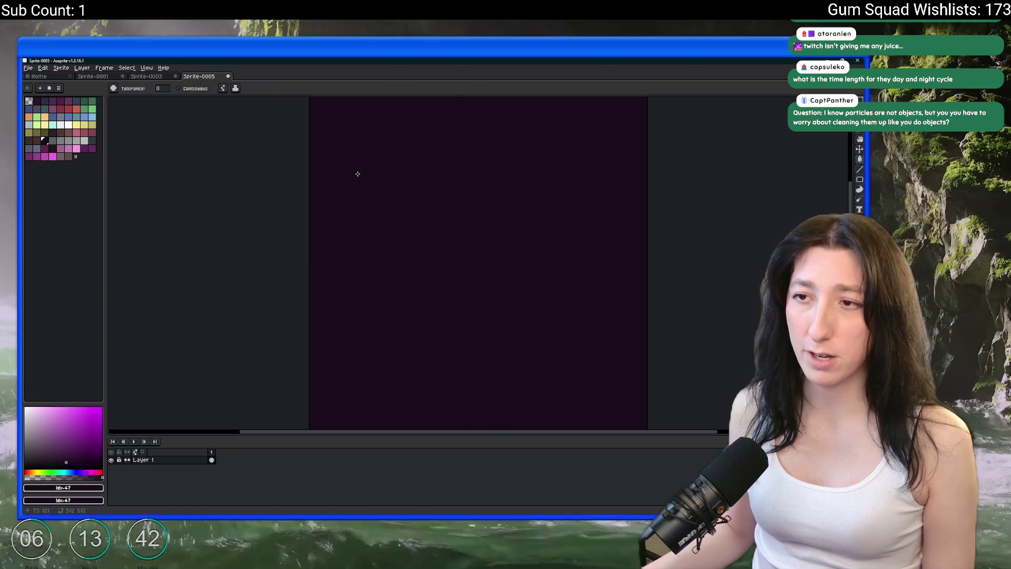
key(alt+Tab)
key(alt+Tab)
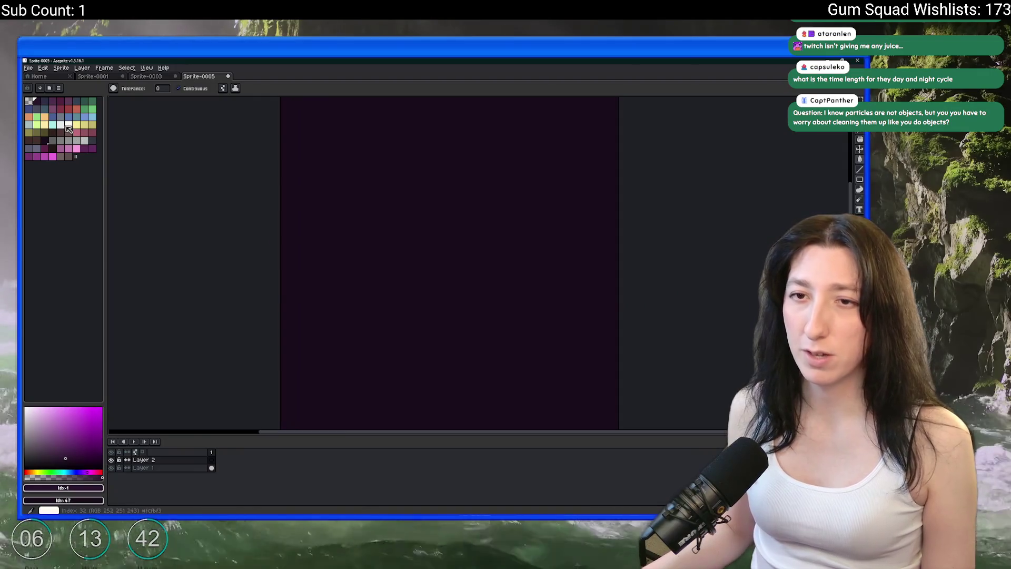
click(68, 127)
scroll(322, 181, up, 1)
key(b)
Draw 'PS', thin the brush to 4px, and add an arrow leading to 'PE'
mouse_move(353, 163)
mouse_down()
mouse_move(337, 199)
mouse_move(362, 158)
mouse_up()
drag(316, 182, 318, 236)
mouse_move(392, 170)
mouse_down()
mouse_move(375, 181)
mouse_move(392, 214)
mouse_move(369, 223)
mouse_up()
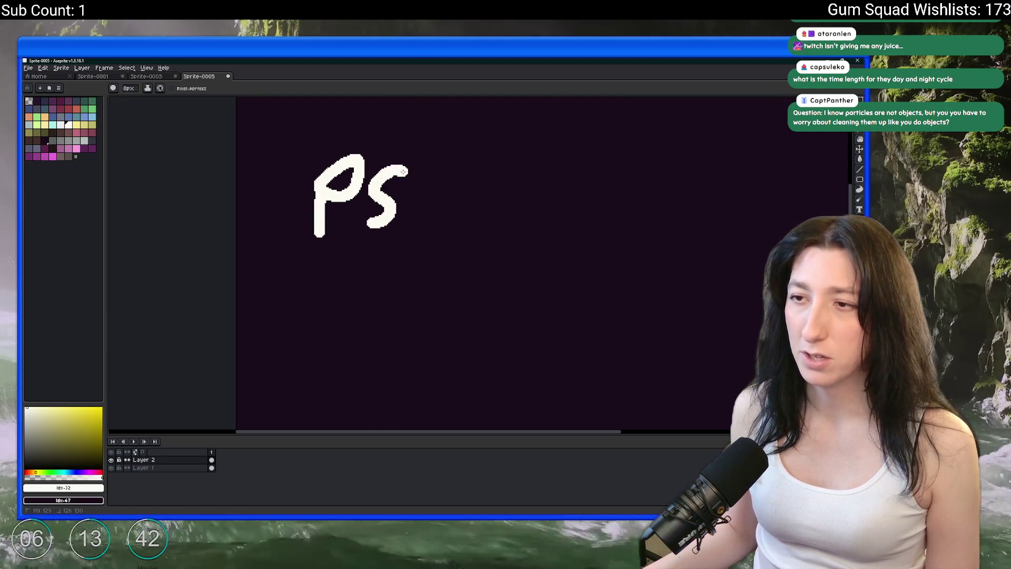
key(minus)
key(minus)
key(minus)
mouse_move(422, 196)
mouse_down()
mouse_move(296, 204)
mouse_move(375, 186)
mouse_up()
drag(285, 211, 326, 211)
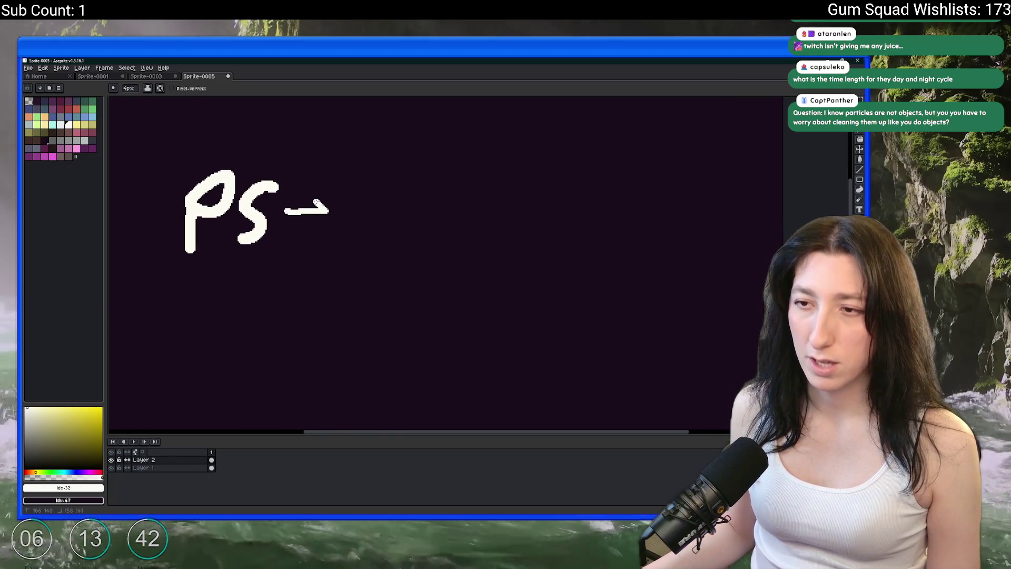
mouse_move(388, 184)
mouse_down()
mouse_move(351, 243)
mouse_move(395, 185)
mouse_move(431, 187)
mouse_up()
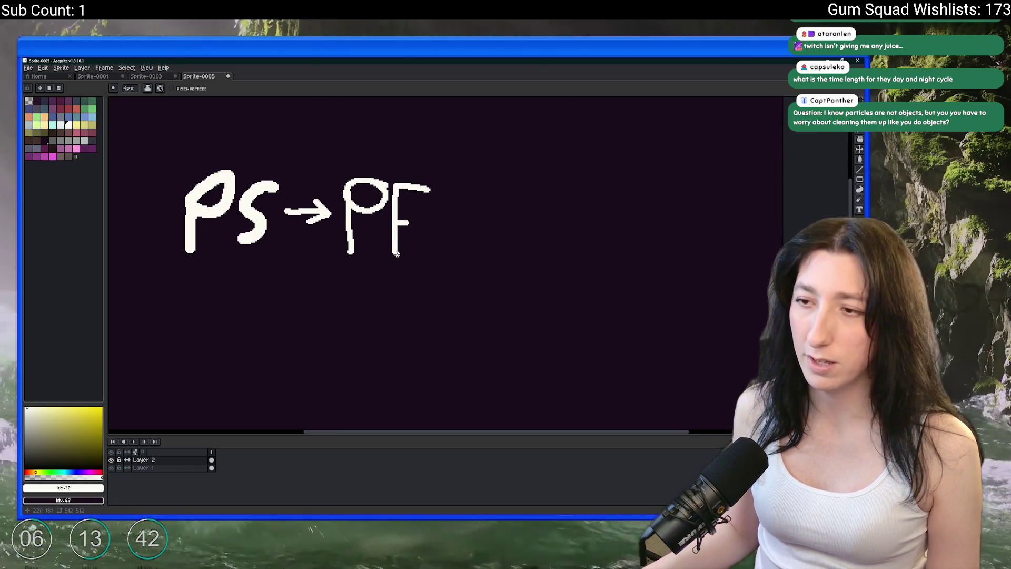
Draw a hooked arrow below PS leading to 'PT'; a trial circle around PS is undone
scroll(419, 253, down, 2)
mouse_move(280, 224)
mouse_down()
mouse_move(272, 285)
mouse_move(304, 285)
mouse_up()
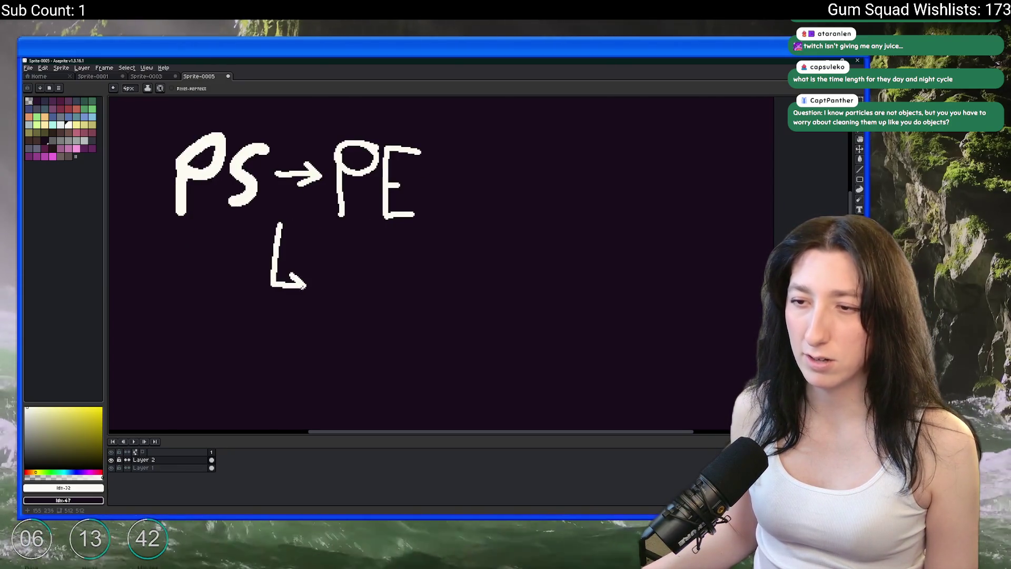
drag(347, 250, 331, 296)
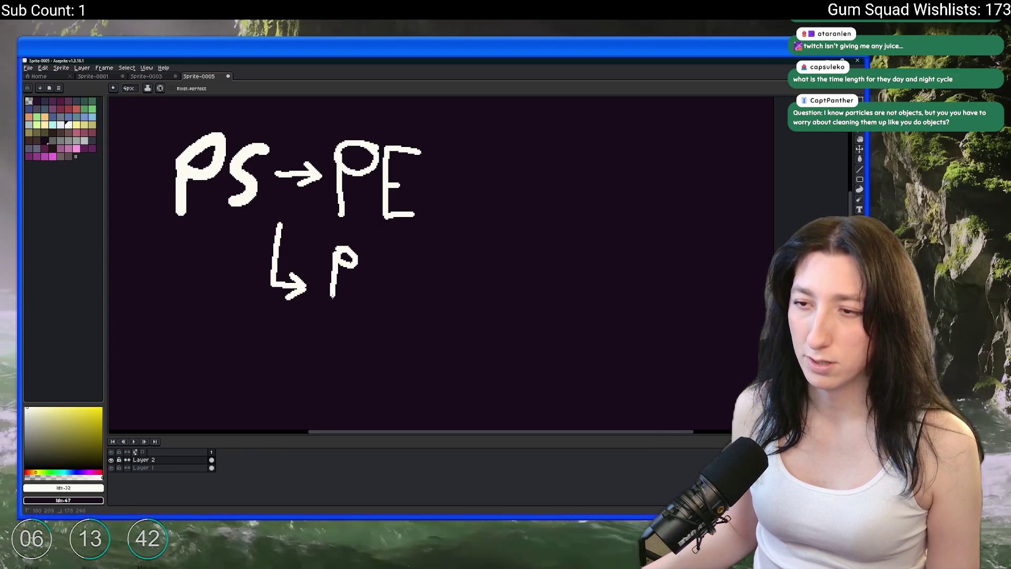
mouse_move(365, 256)
mouse_down()
mouse_move(388, 256)
mouse_move(377, 297)
mouse_up()
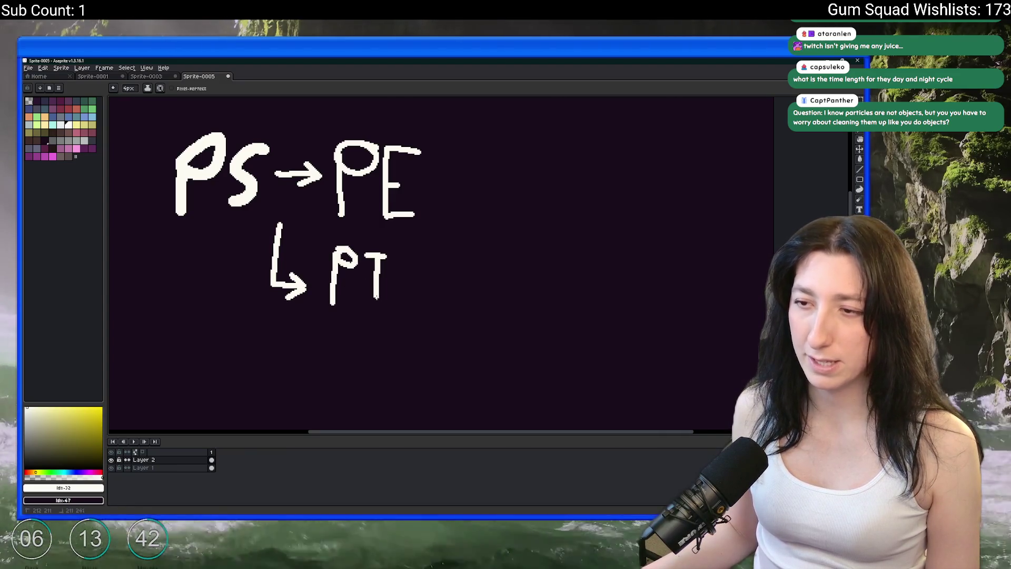
scroll(388, 255, down, 2)
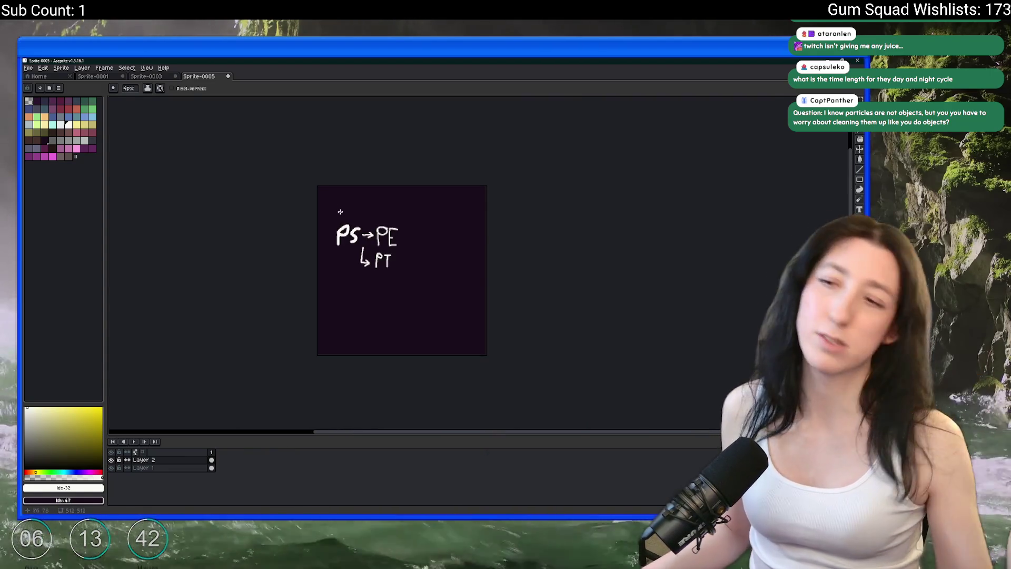
scroll(341, 210, up, 2)
drag(474, 237, 485, 293)
scroll(369, 237, down, 2)
key(ctrl+z)
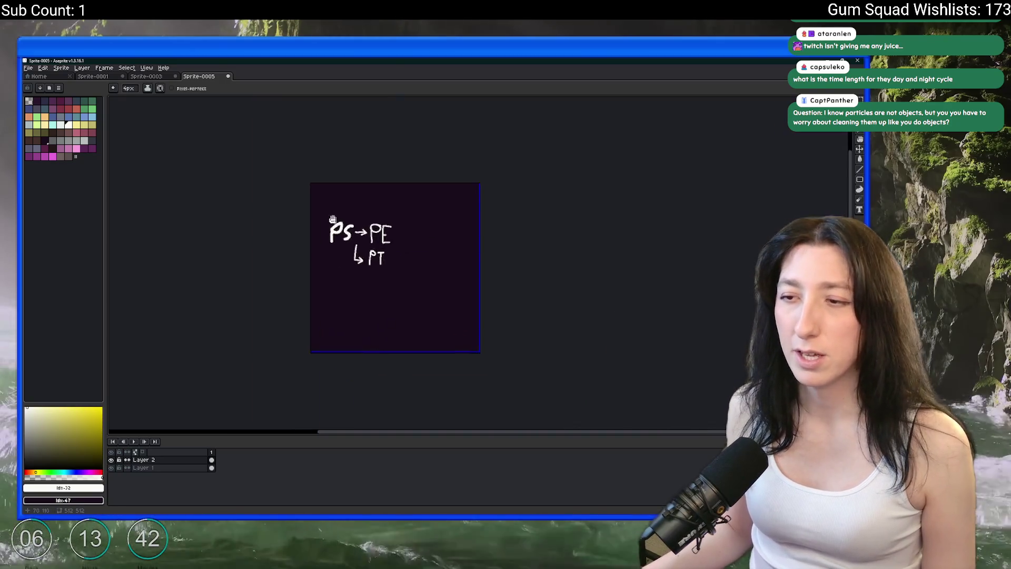
Undo a trial circle around PT, then marquee-select the hooked arrow and delete it
scroll(339, 222, up, 1)
scroll(451, 303, up, 1)
mouse_move(437, 266)
mouse_down()
mouse_move(407, 342)
mouse_move(343, 245)
mouse_move(229, 362)
mouse_move(208, 363)
mouse_up()
key(ctrl+z)
key(m)
drag(355, 330, 278, 235)
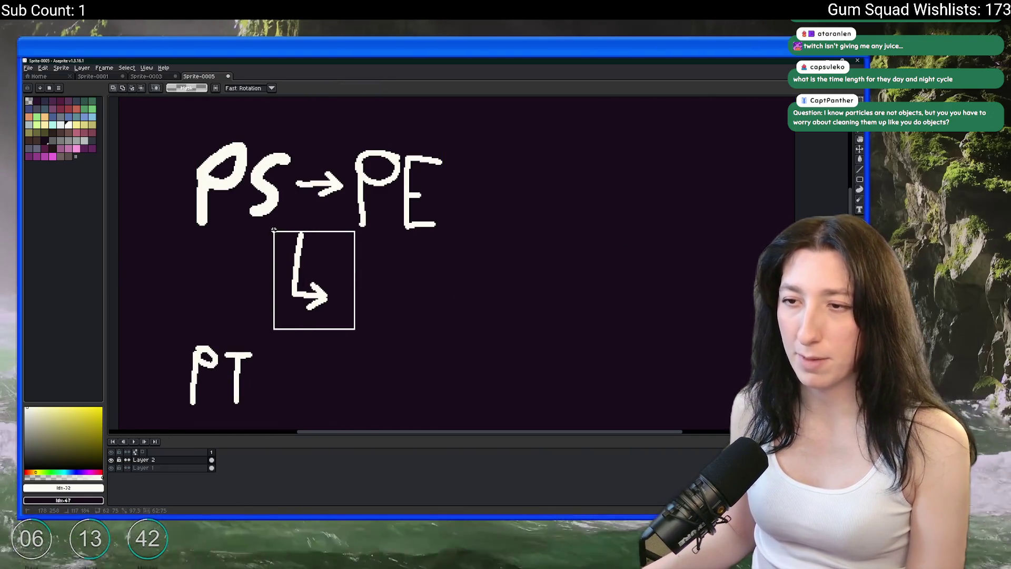
key(Delete)
Move PT up beneath PS, deselect, and switch back to the Pencil tool
scroll(354, 253, down, 1)
scroll(291, 295, down, 1)
mouse_move(283, 295)
mouse_down()
mouse_move(207, 362)
mouse_move(255, 323)
mouse_up()
key(ctrl+d)
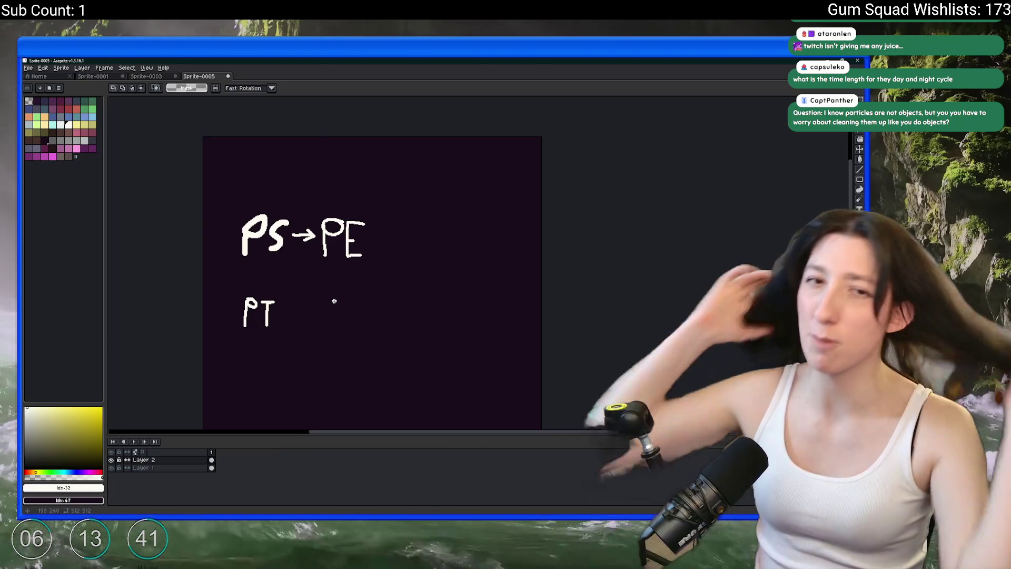
scroll(234, 226, up, 2)
scroll(287, 221, down, 2)
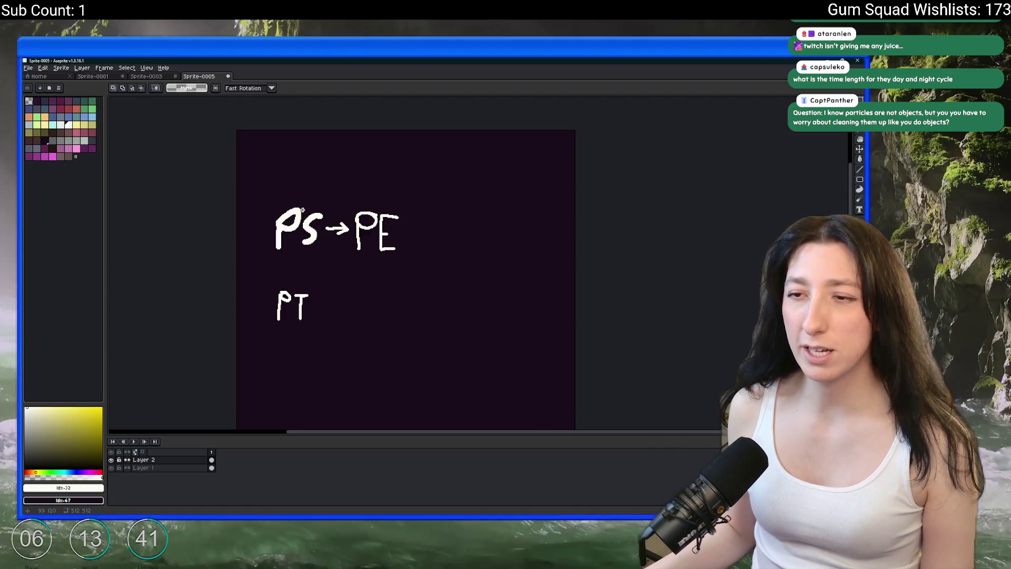
scroll(296, 213, up, 2)
key(b)
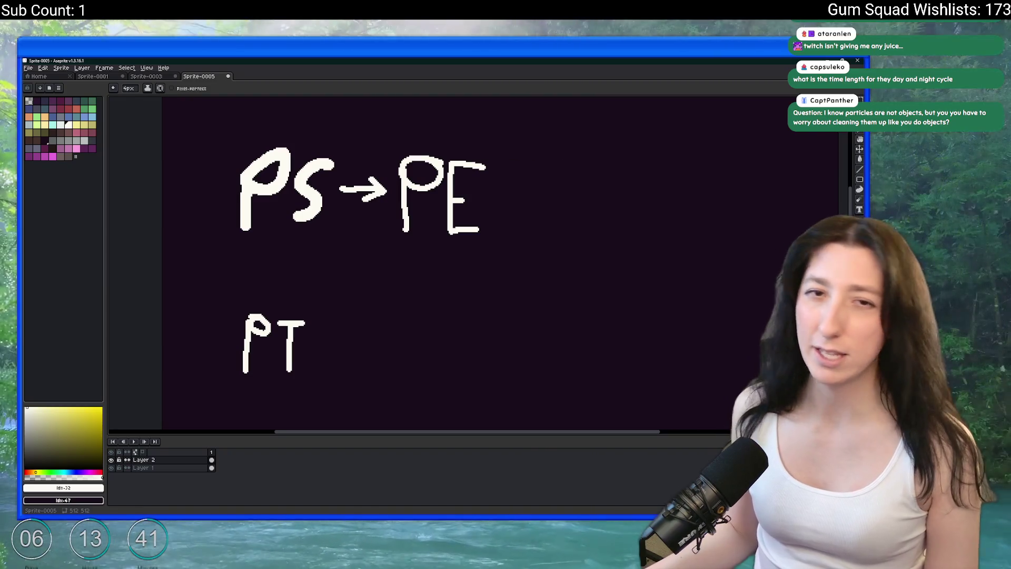
Reposition the diagram in view and undo a trial loop drawn around it
scroll(230, 181, down, 2)
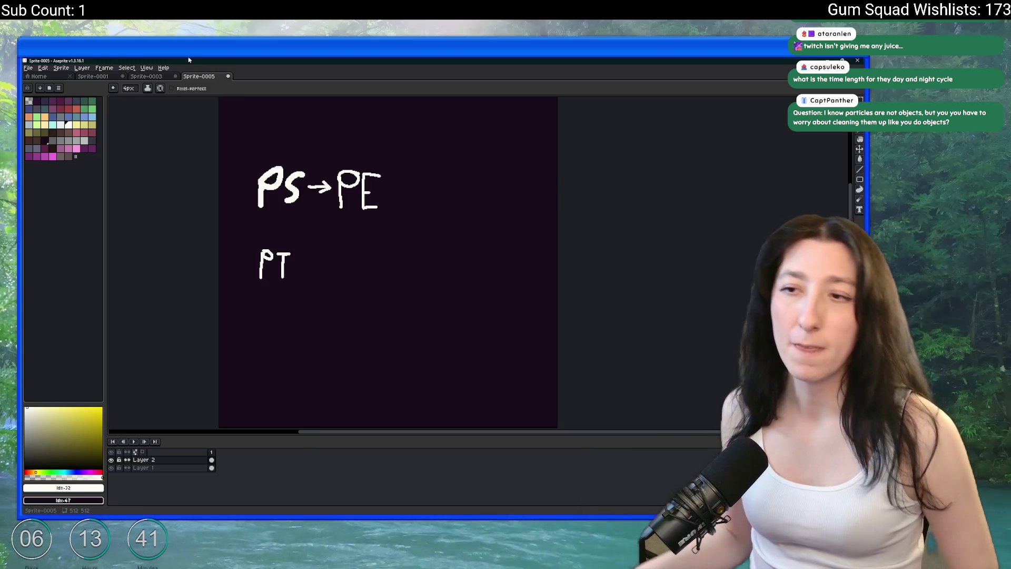
drag(304, 220, 304, 224)
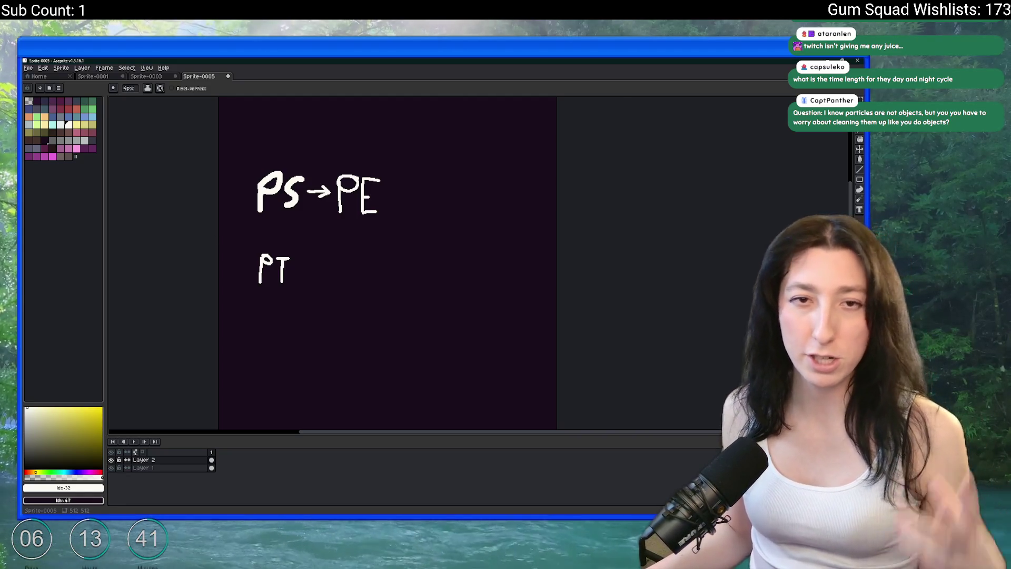
drag(222, 200, 253, 222)
mouse_move(400, 260)
mouse_down()
mouse_move(194, 293)
mouse_move(371, 156)
mouse_up()
key(ctrl+z)
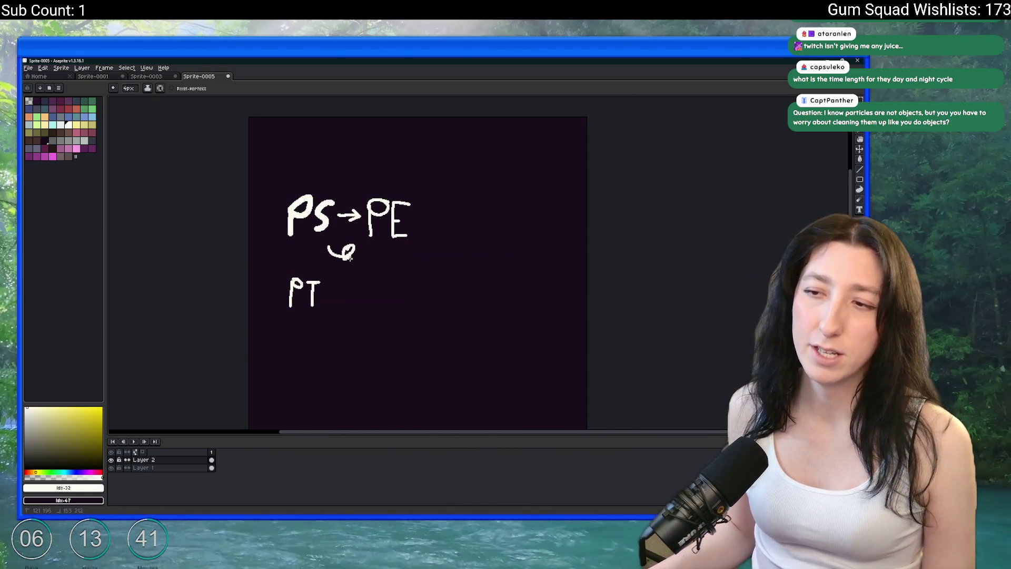
key(alt+Tab)
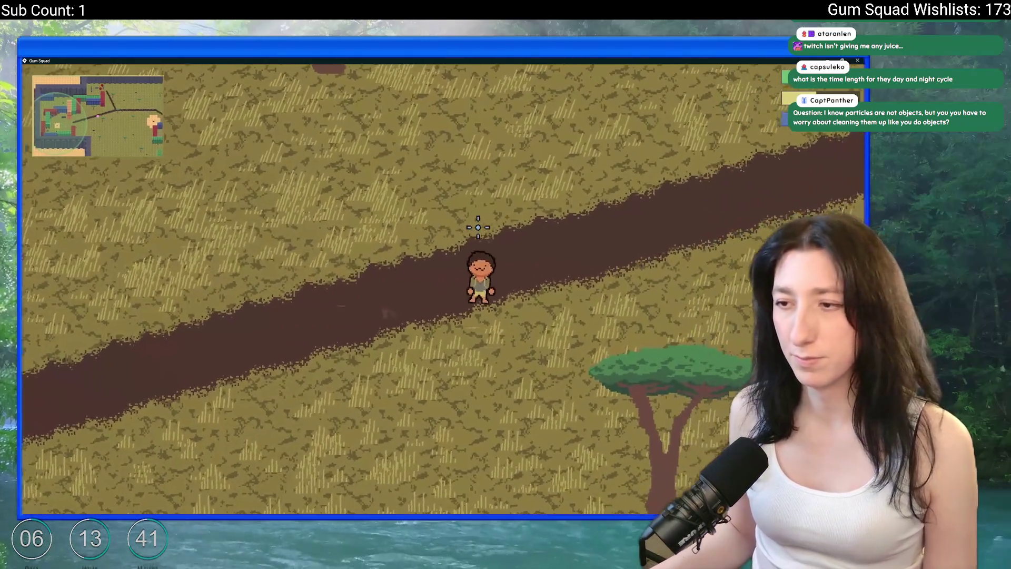
Skate north-east onto the branching path, back, then south-east and east along the dirt path
key(w)
key(d)
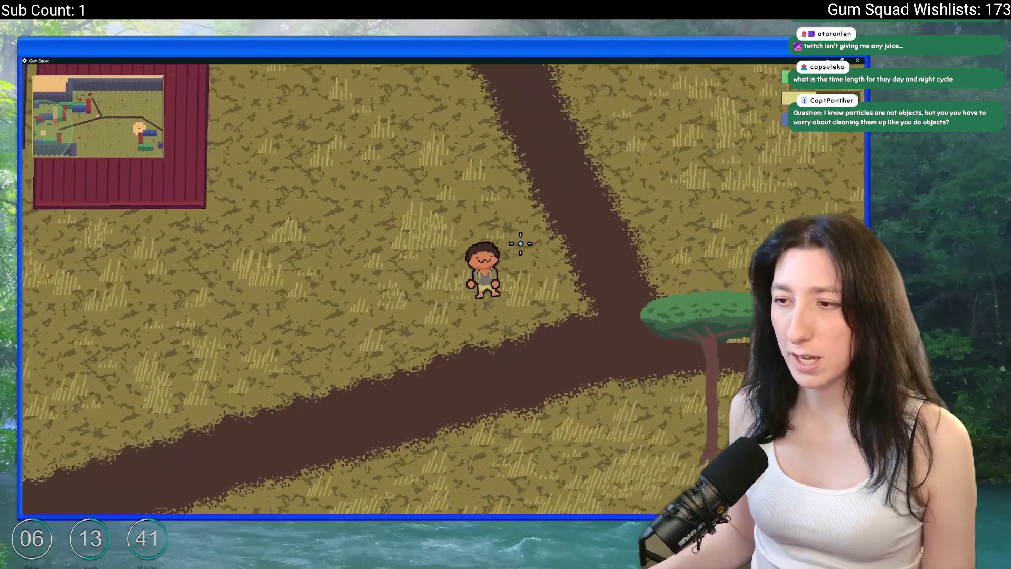
key(s)
key(a)
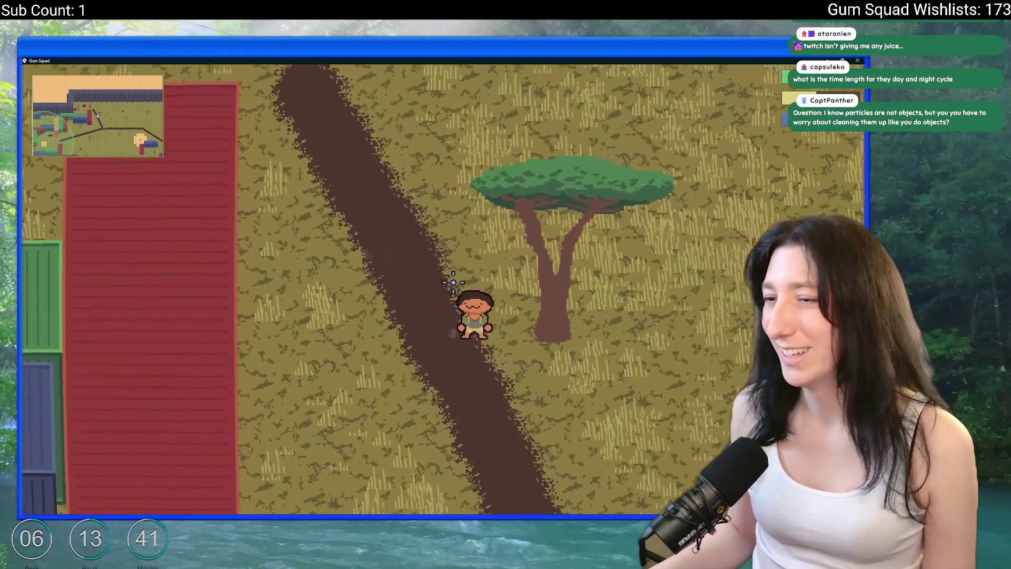
key(s)
key(d)
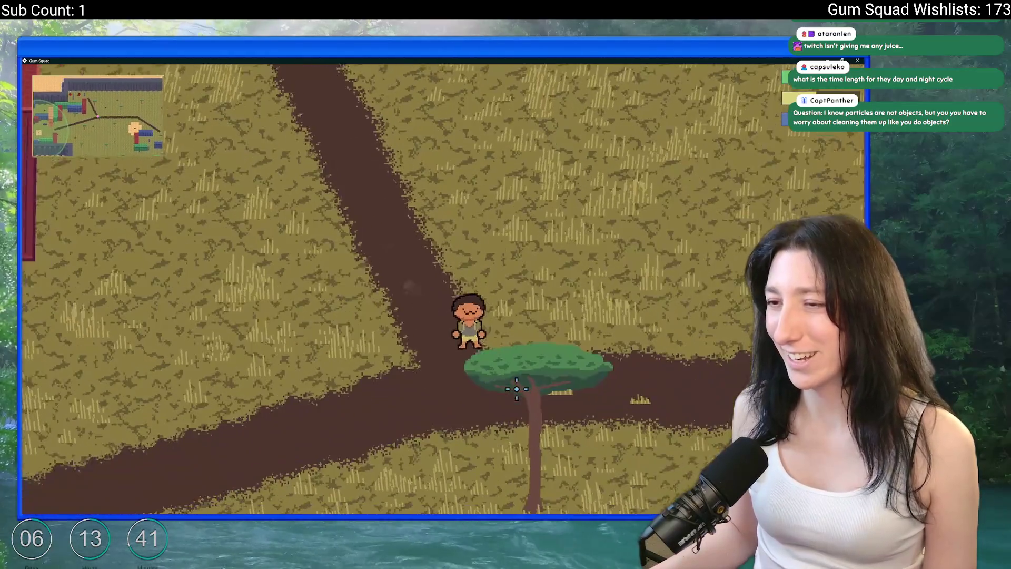
key(d)
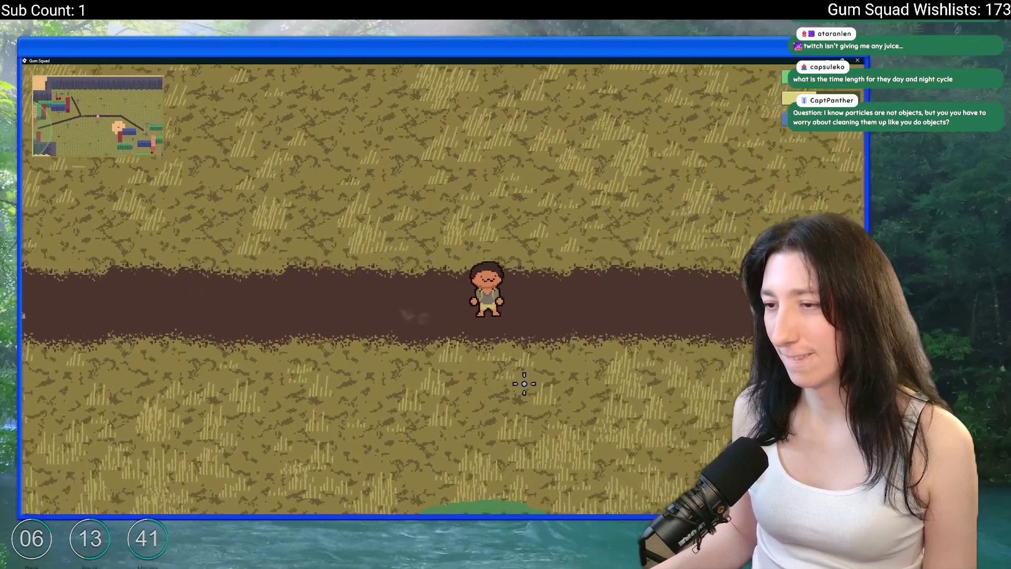
Skate south off the path into the grass and onto the orange dirt clearing
key(alt+Tab)
key(s)
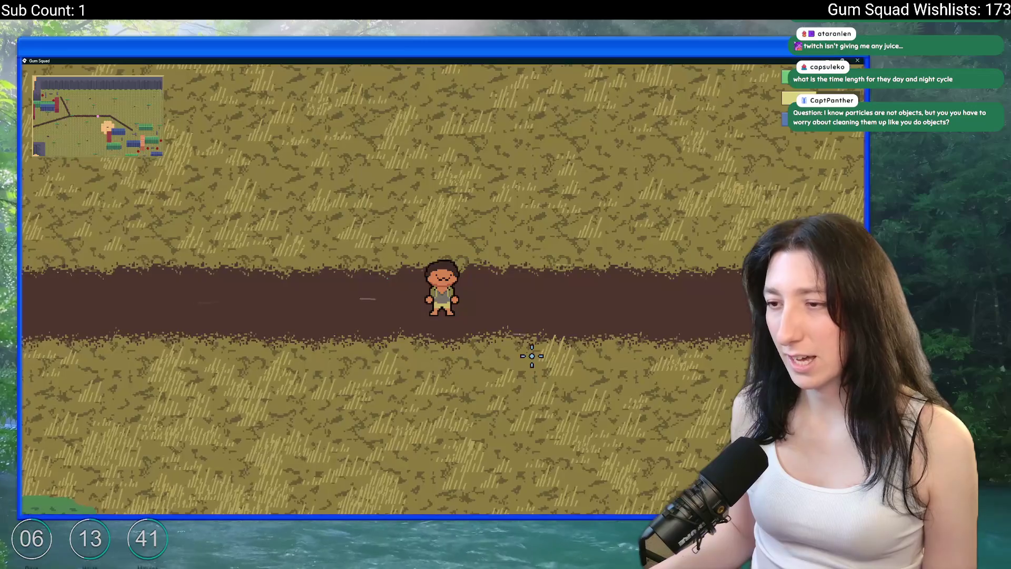
key(s)
key(d)
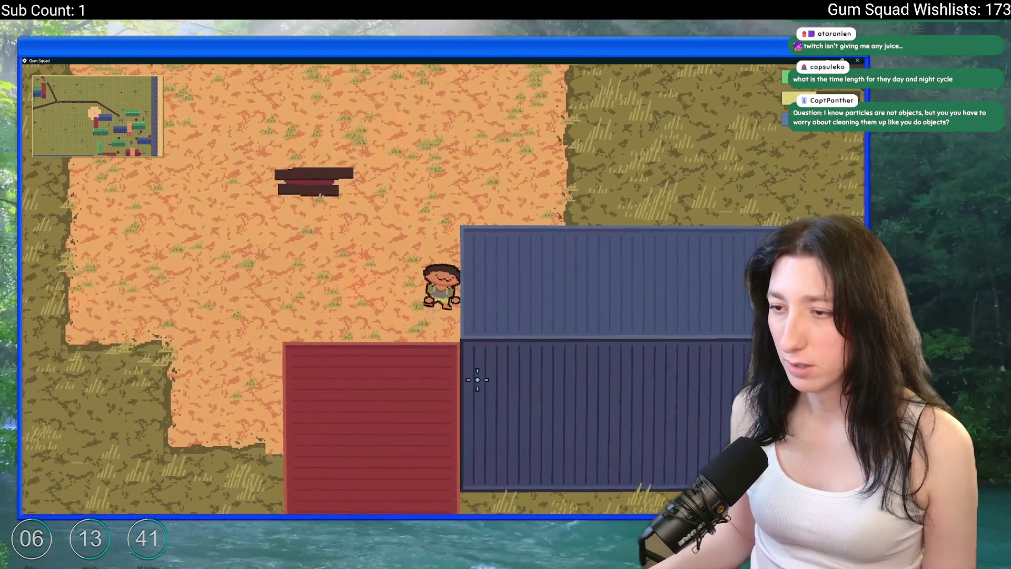
key(alt+Tab)
key(alt+Tab)
Glance at the particle code and Aseprite diagram, then skate up-left onto the dirt road
key(Tab)
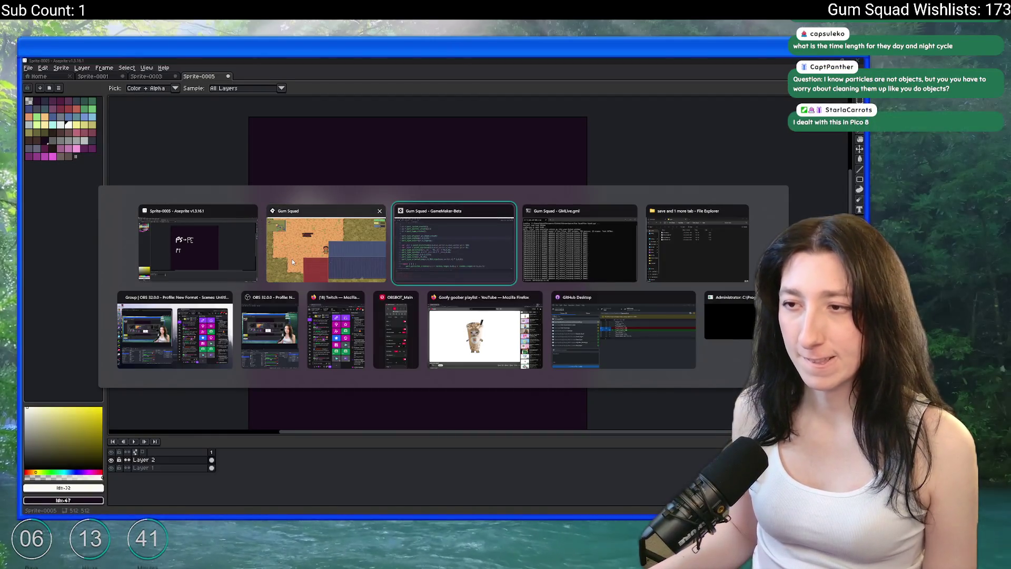
mouse_move(274, 220)
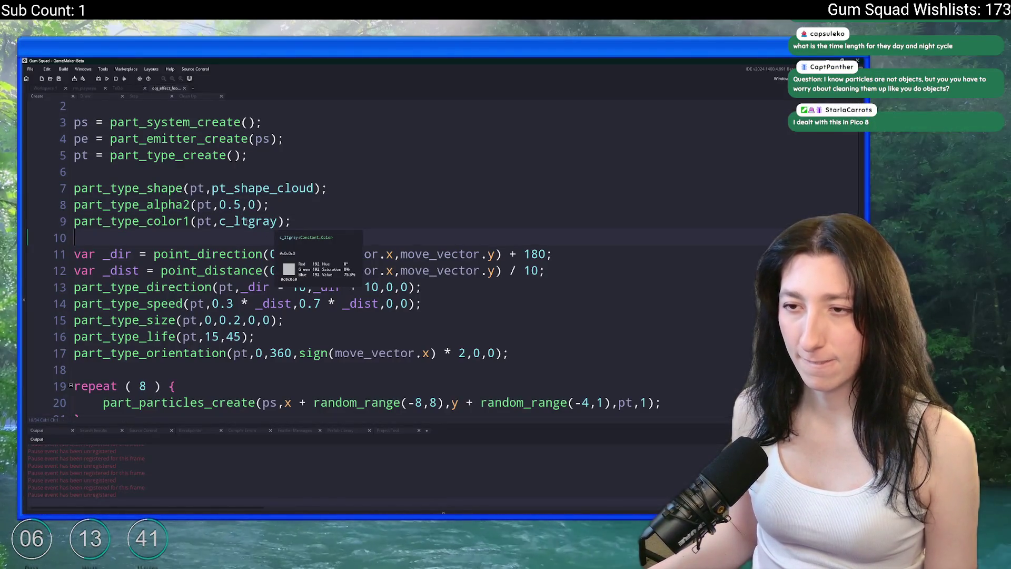
key(alt+Tab)
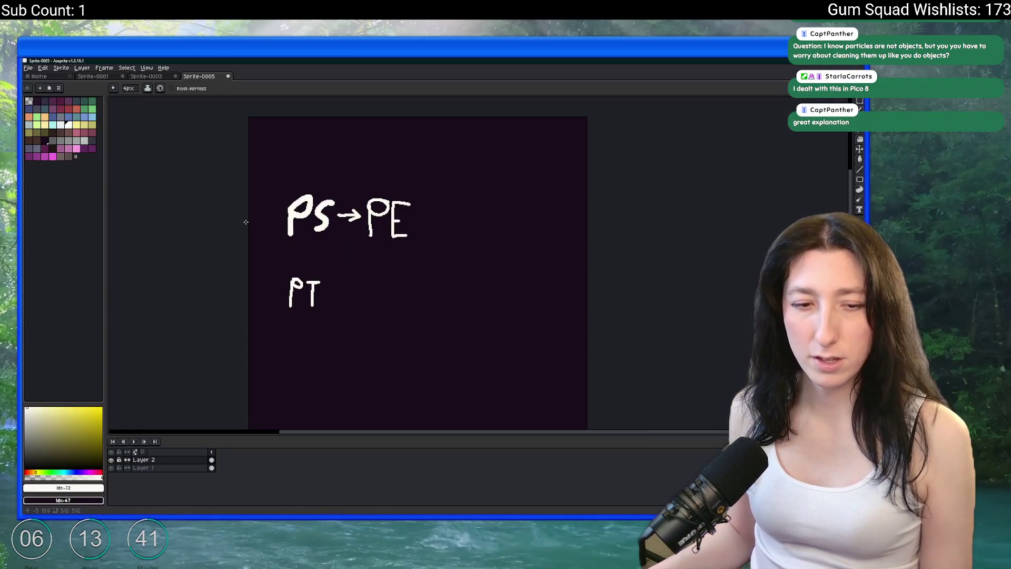
key(alt+Tab)
key(Tab)
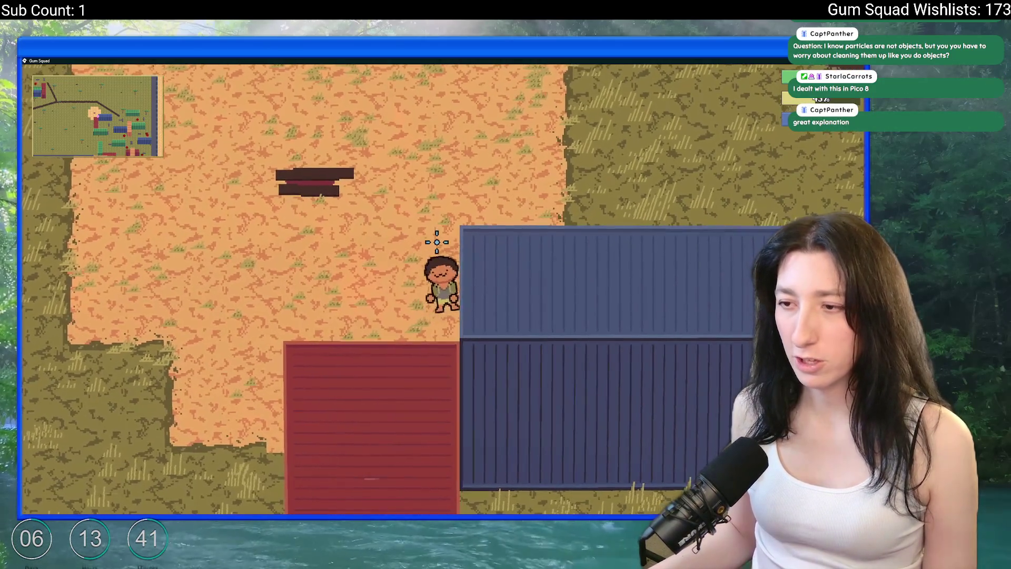
key(w)
key(a)
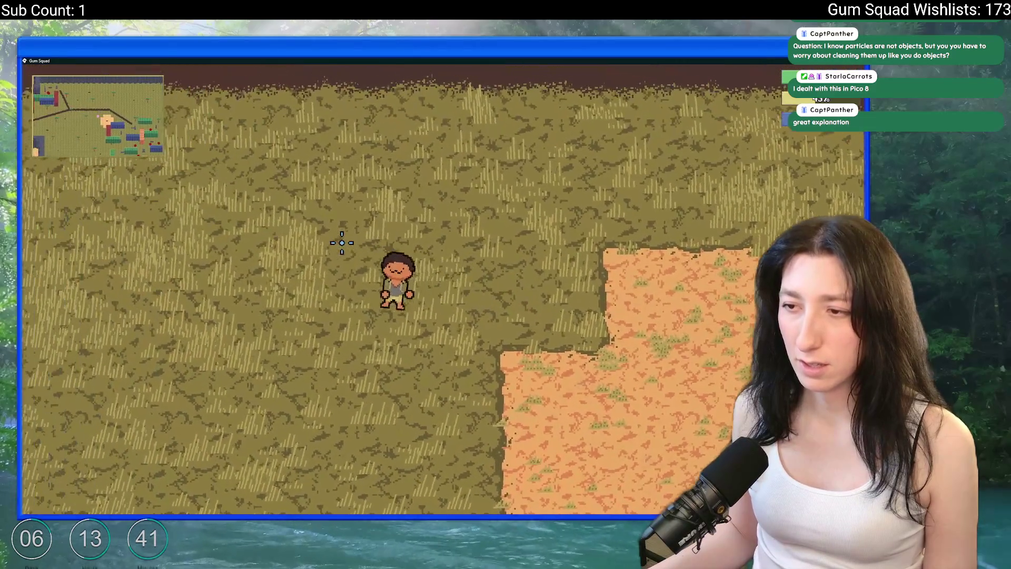
key(w)
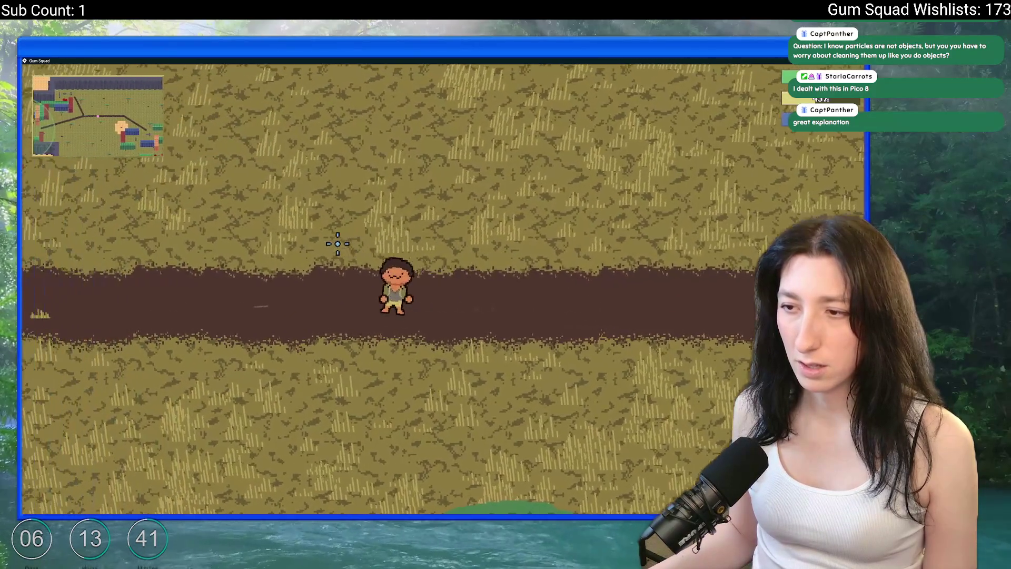
key(alt+Tab)
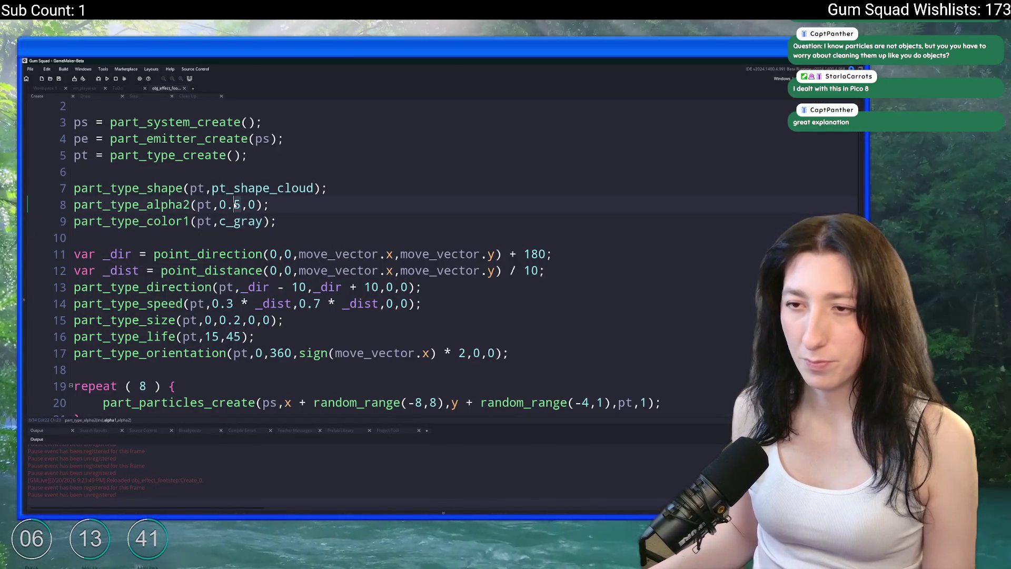
Skate west along the dirt road, northwest into the grass, then southwest toward the dirt patch
key(alt+Tab)
key(a)
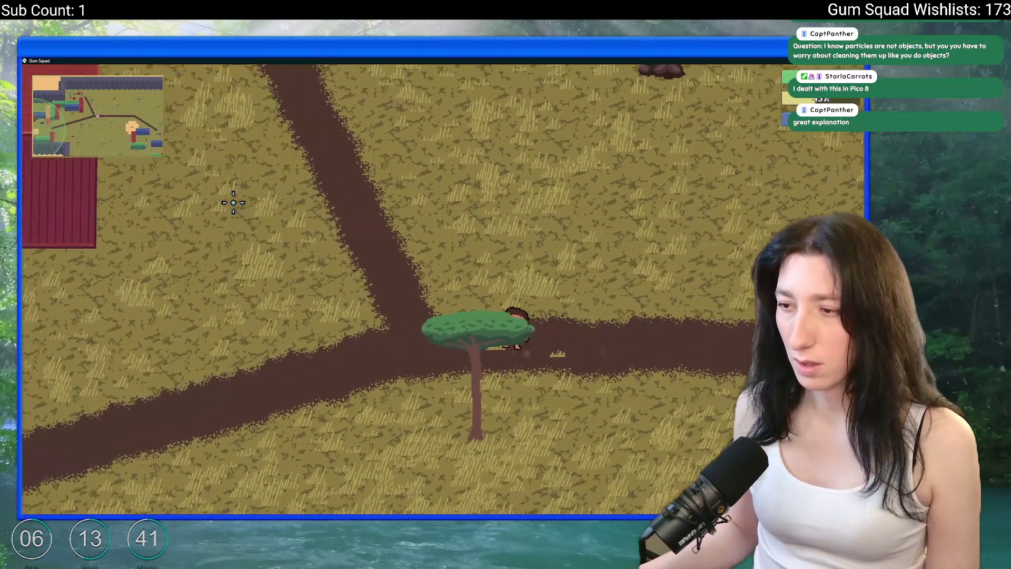
key(a)
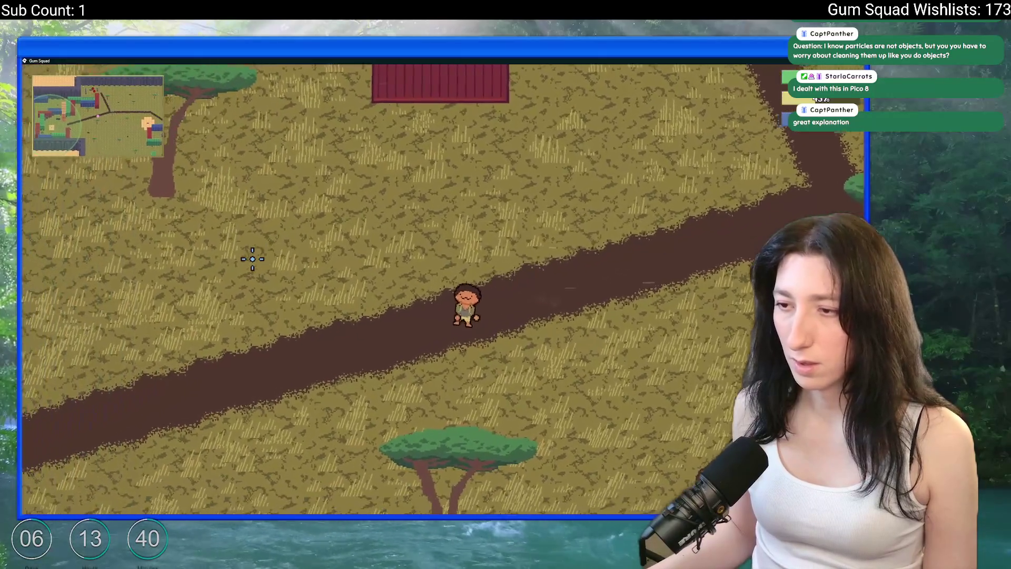
key(a)
key(w)
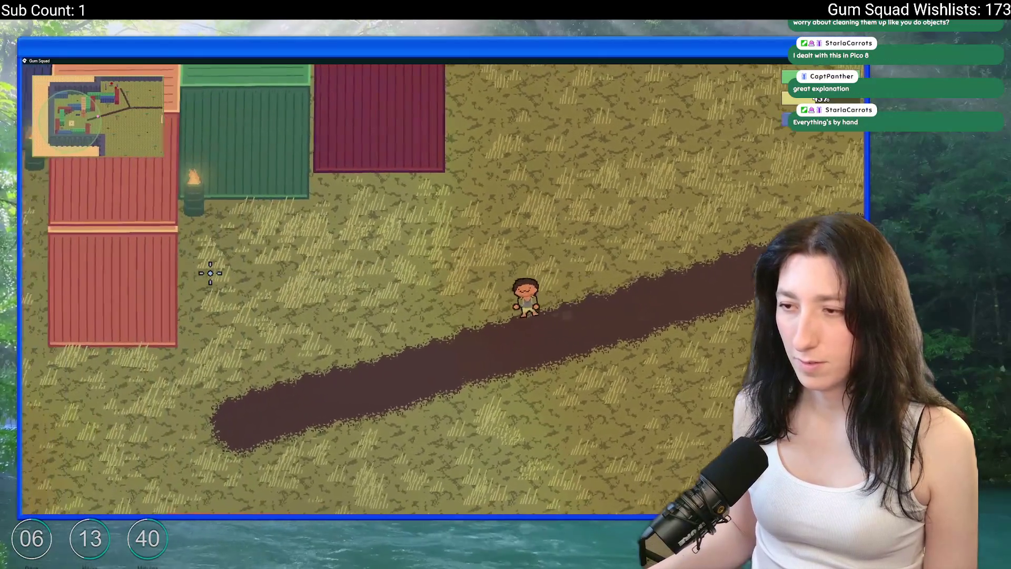
key(a)
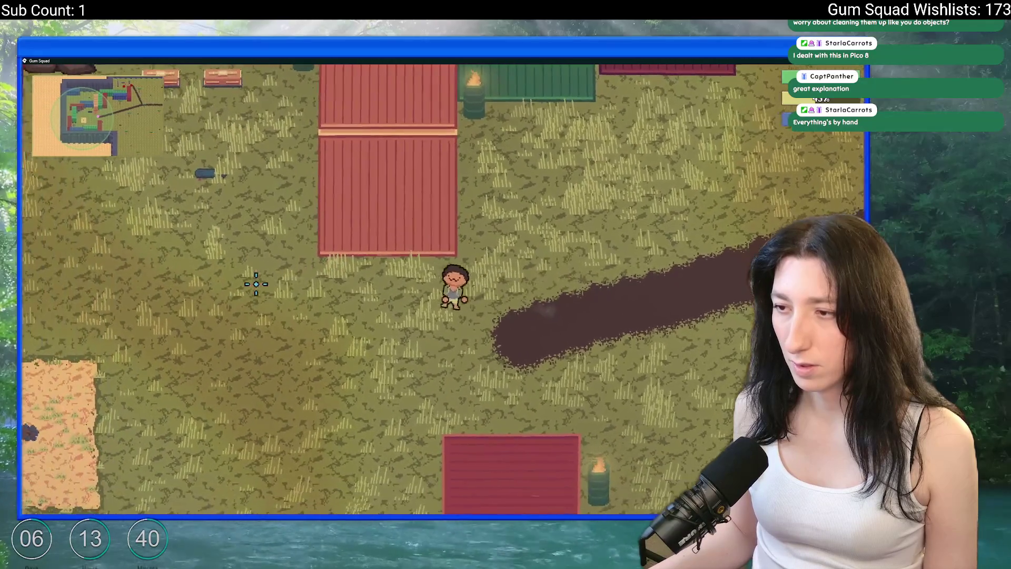
key(a)
key(s)
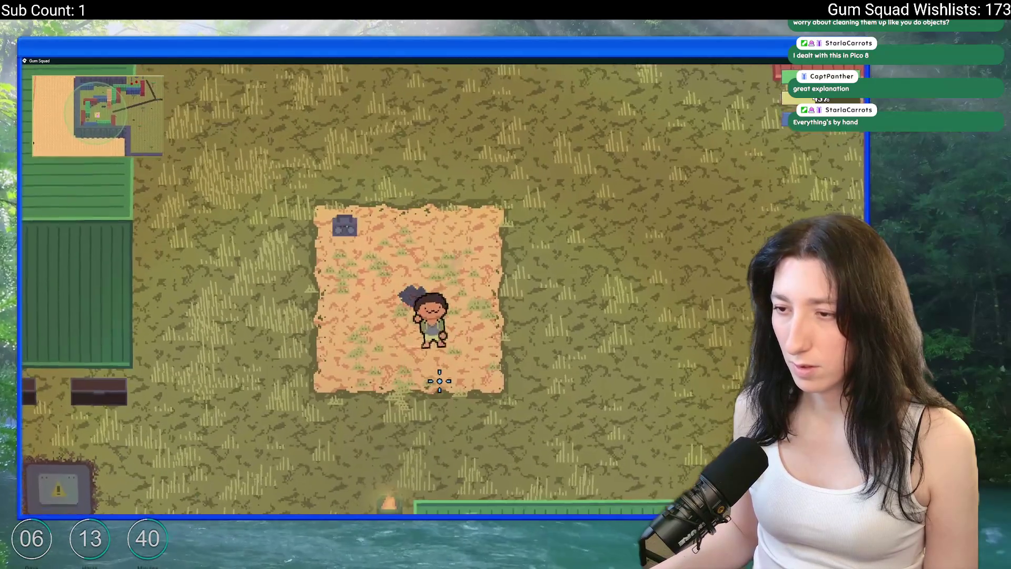
Walk northeast and east past the dirt path, then up-left toward the wall, watching the dust
key(w)
key(d)
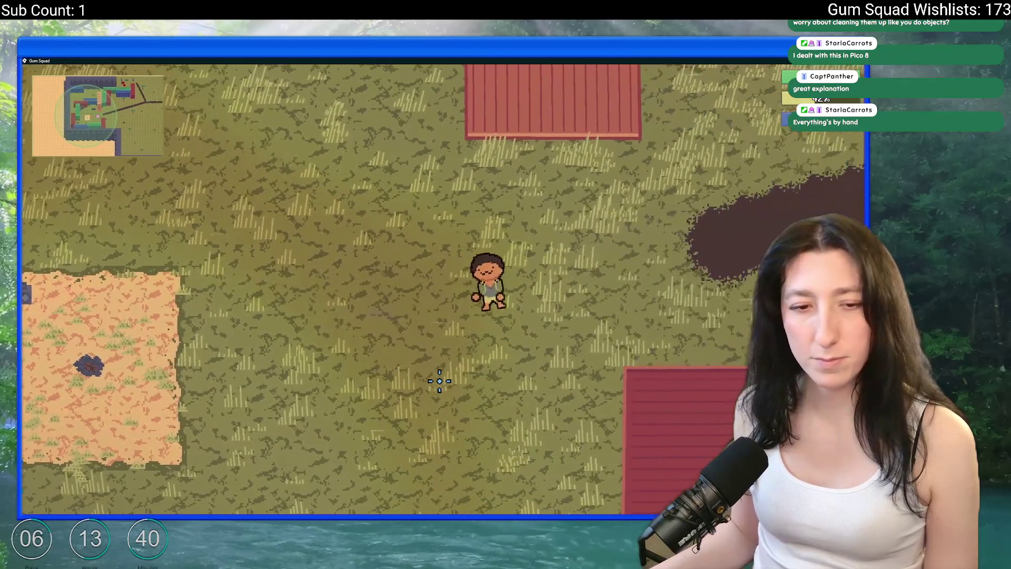
key(d)
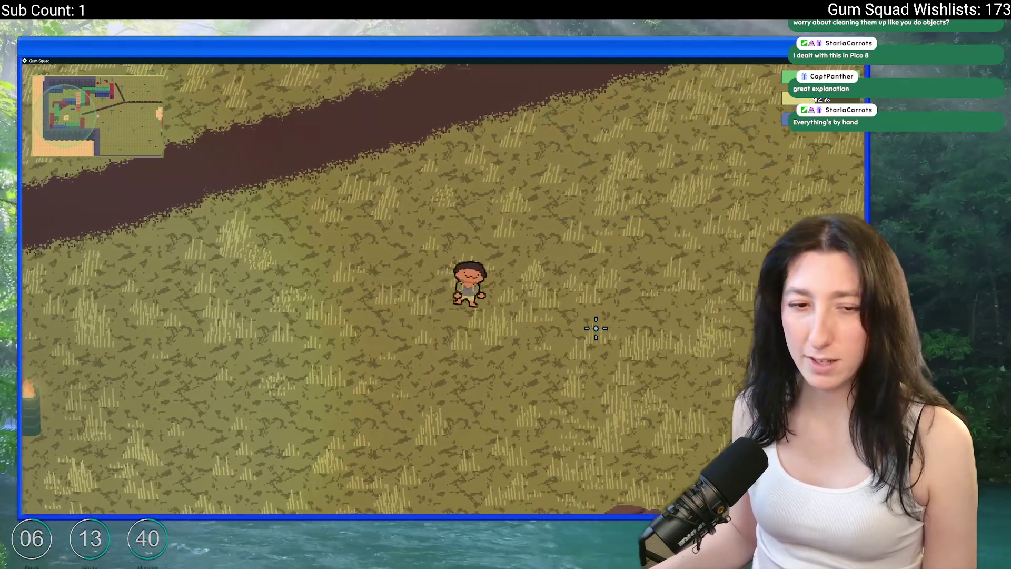
key(d)
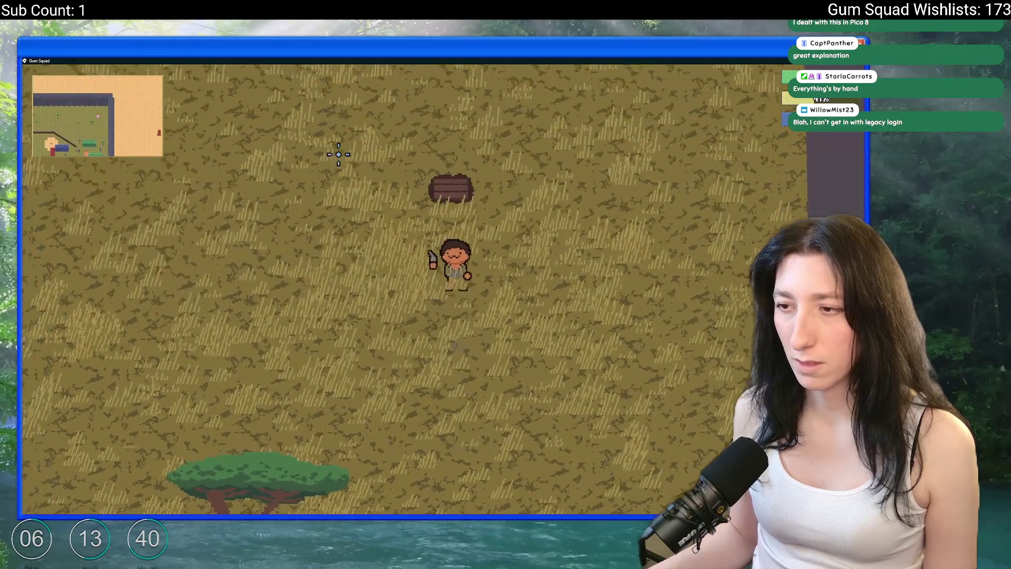
key(w)
key(a)
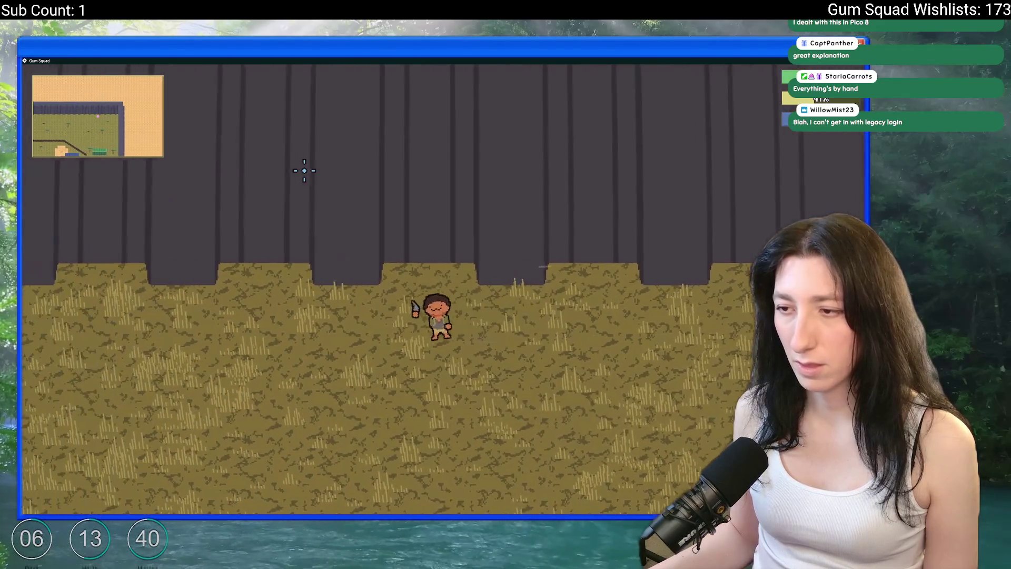
key(alt+Tab)
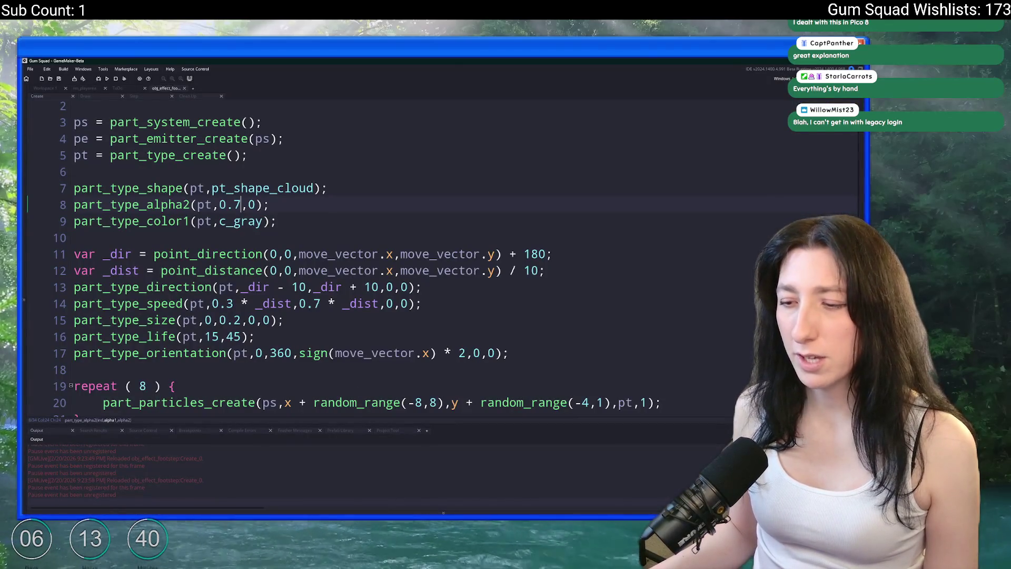
key(alt+Tab)
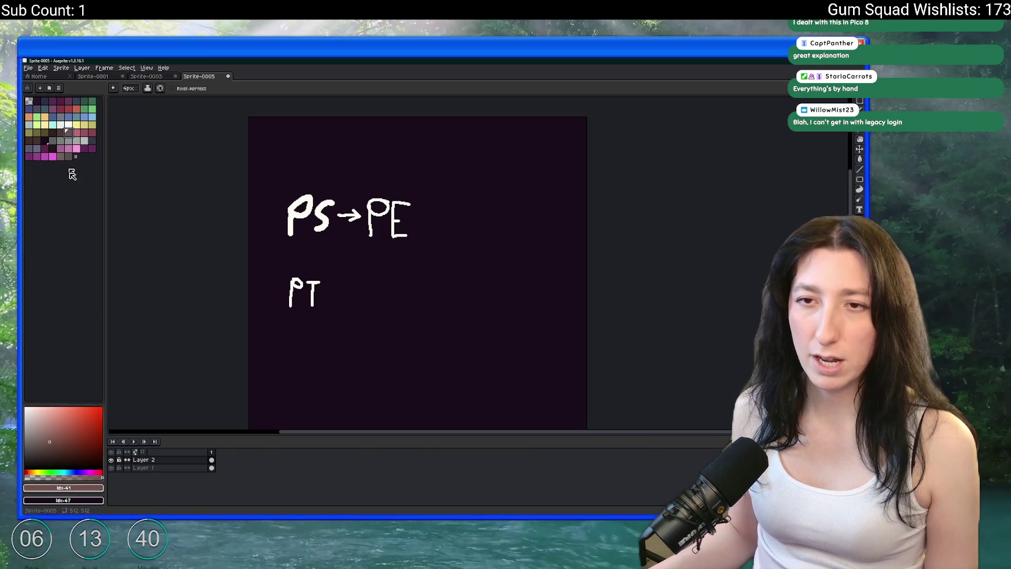
Walk right, south, west and southeast in-game to test the #70514b brown dust
key(alt+Tab)
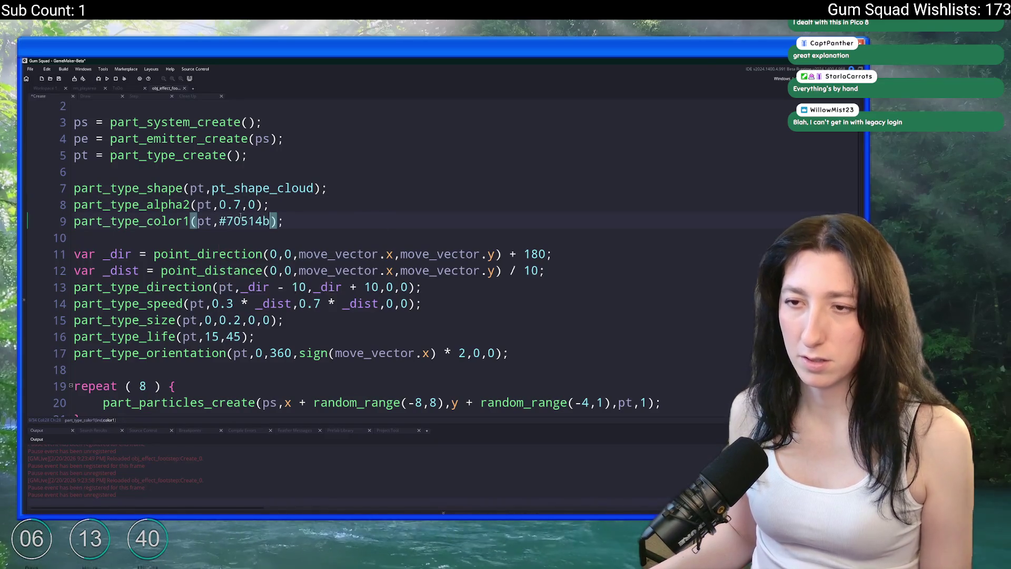
key(alt+Tab)
key(alt+Tab)
key(Tab)
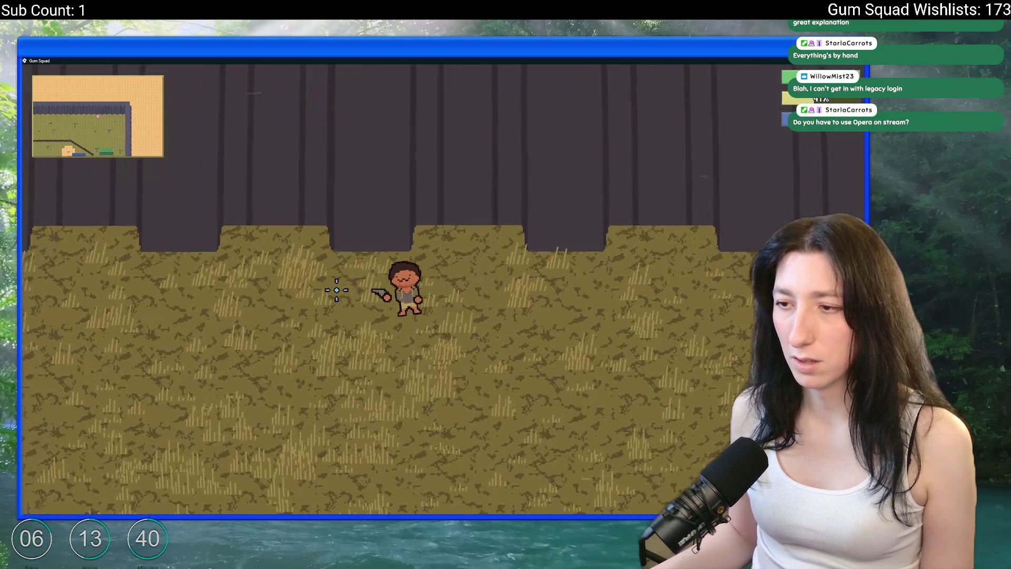
key(d)
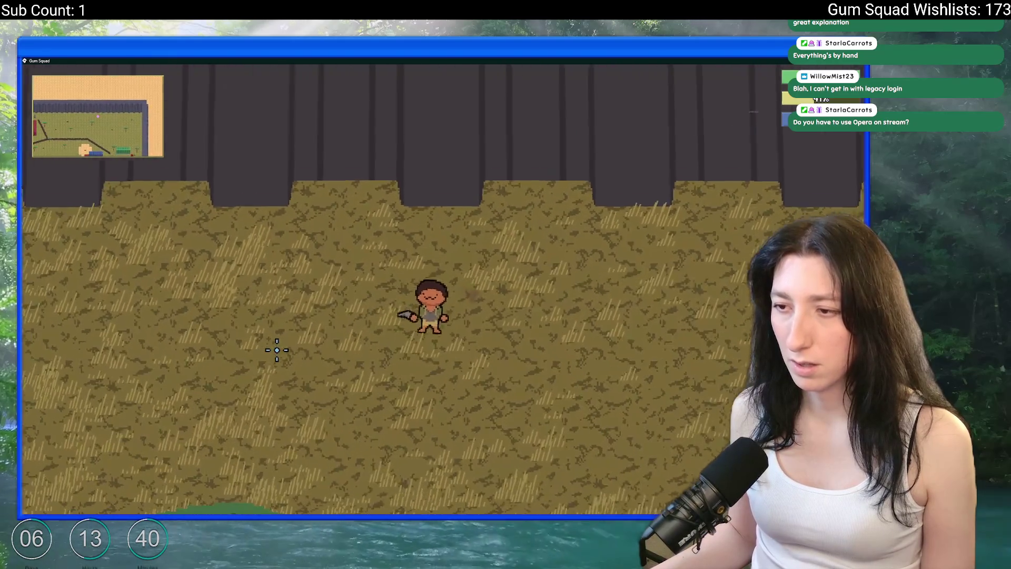
key(s)
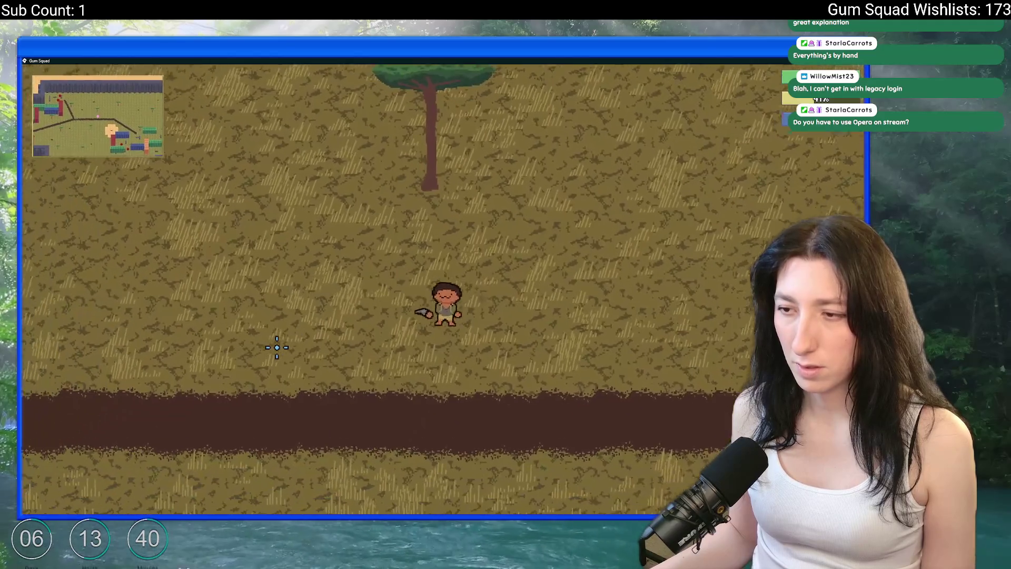
key(a)
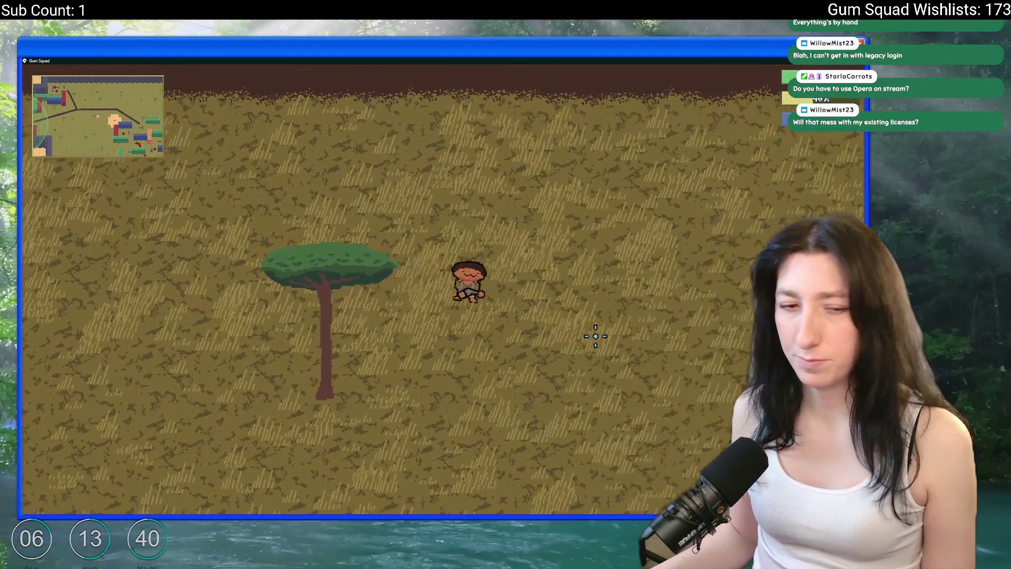
key(d)
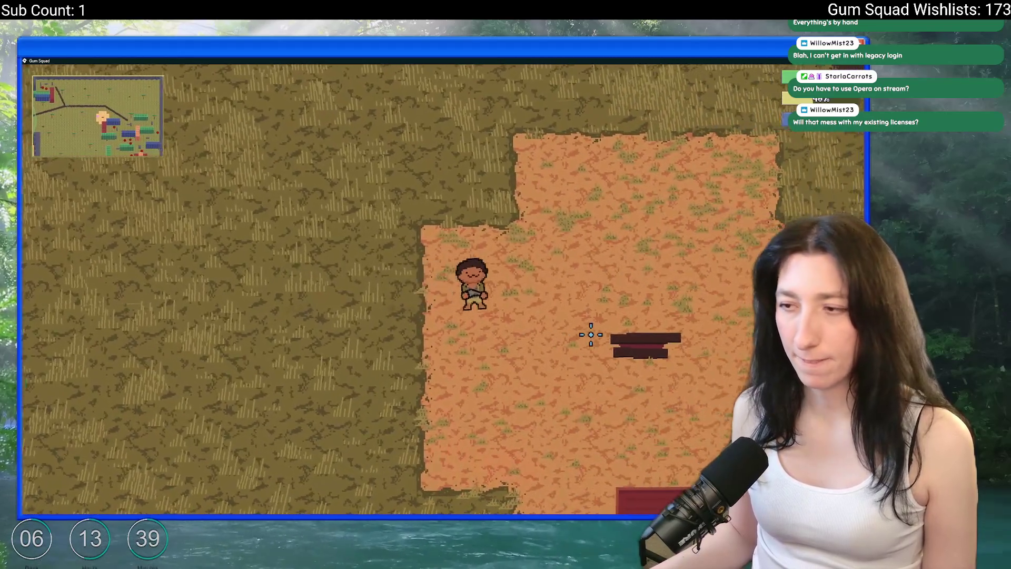
key(d)
key(s)
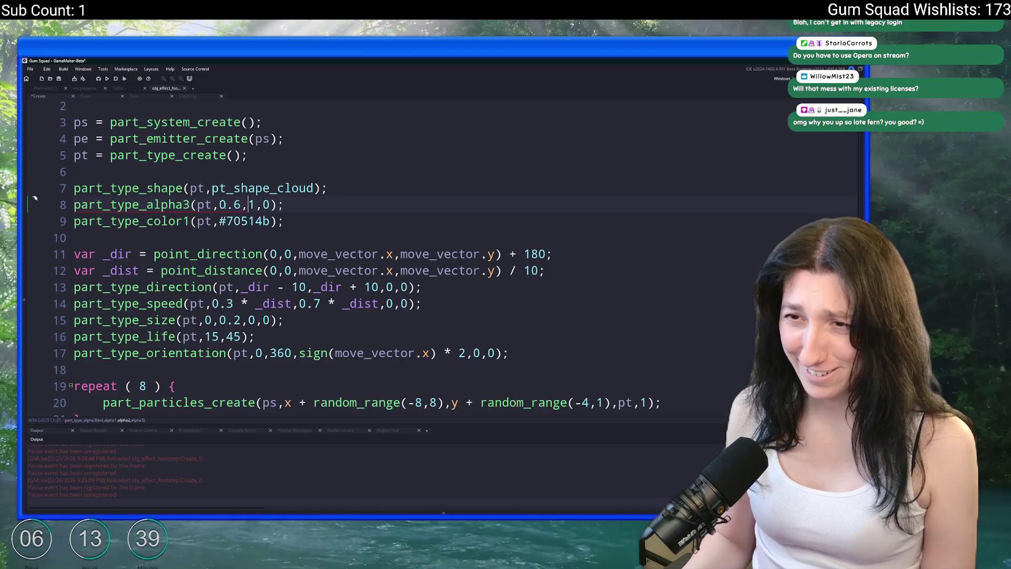
Test the 0.85-alpha dust in-game, then set line 15's particle size to 0.1–0.25
key(alt+Tab)
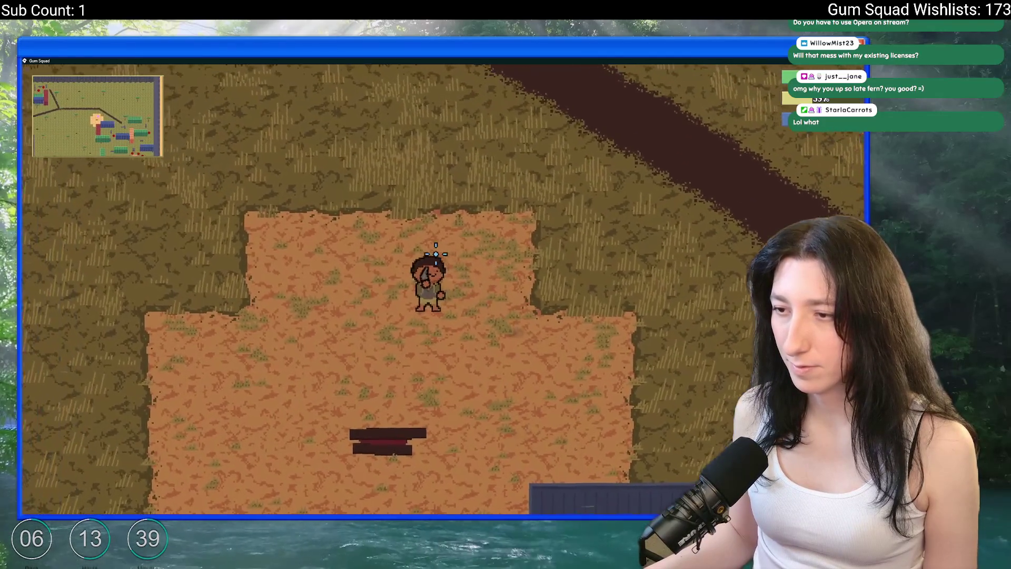
key(Right)
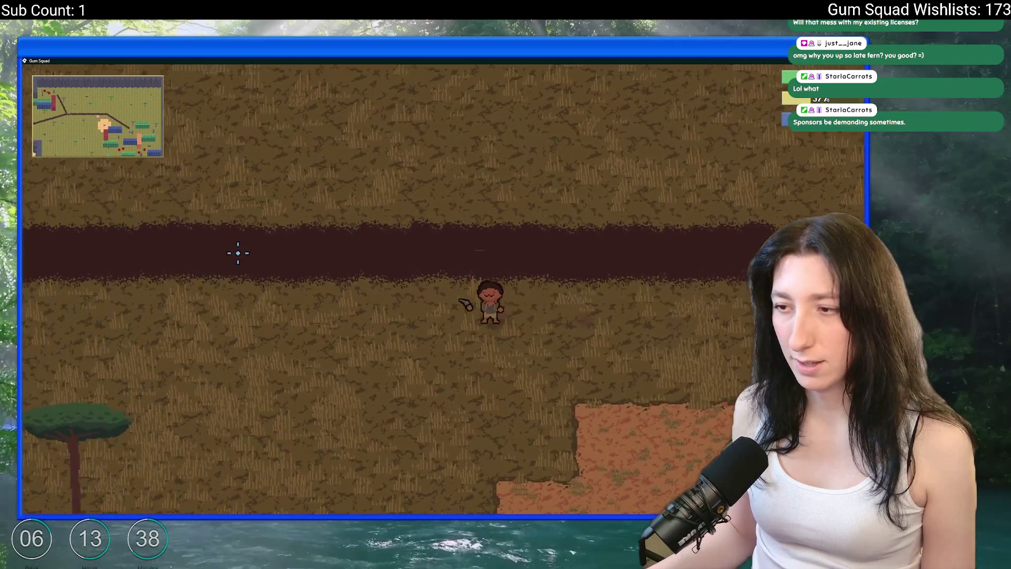
key(Escape)
click(248, 320)
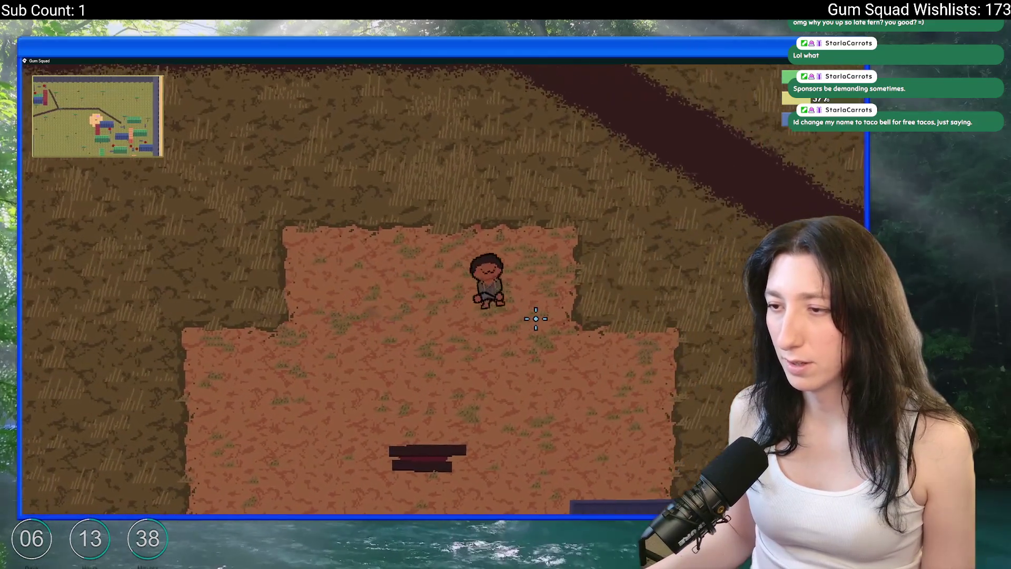
key(alt+Tab)
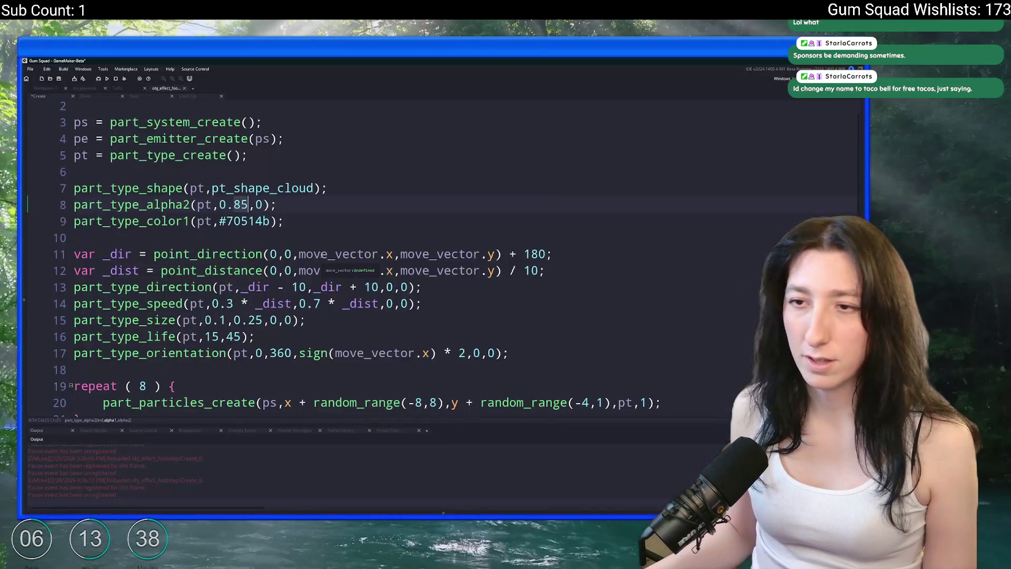
Shrink the dust particle size range in part_type_size to 0.05 minimum and 0.21 maximum
click(227, 320)
key(BackSpace)
text(05)
click(270, 320)
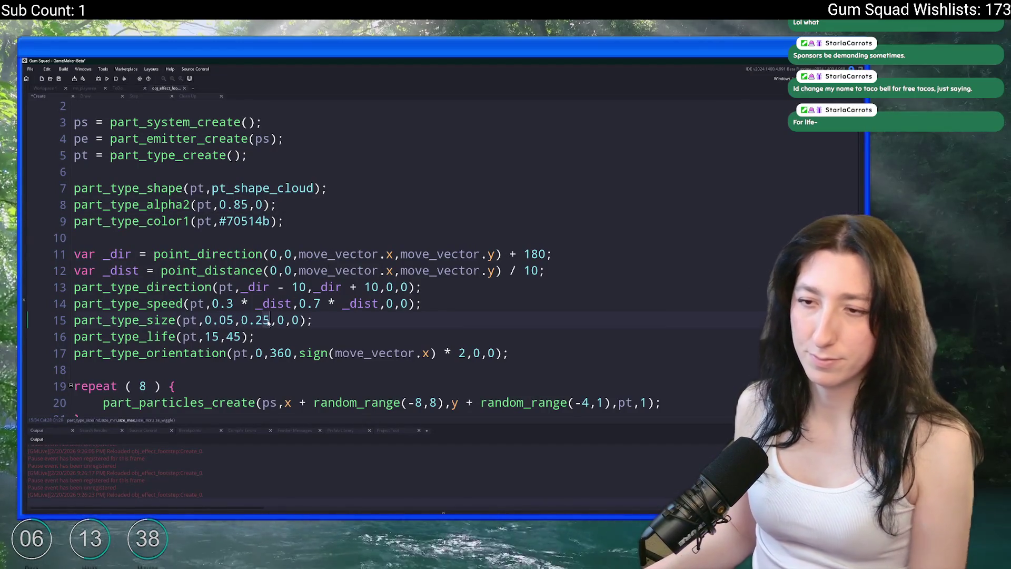
Run the game and skate along the dark path to test the smaller dust, then save and quit
key(alt+Tab)
key(w)
key(a)
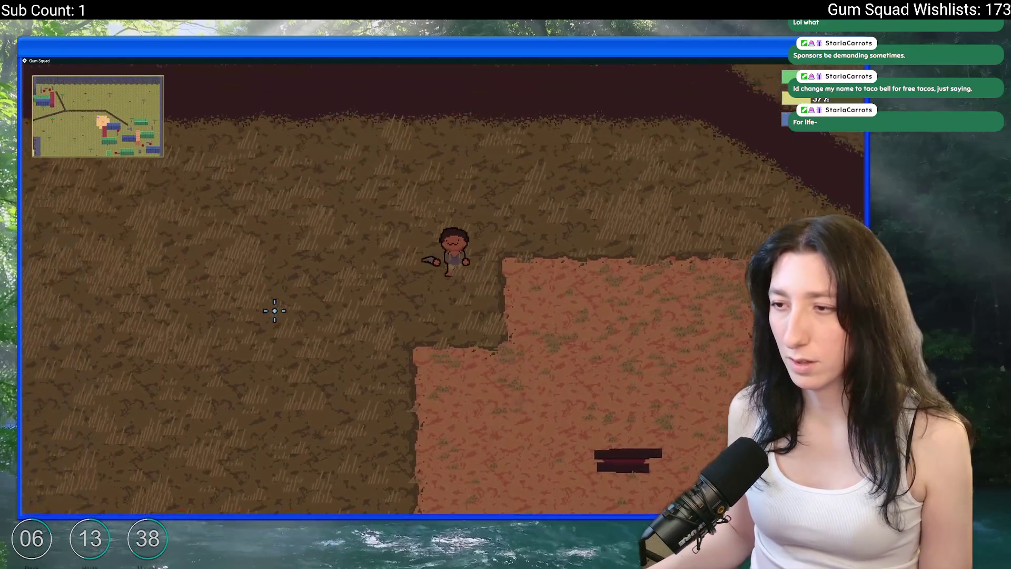
key(a)
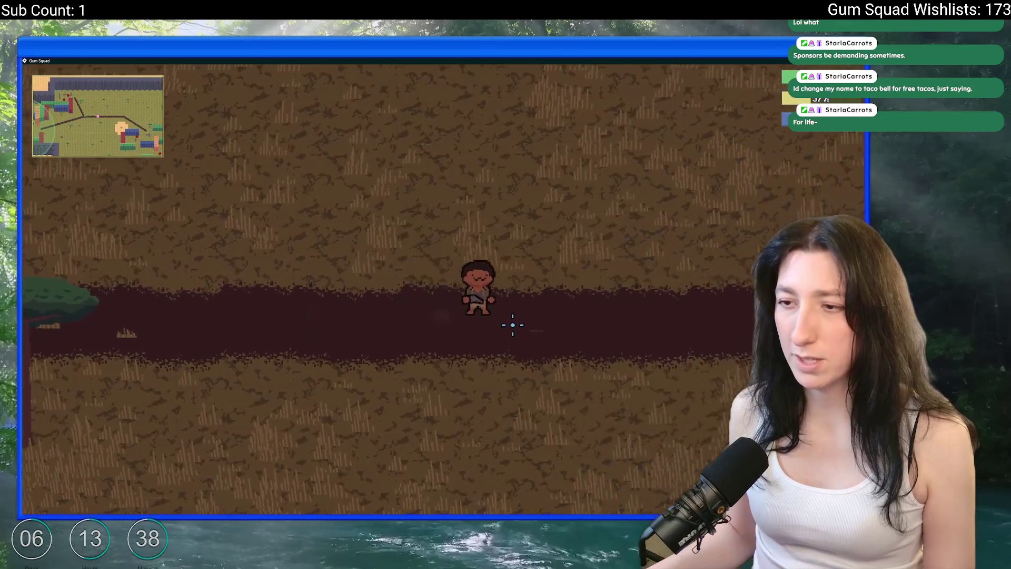
key(Escape)
click(431, 425)
click(431, 422)
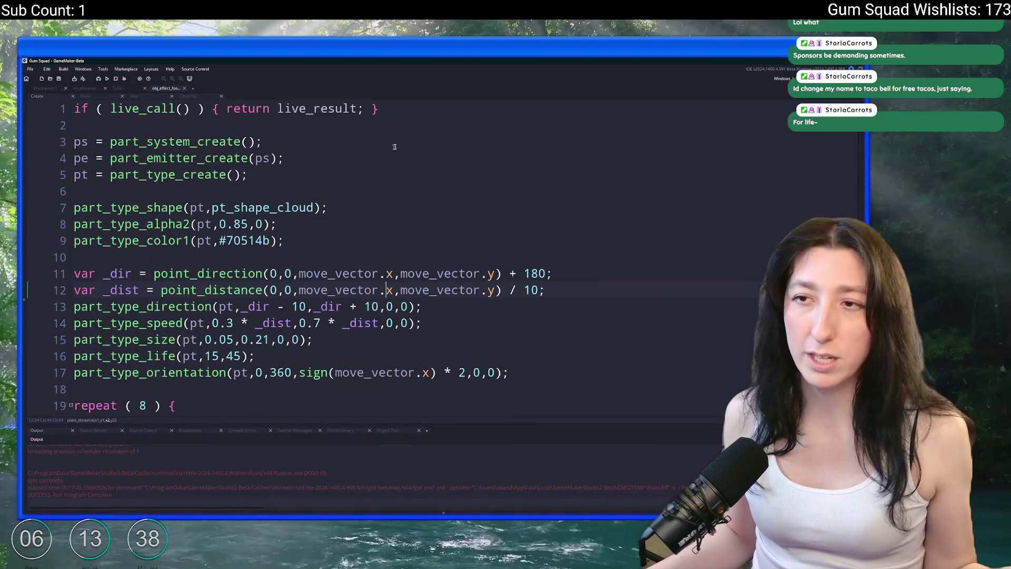
Find obj_effect_footstep in the asset browser and duplicate it as a new skateboard effect object
click(110, 141)
click(45, 88)
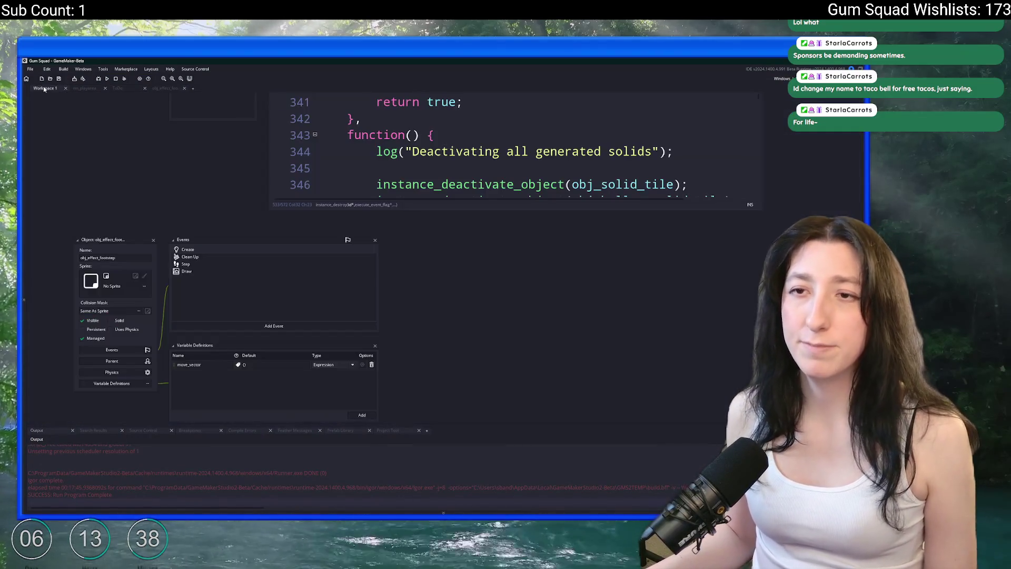
click(863, 185)
click(737, 108)
text(effect_fo)
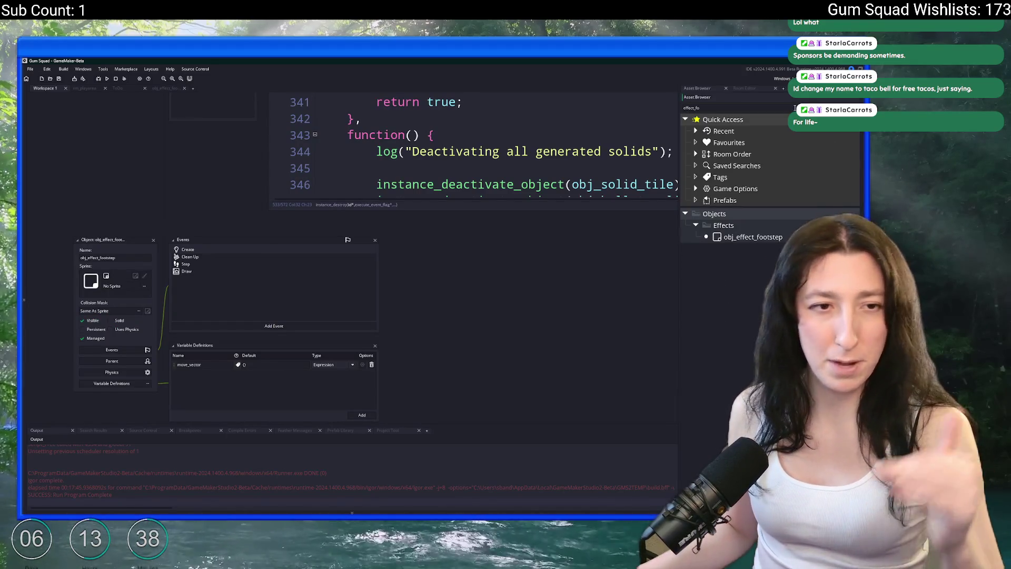
click(748, 237)
key(ctrl+d)
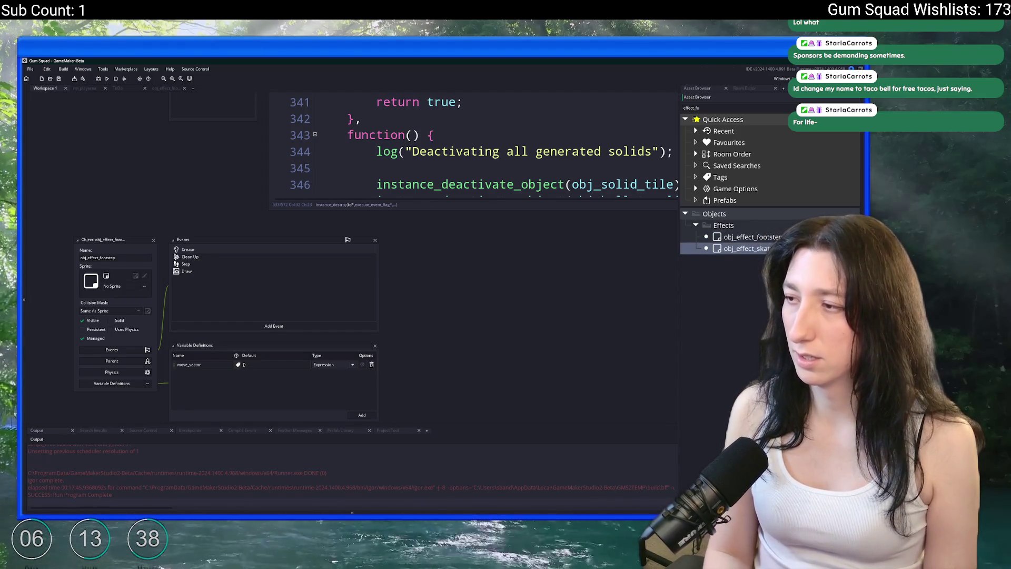
click(769, 236)
Review the footstep object's Create, Draw, Step and Clean Up event code
scroll(359, 233, down, 2)
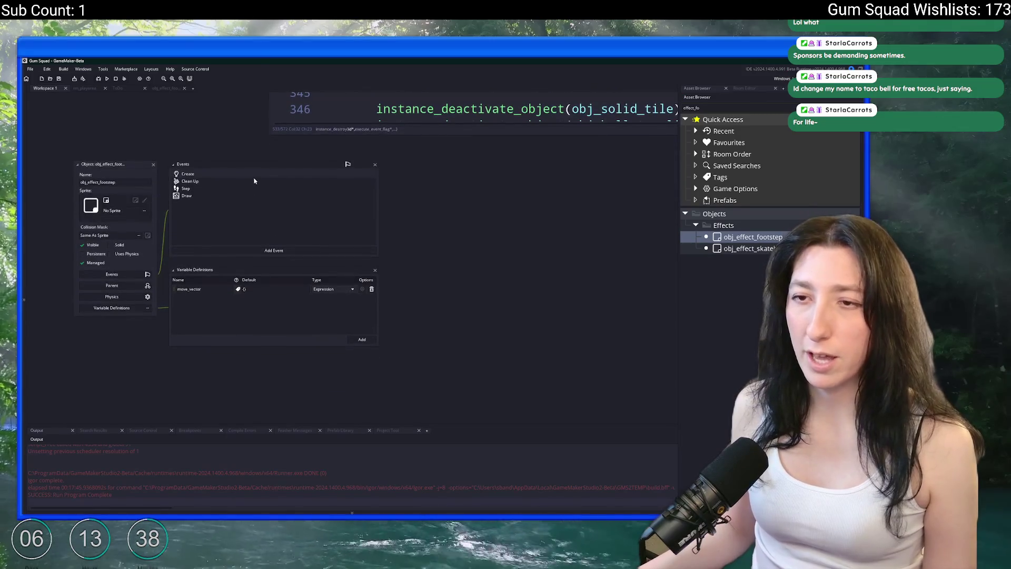
double_click(255, 179)
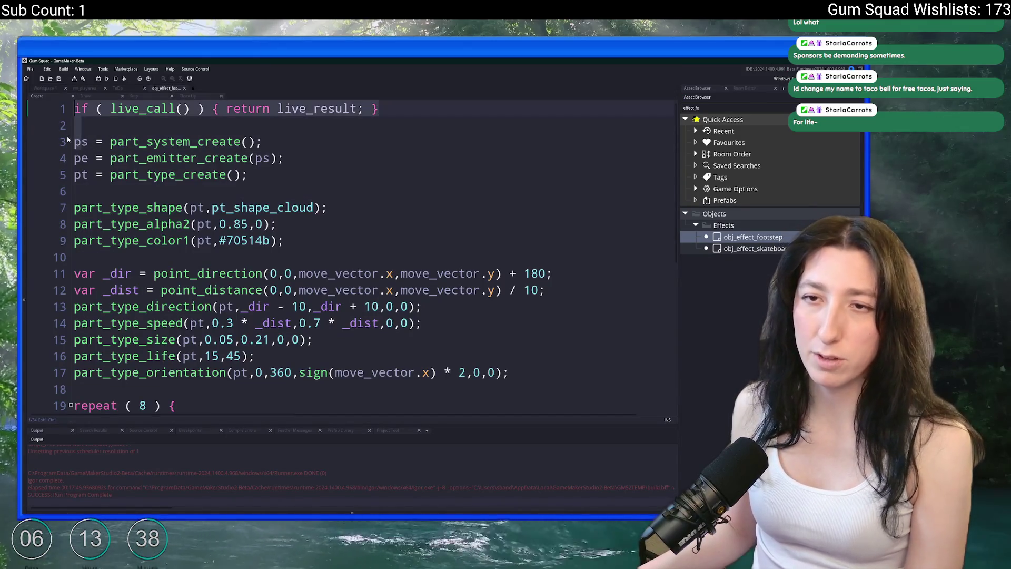
scroll(94, 127, down, 1)
click(109, 96)
scroll(116, 126, down, 1)
click(134, 96)
scroll(76, 138, down, 1)
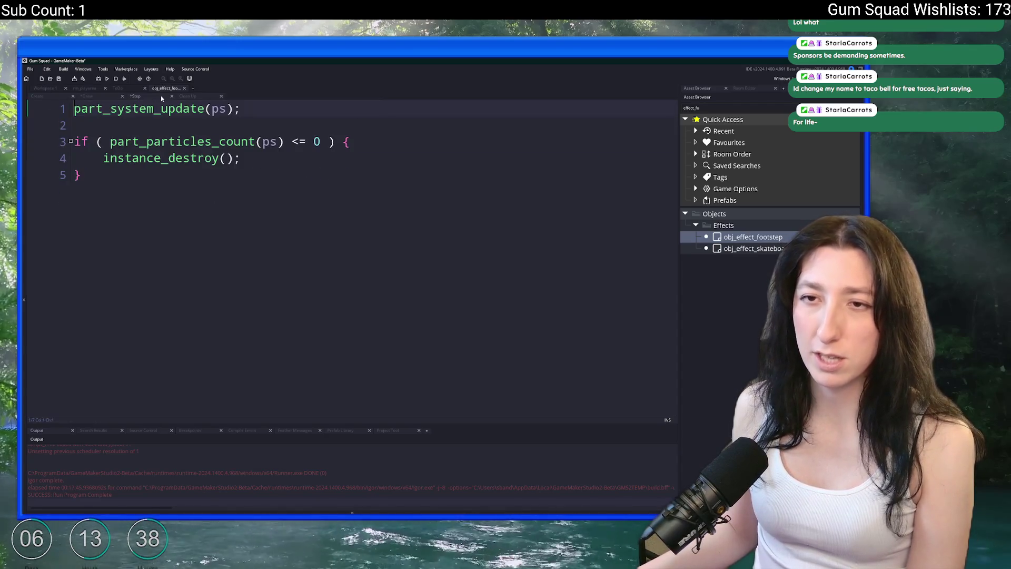
click(188, 97)
Delete the part_emitter_destroy and unused pe = part_emitter_create lines, save, and switch to the YouTube video
drag(271, 108, 70, 109)
key(Delete)
key(Delete)
click(71, 97)
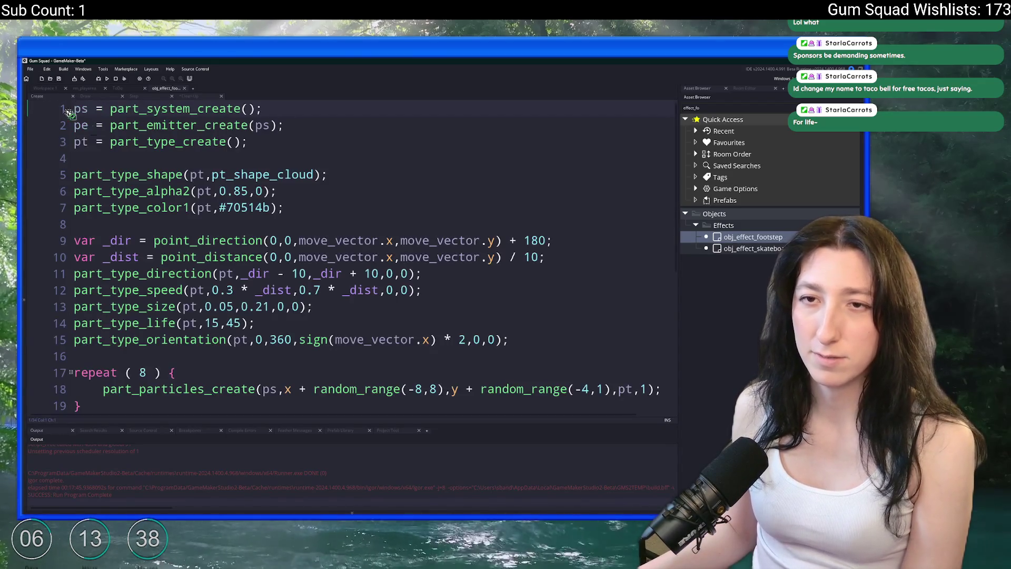
drag(285, 125, 321, 112)
key(Delete)
key(ctrl+s)
click(439, 506)
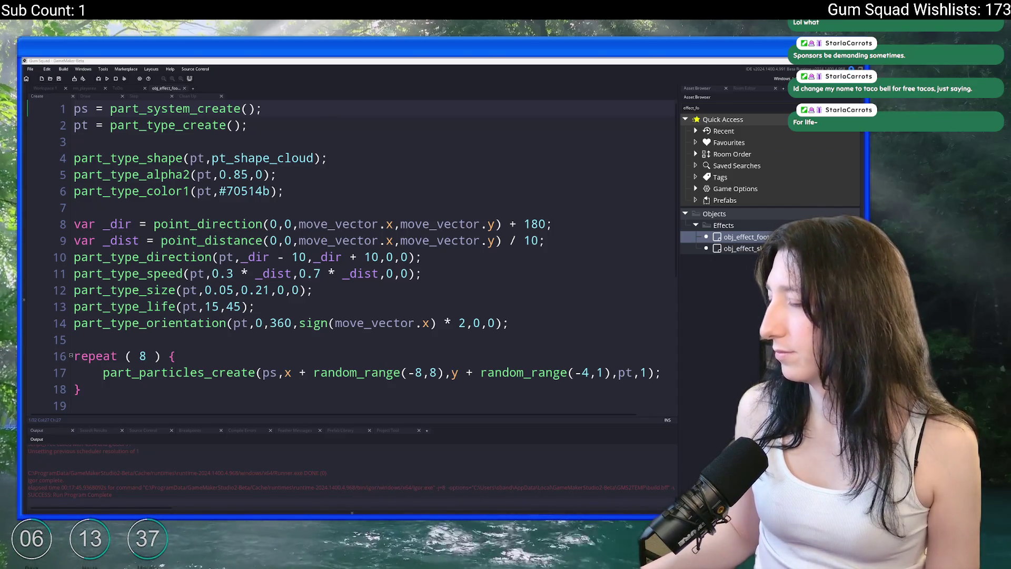
key(alt+Tab)
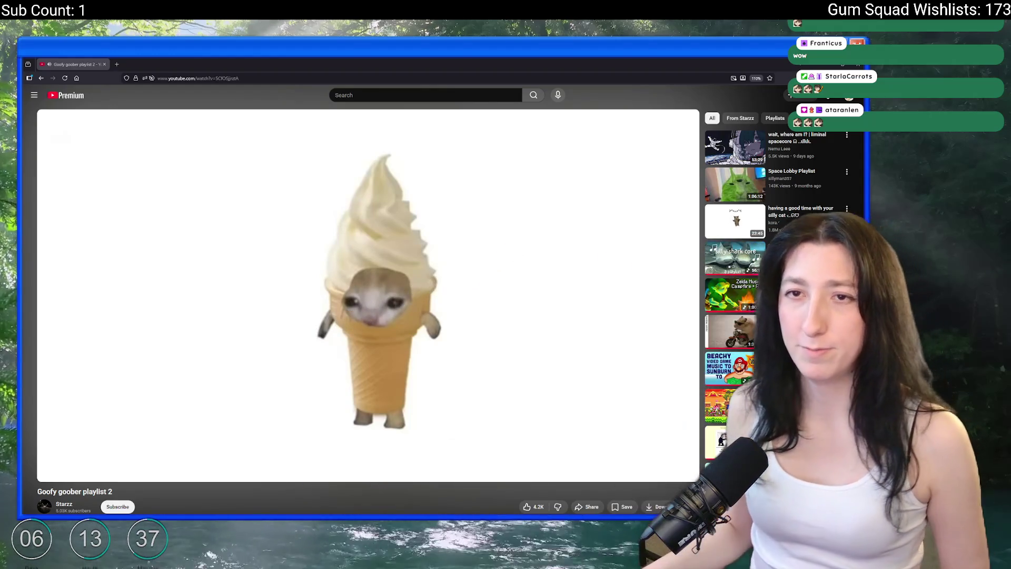
click(116, 64)
key(ctrl+w)
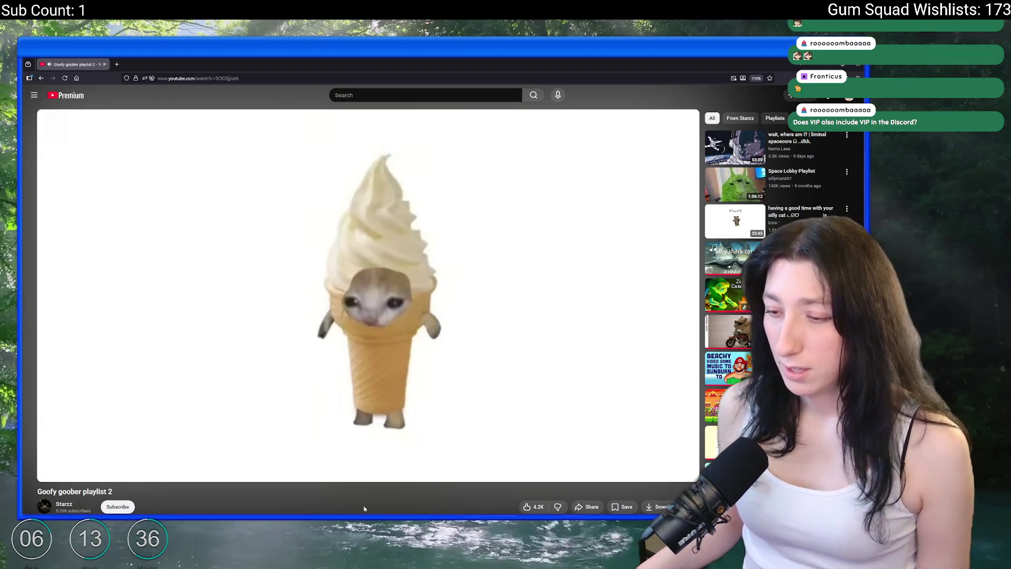
key(super)
Search Windows for 'discord' and launch the Discord app
text(discord)
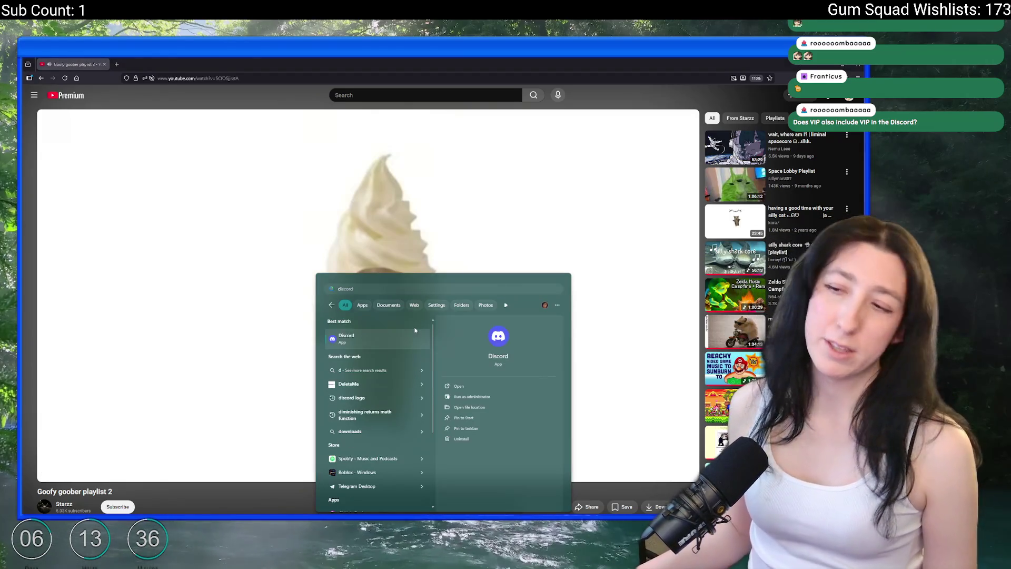
click(411, 342)
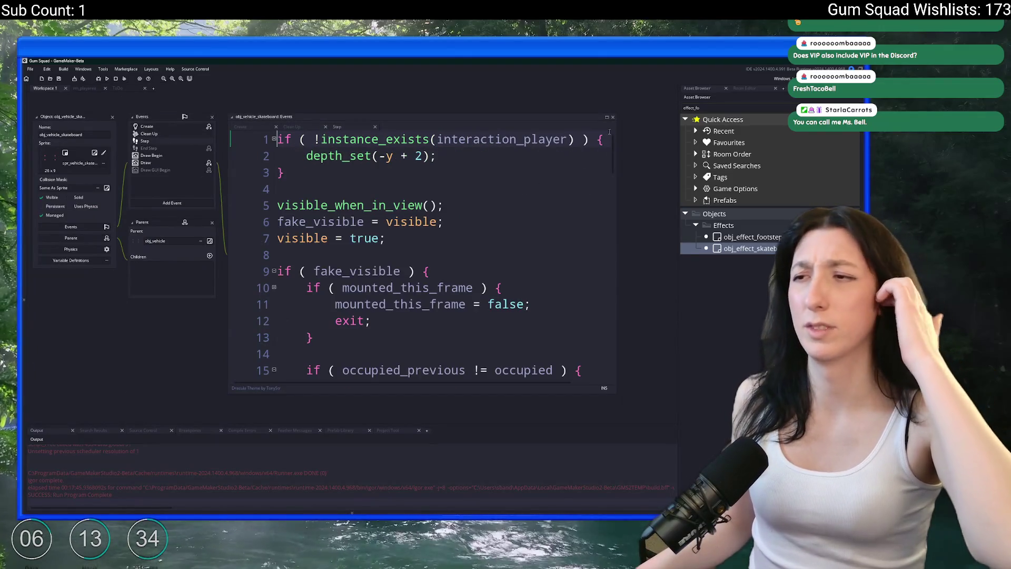
Open the skateboard's Create code full-size and unfold the movement_controller and fake_visible blocks
click(161, 126)
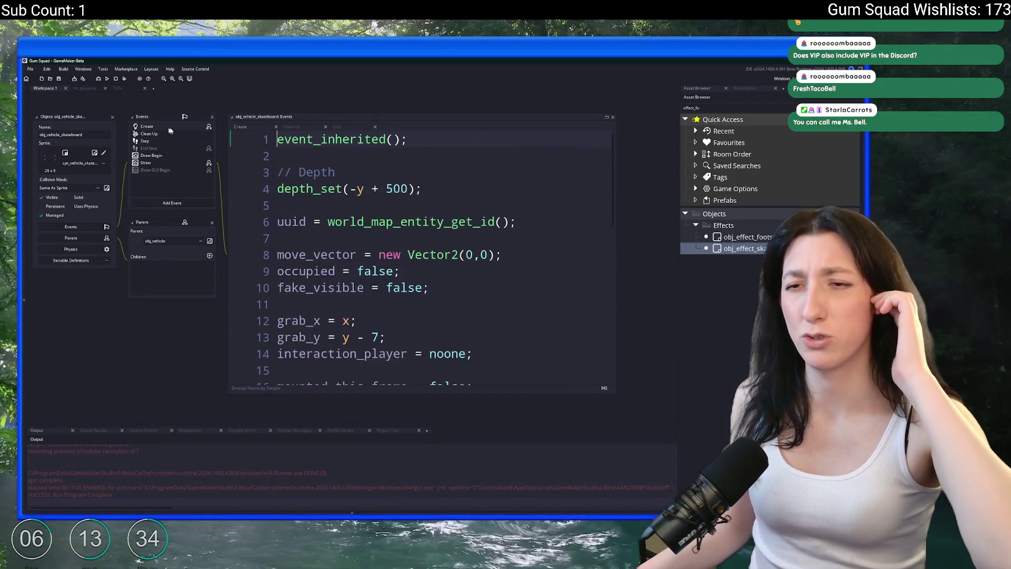
scroll(602, 135, down, 5)
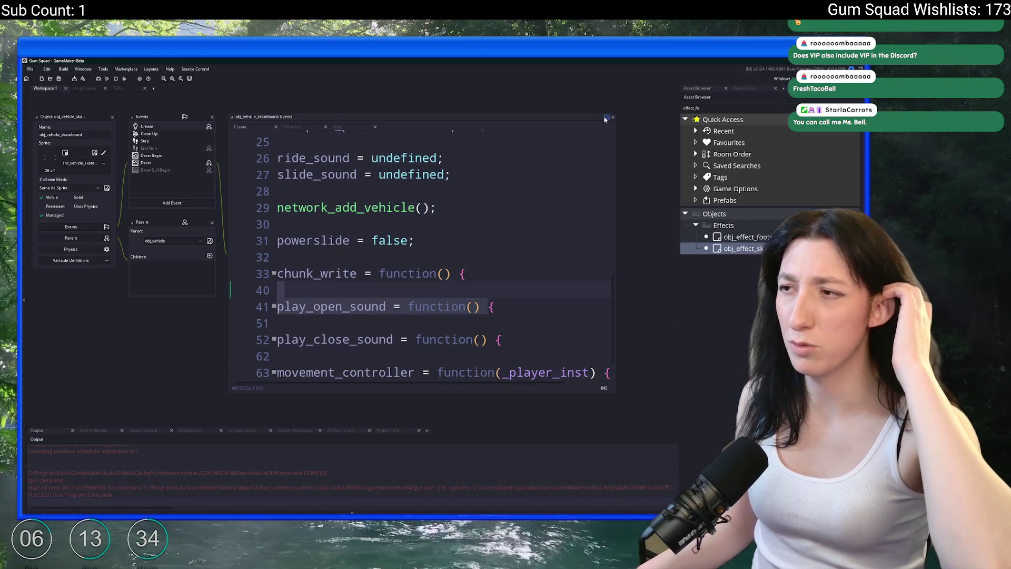
click(607, 117)
click(275, 158)
scroll(234, 202, down, 8)
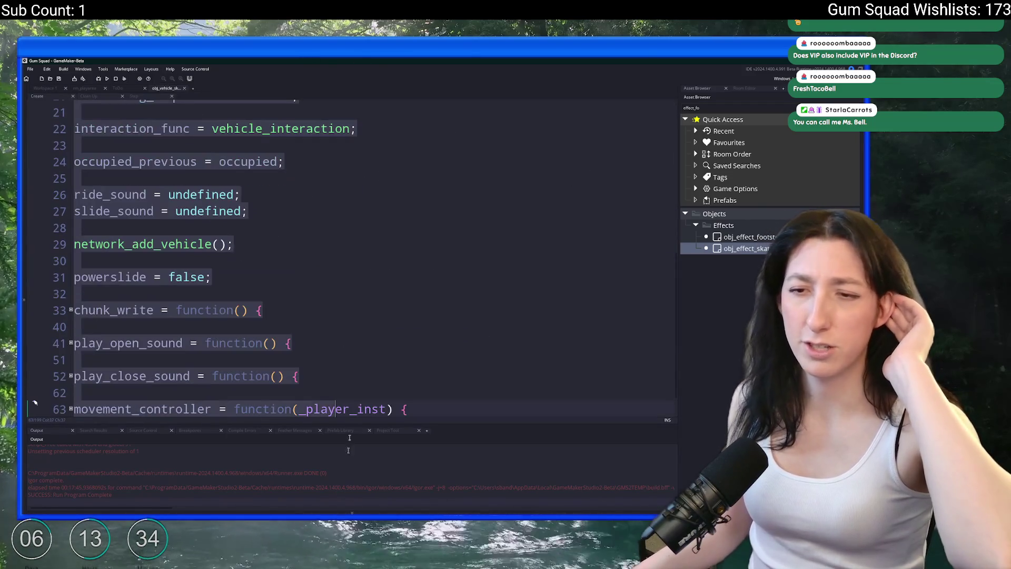
click(75, 261)
click(71, 376)
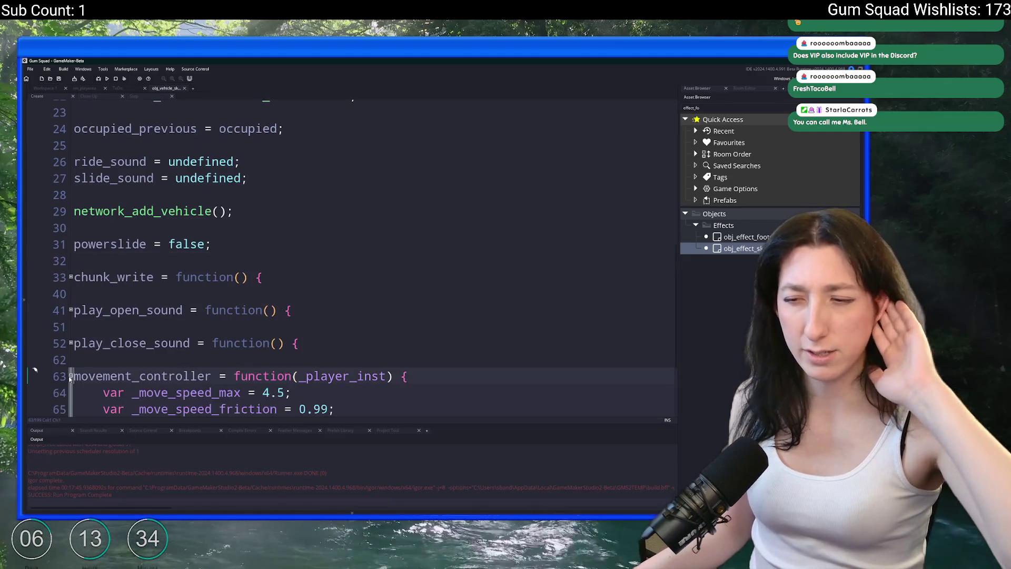
scroll(70, 369, down, 2)
click(71, 360)
scroll(71, 362, down, 2)
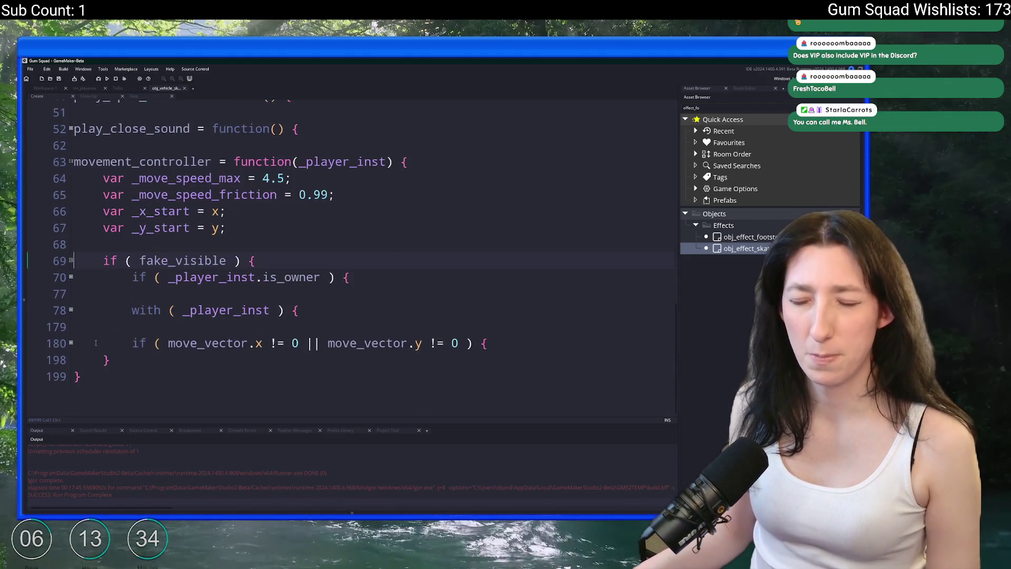
click(82, 343)
scroll(81, 344, down, 2)
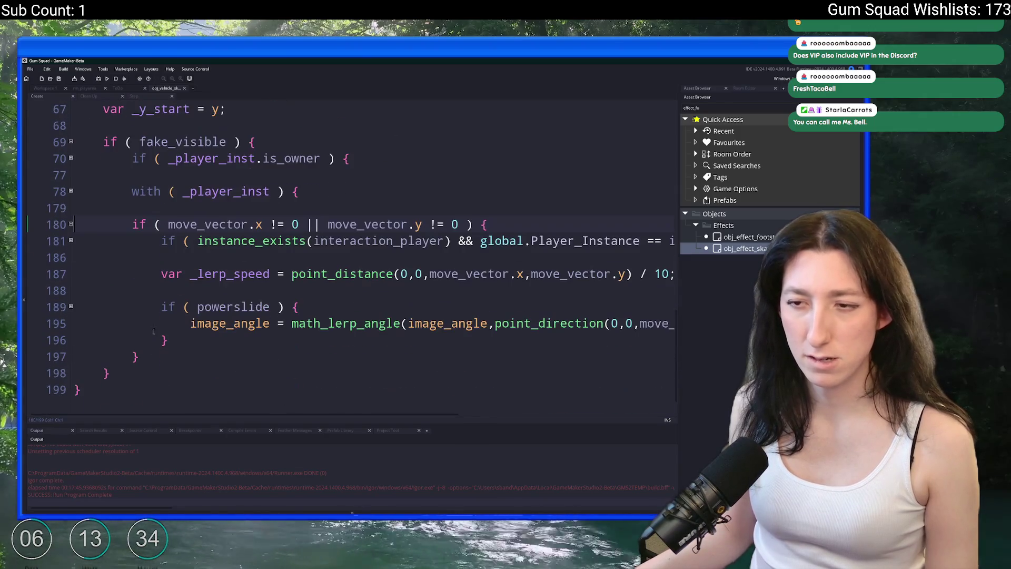
In the Step event code, jump to the definition of visible_when_in_view with F12
click(135, 96)
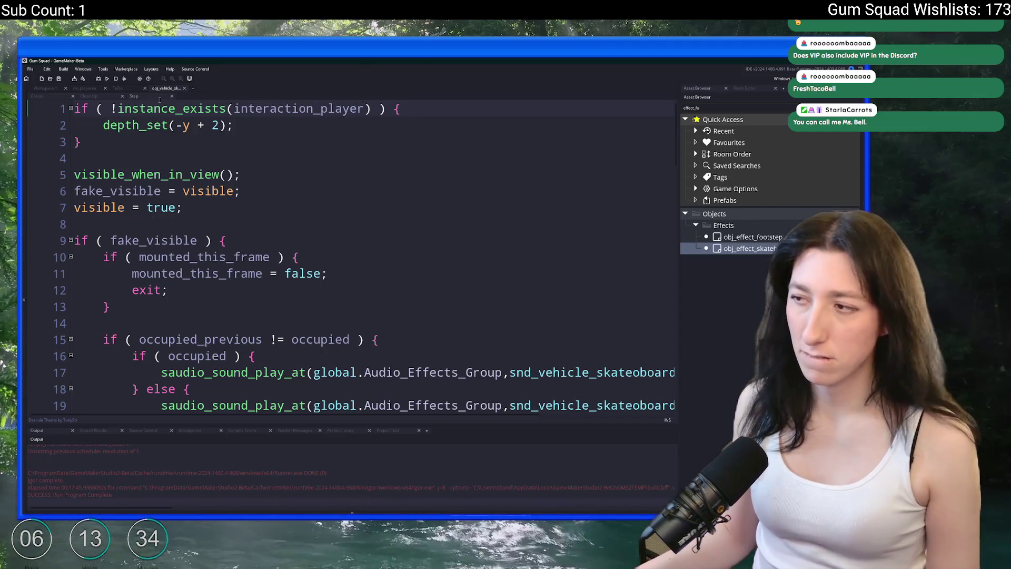
click(226, 174)
key(Home)
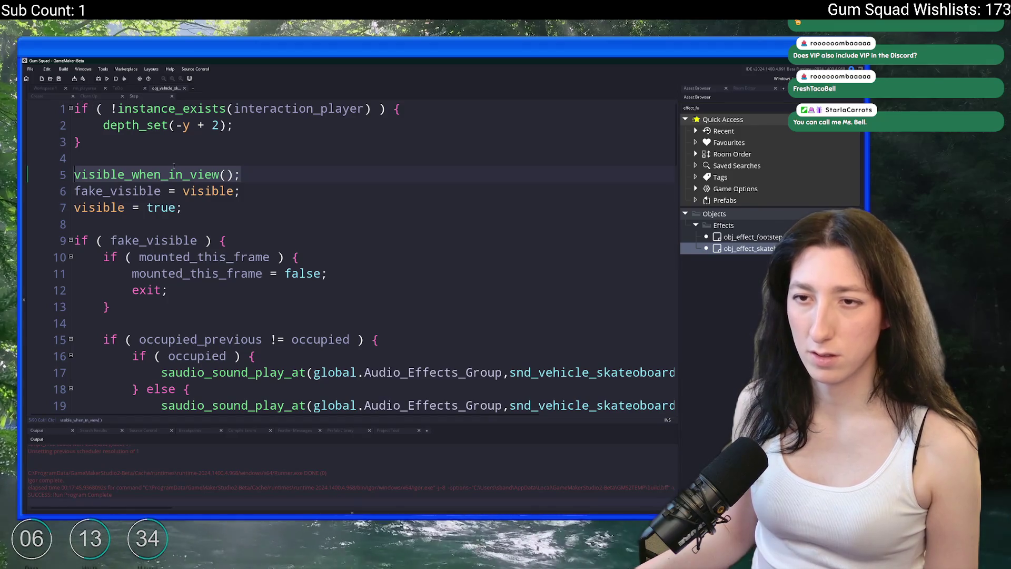
key(F12)
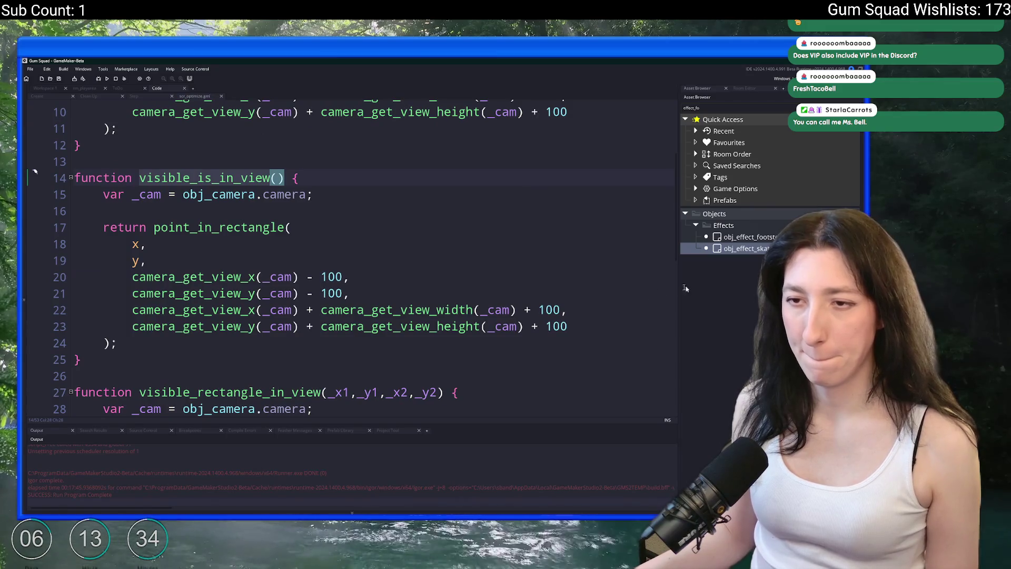
Search the project for obj_effect_footstep and inspect its instance_create_depth call at scr_character line 209
click(754, 237)
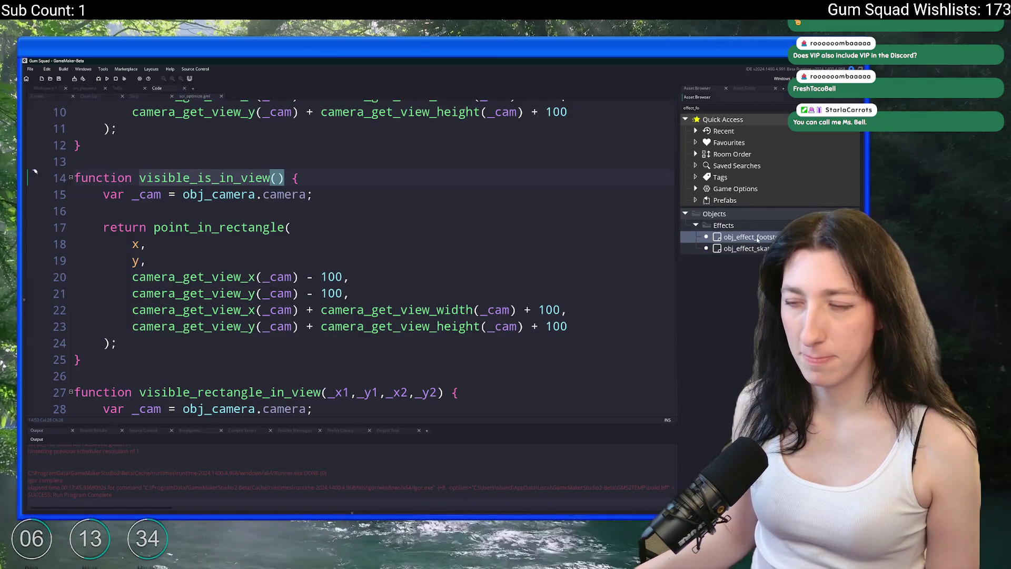
double_click(757, 238)
double_click(61, 183)
key(ctrl+shift+f)
key(Return)
double_click(237, 458)
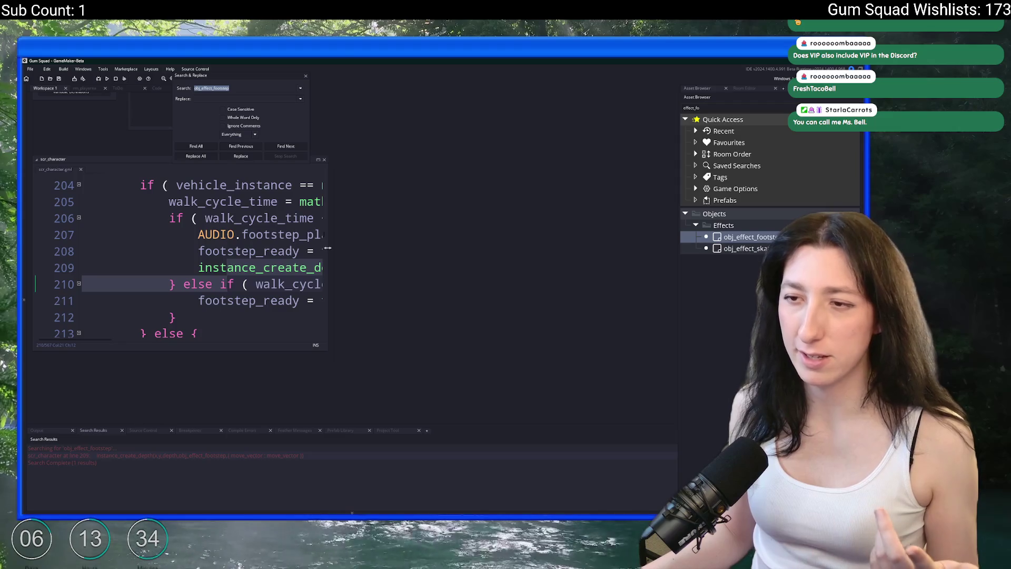
click(365, 250)
scroll(357, 248, up, 4)
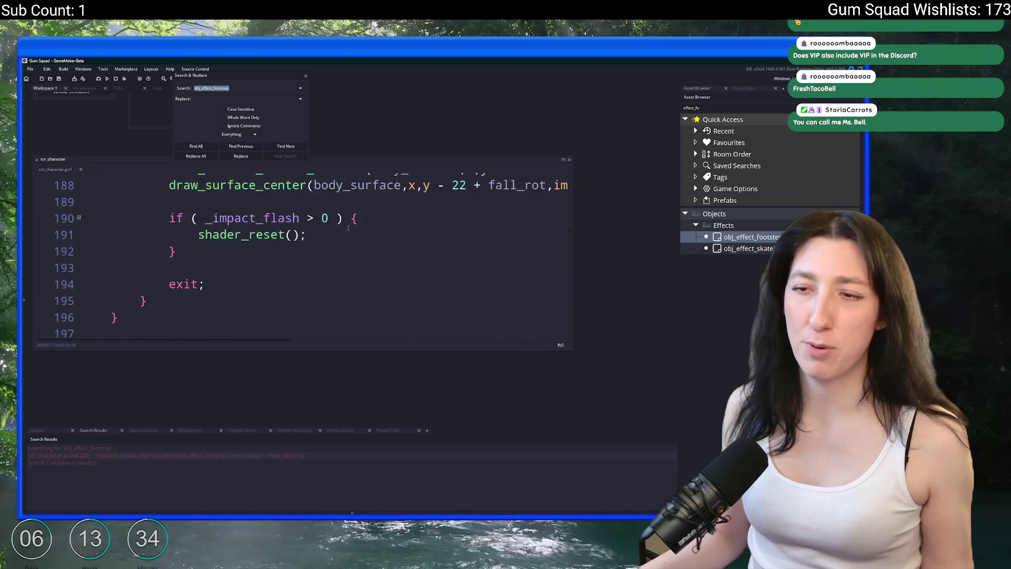
scroll(358, 248, down, 5)
click(81, 169)
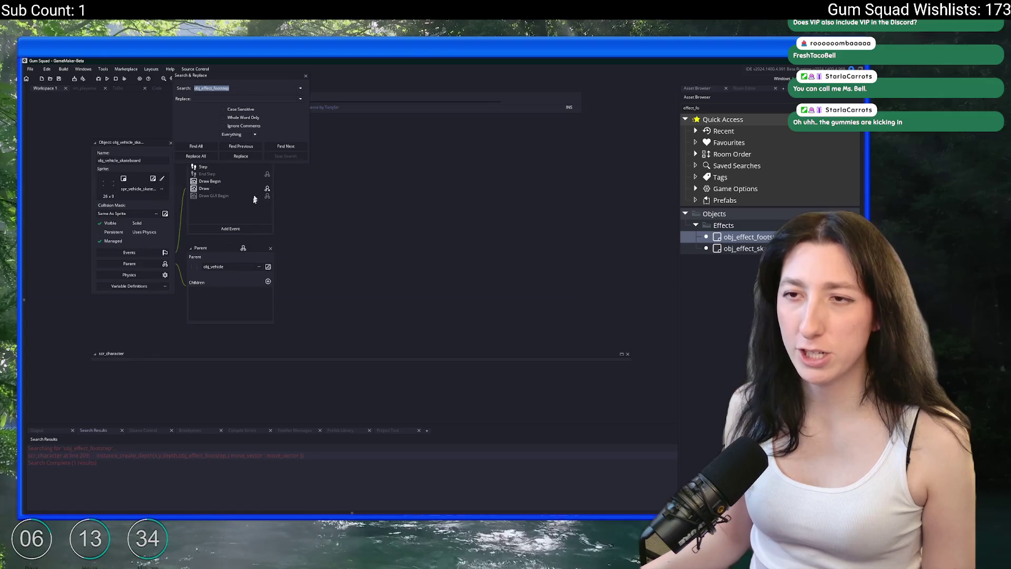
Open the skateboard's Create code and unfold the interaction_player check at line 181
key(Escape)
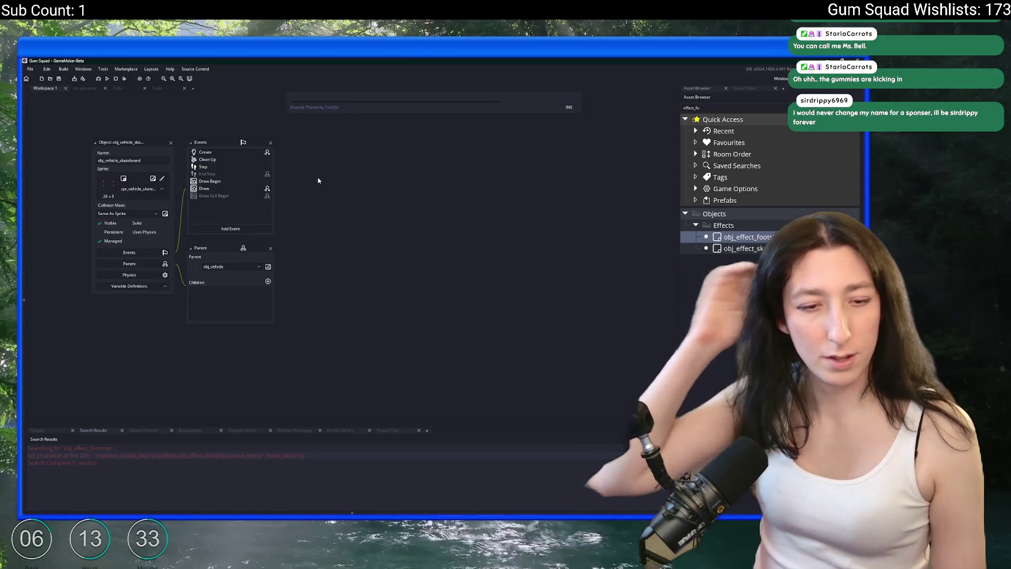
click(729, 248)
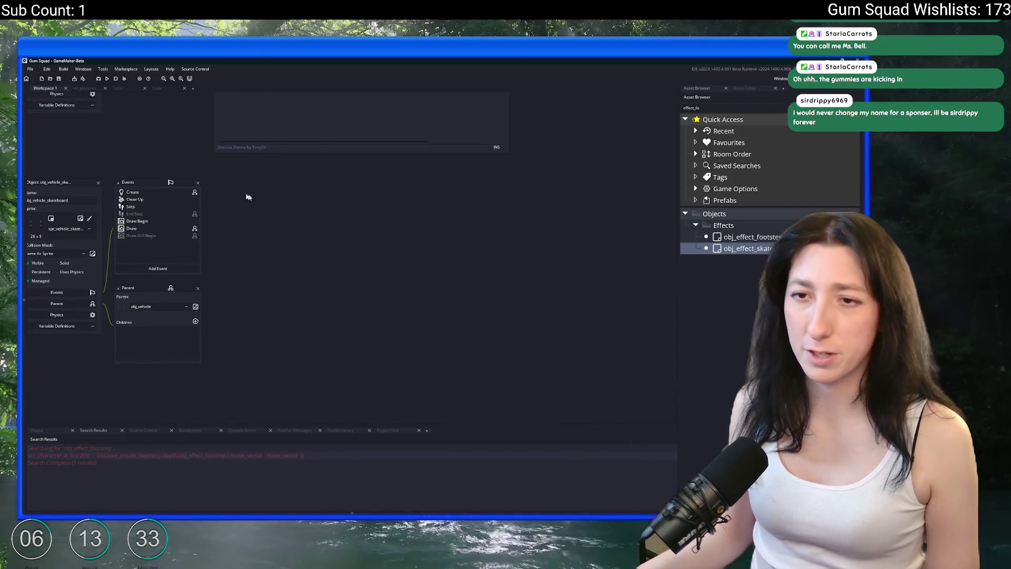
double_click(169, 192)
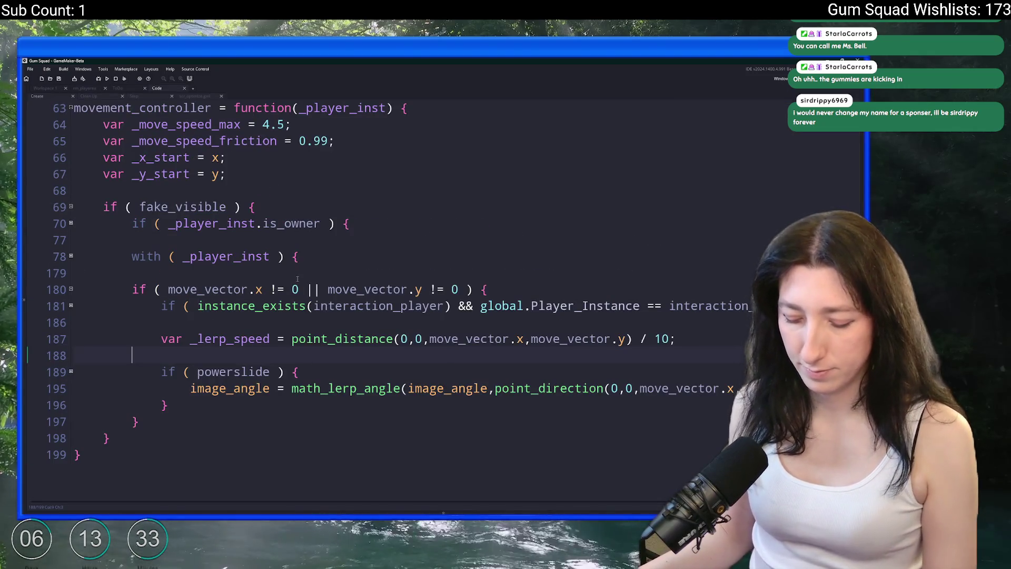
scroll(297, 279, down, 5)
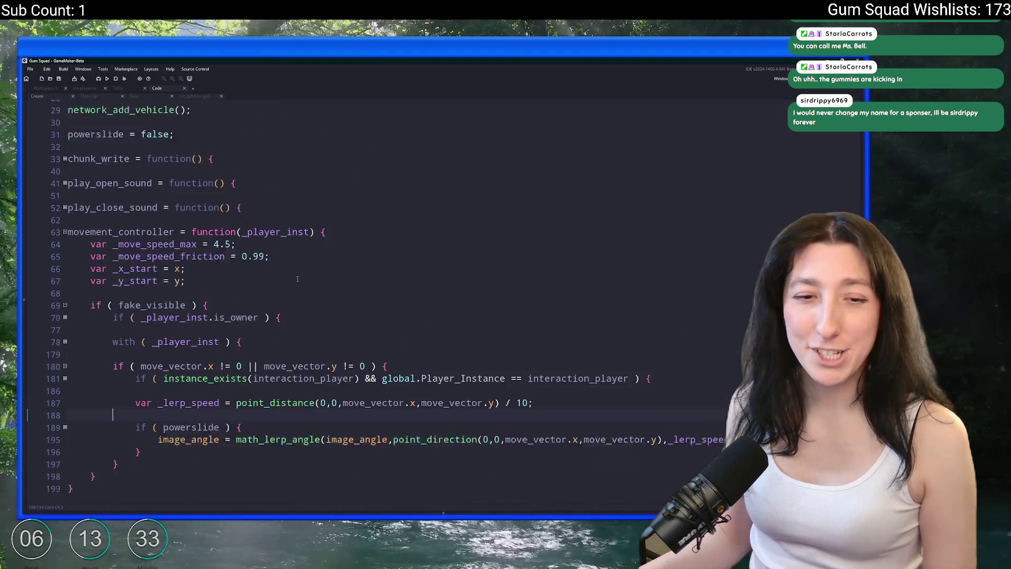
scroll(297, 279, down, 1)
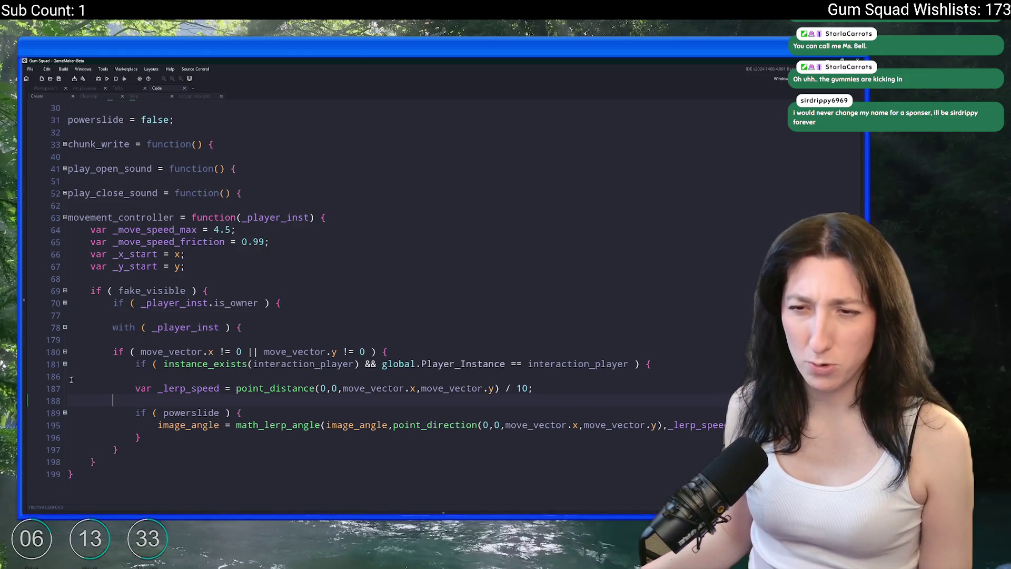
click(66, 364)
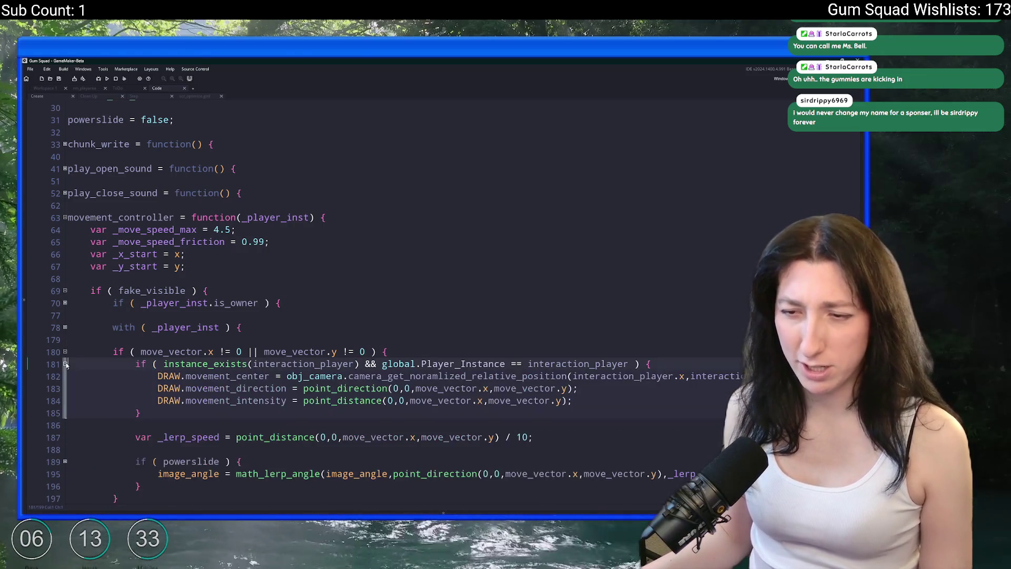
Unfold the line 189 block to reveal the powerslide branch spawning obj_vehicle_skateboard_drift
click(578, 412)
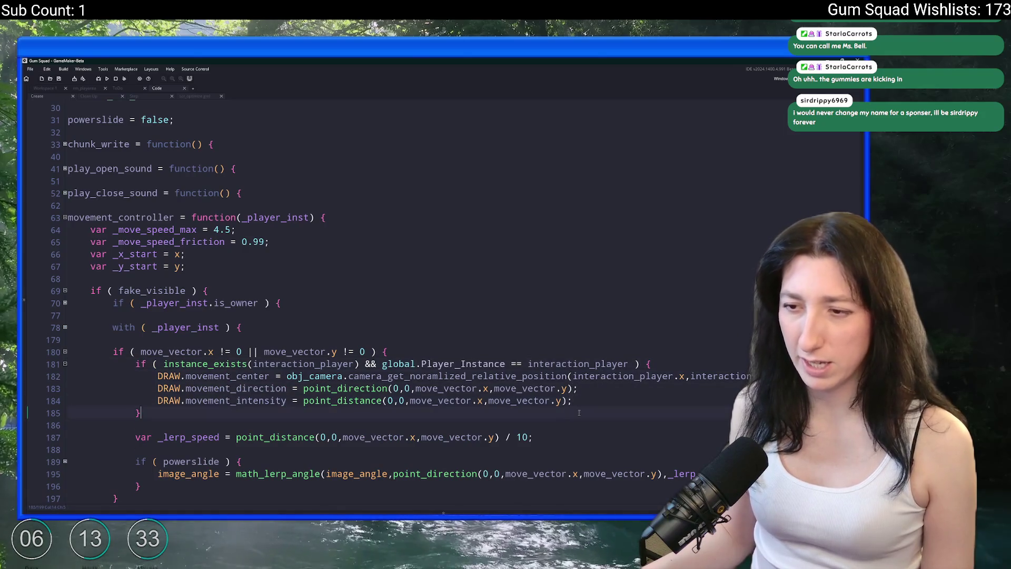
click(65, 327)
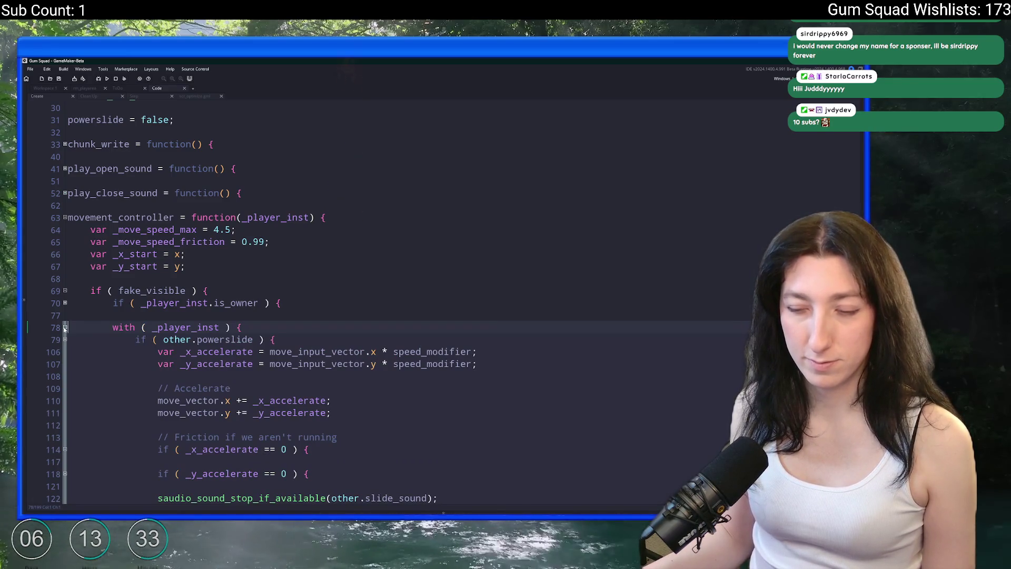
click(65, 327)
click(584, 404)
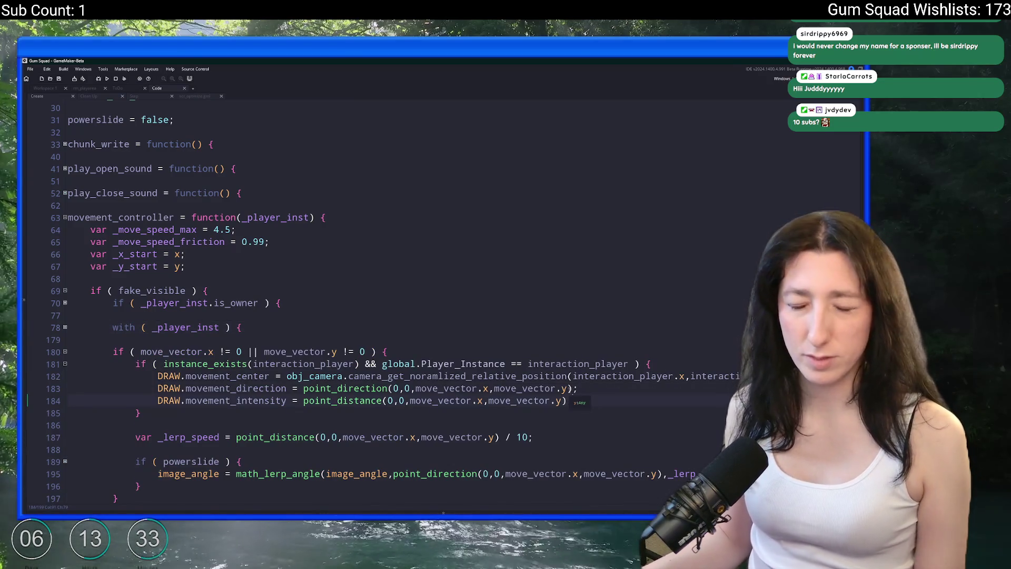
click(600, 388)
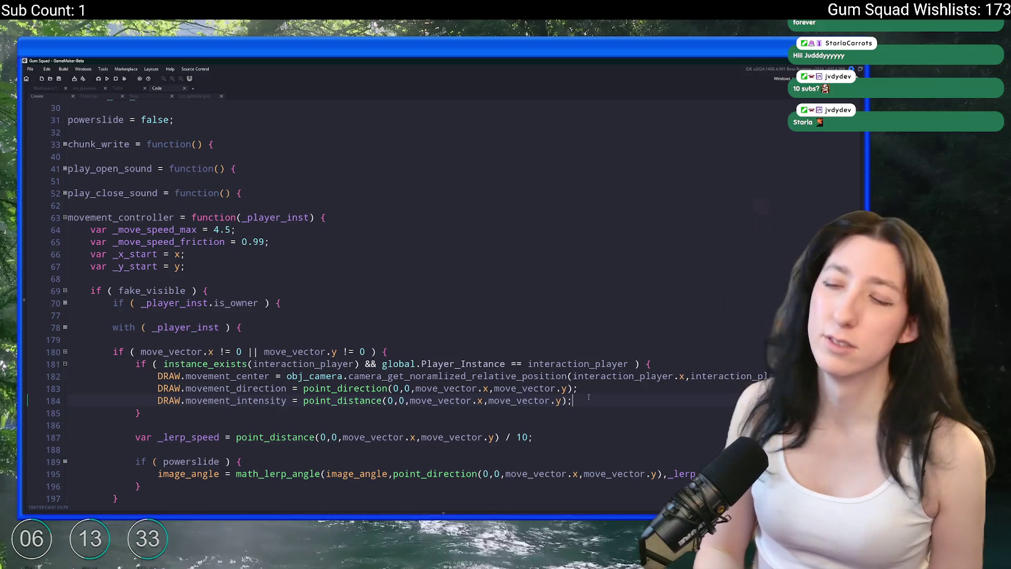
scroll(691, 407, down, 2)
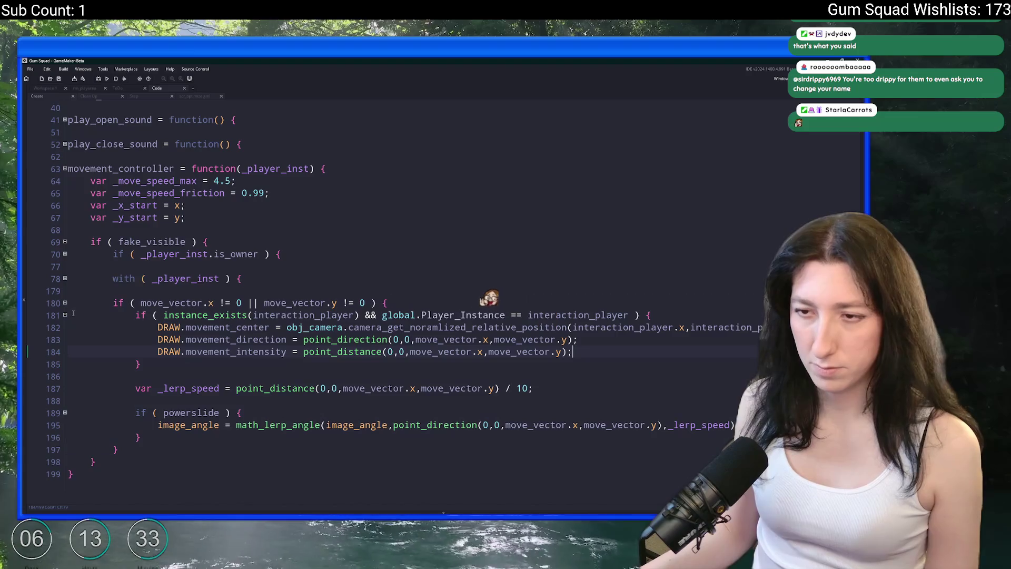
click(65, 412)
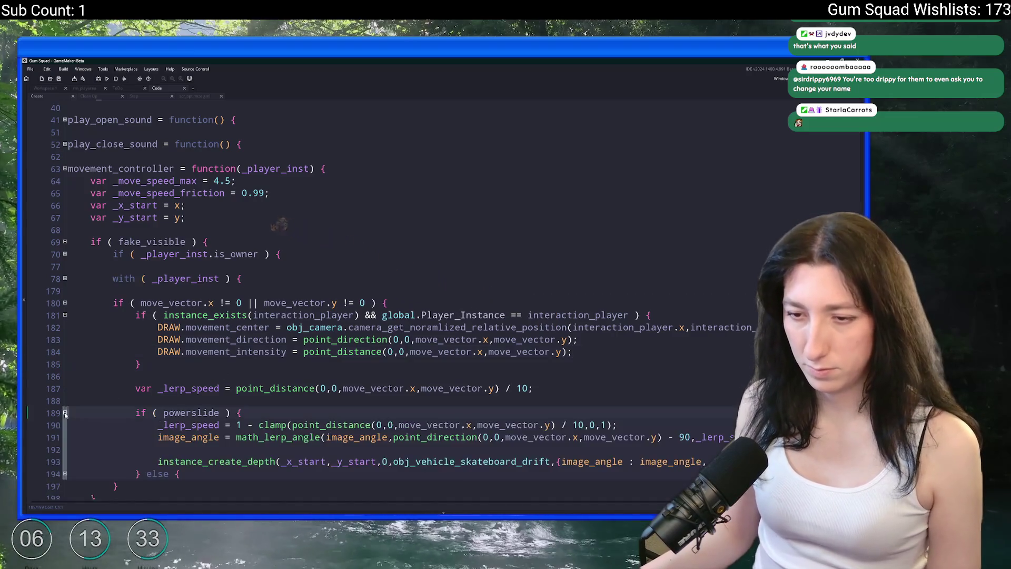
scroll(66, 412, down, 1)
drag(548, 348, 548, 341)
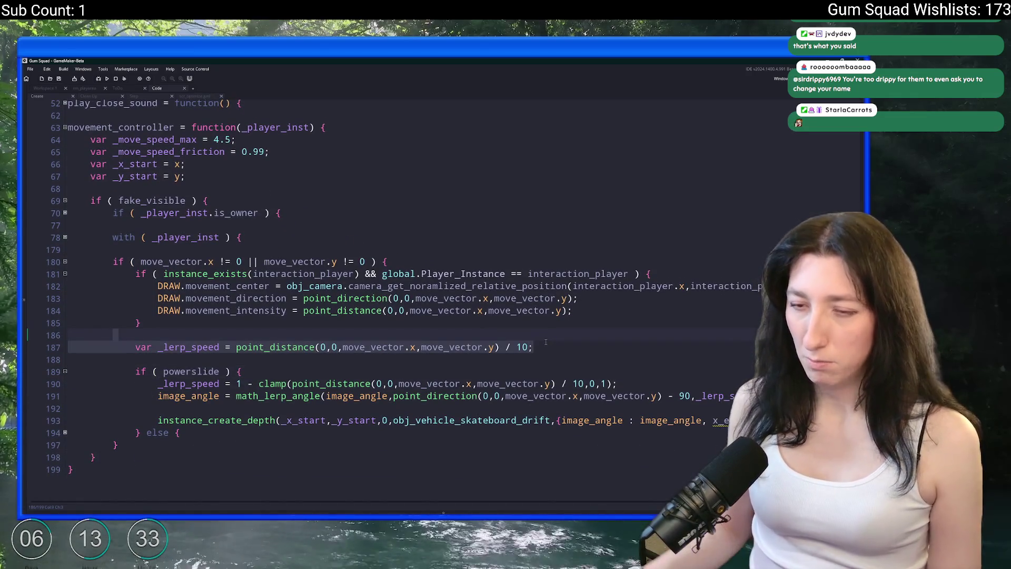
Add instance_create_depth(x, y, depth, obj_effect_skateboard, { move_vector : move_vector }) after the _lerp_speed line
click(546, 345)
key(Return)
key(Return)
text(obj_effect_skateboard)
key(ctrl+z)
text(instance_Creat)
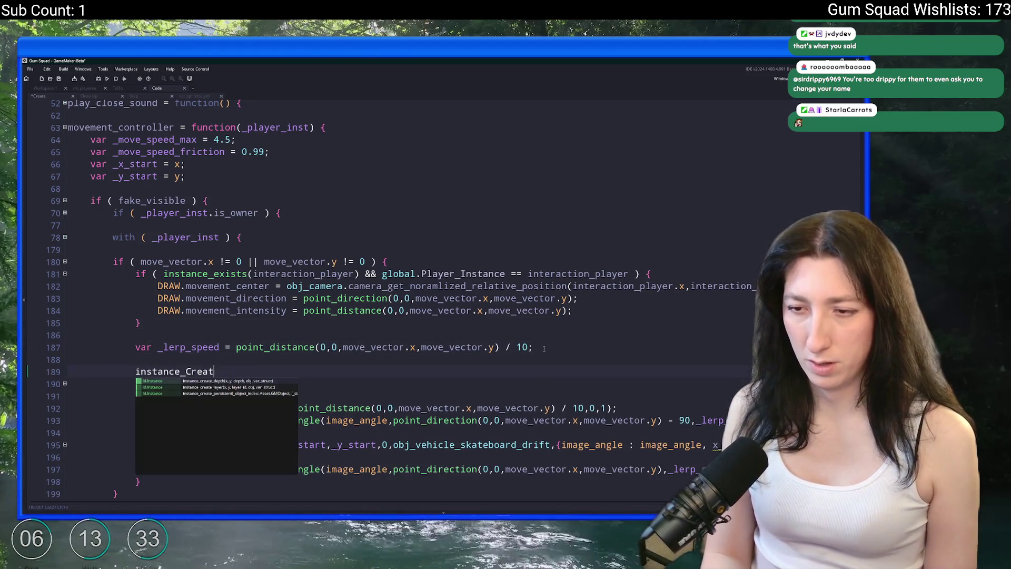
key(Return)
text(x,y,0)
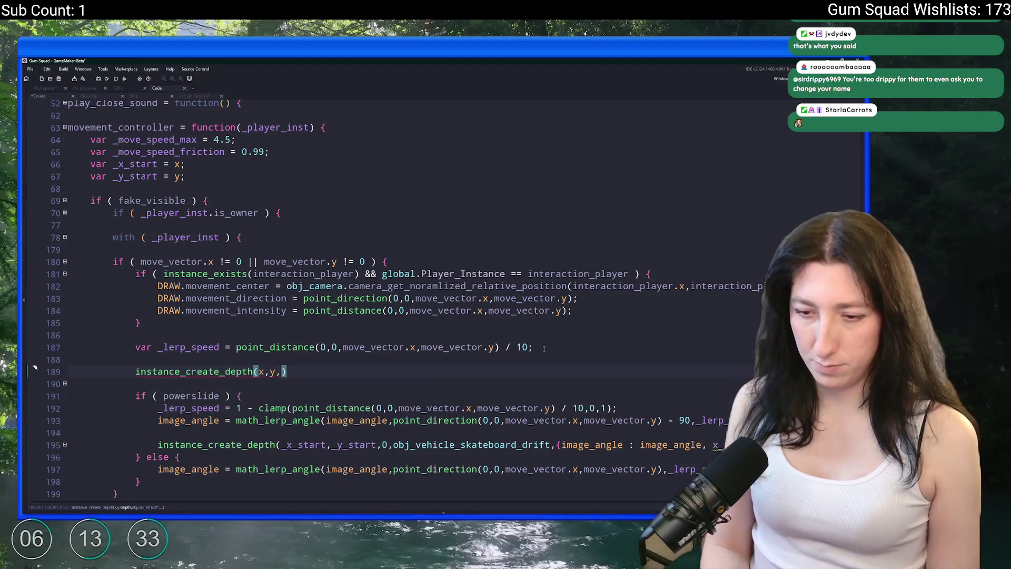
key(BackSpace)
text(depth,)
text(obj_effect_skateboard)
key(ctrl+z)
text(obj_effect_skateboard)
text(,{mo)
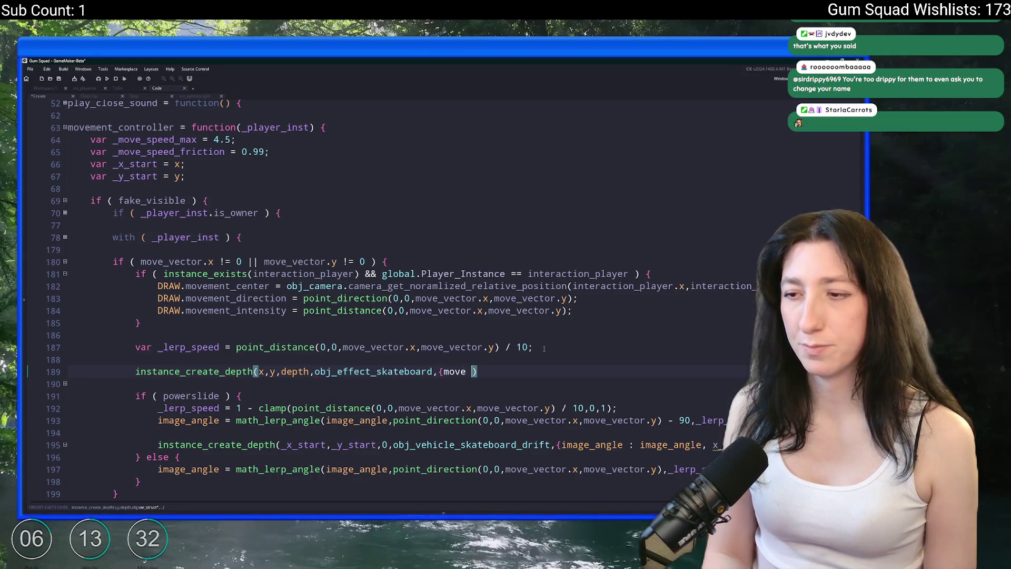
key(BackSpace)
key(BackSpace)
text(move_)
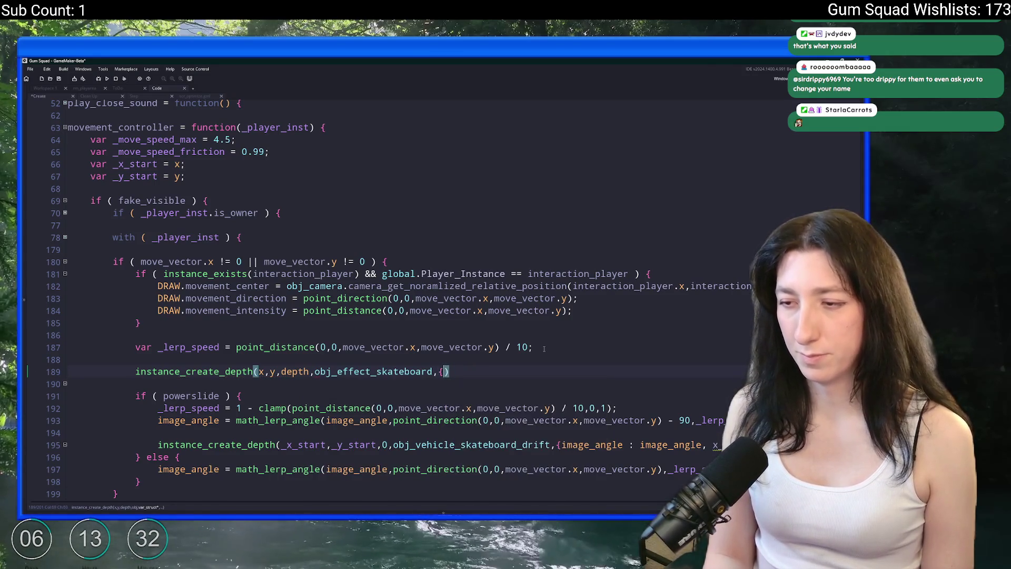
text(vector : move_ve)
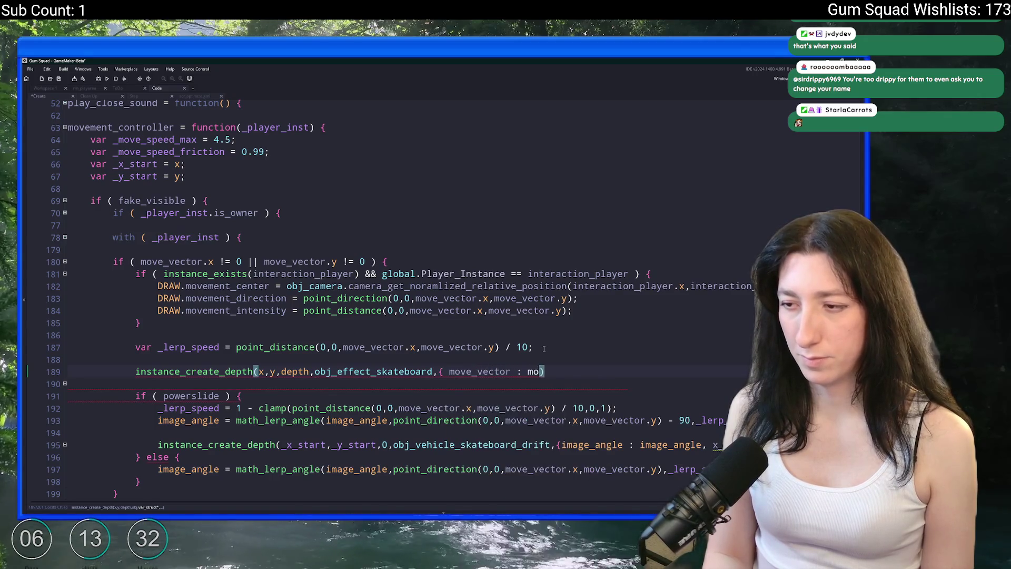
text(ctor })
key(End)
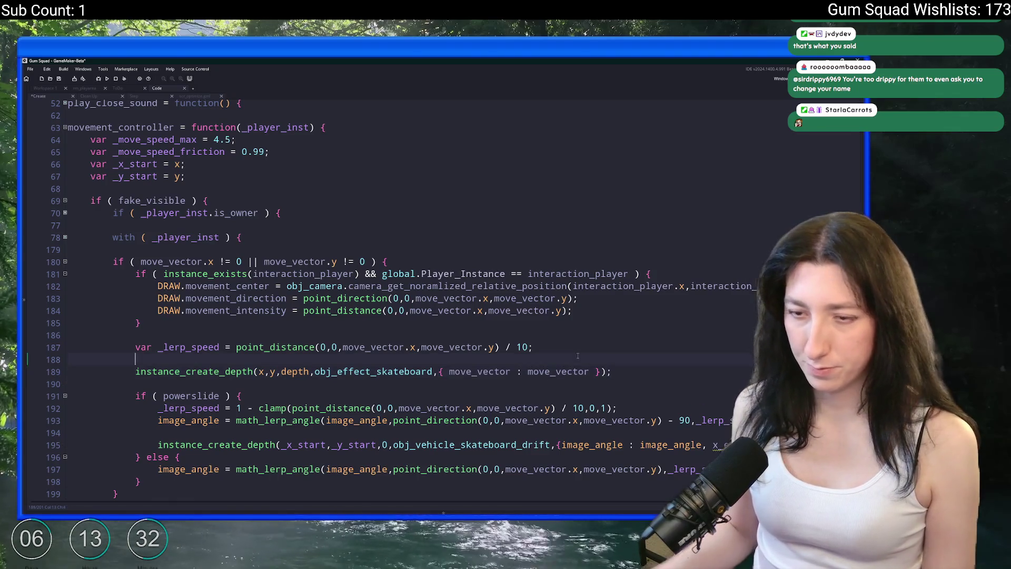
Wrap that call in an if ( math_chance(0.2) ) { } block and save the script
key(Home)
key(Return)
key(Up)
text(if ( math_chance(0.2)
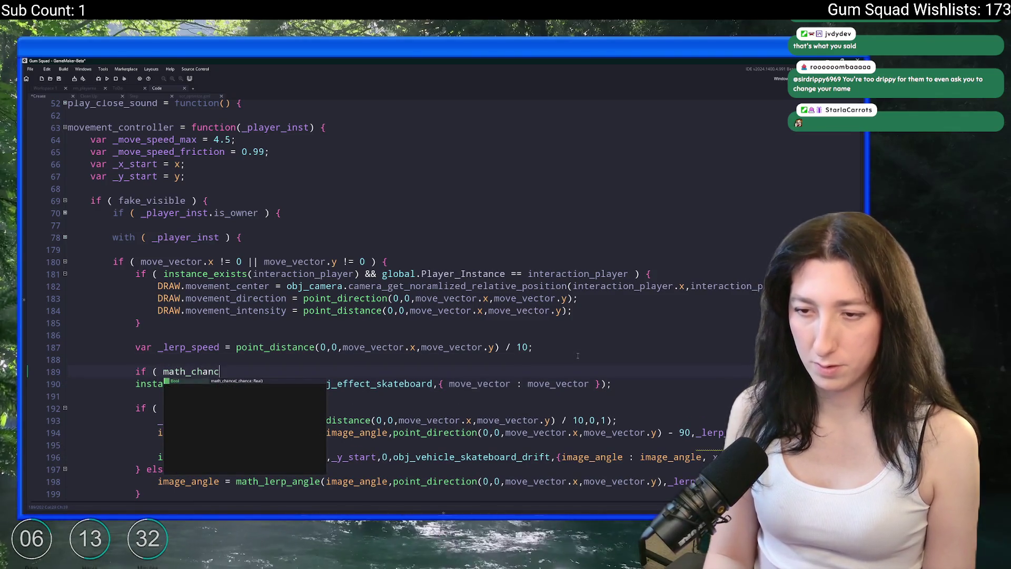
text() ) {)
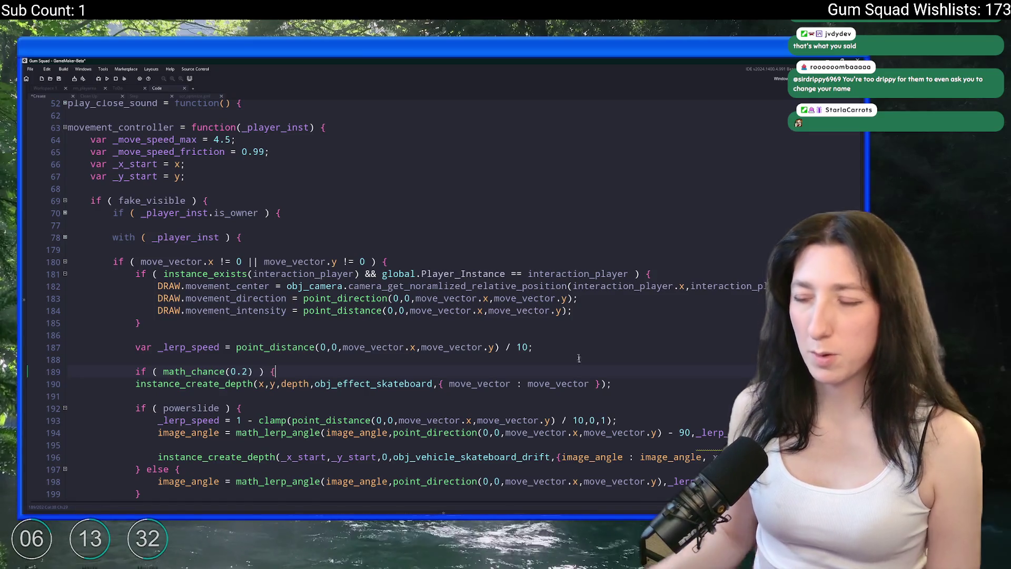
key(Return)
text(})
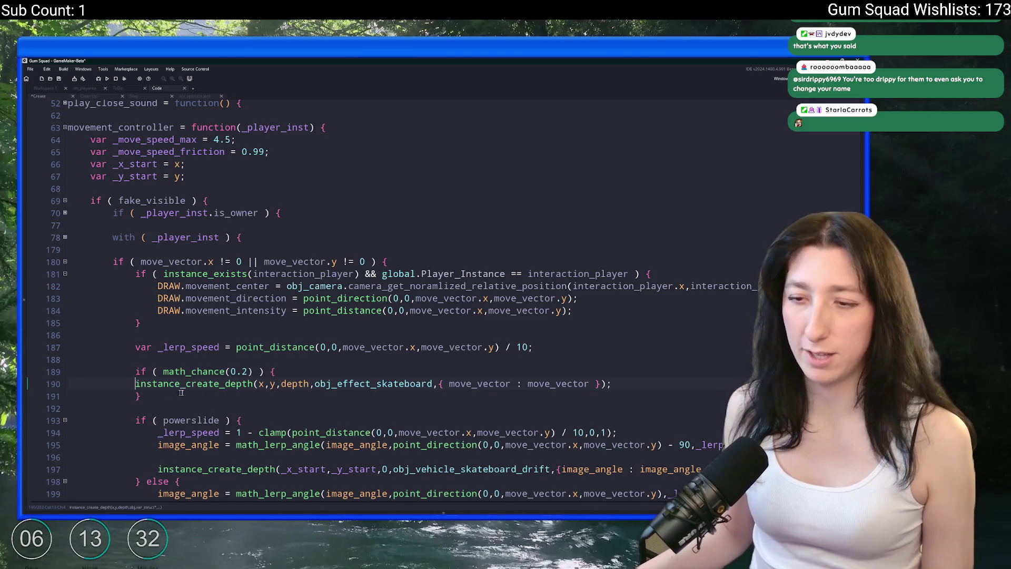
key(Tab)
key(ctrl+s)
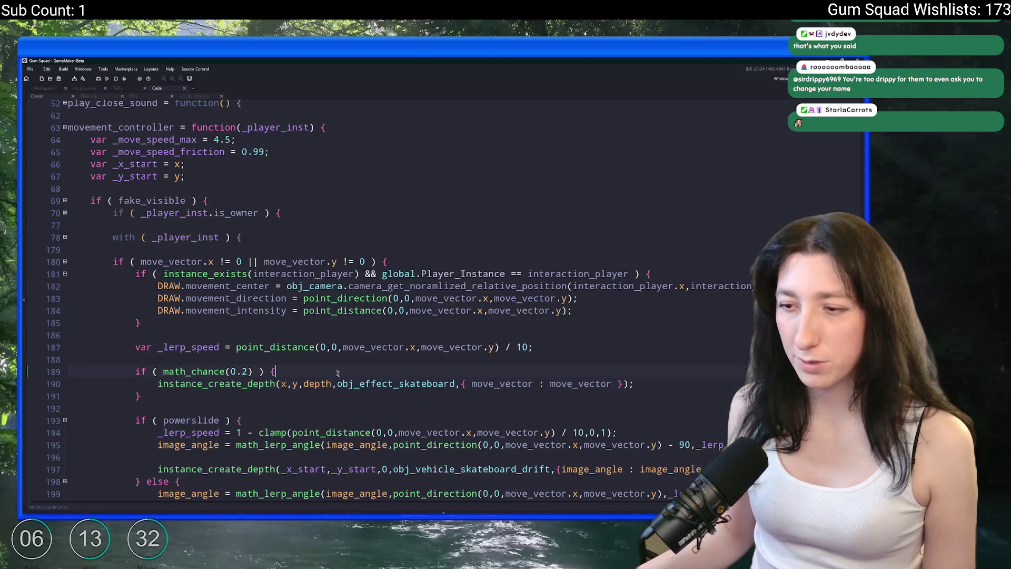
middle_click(358, 383)
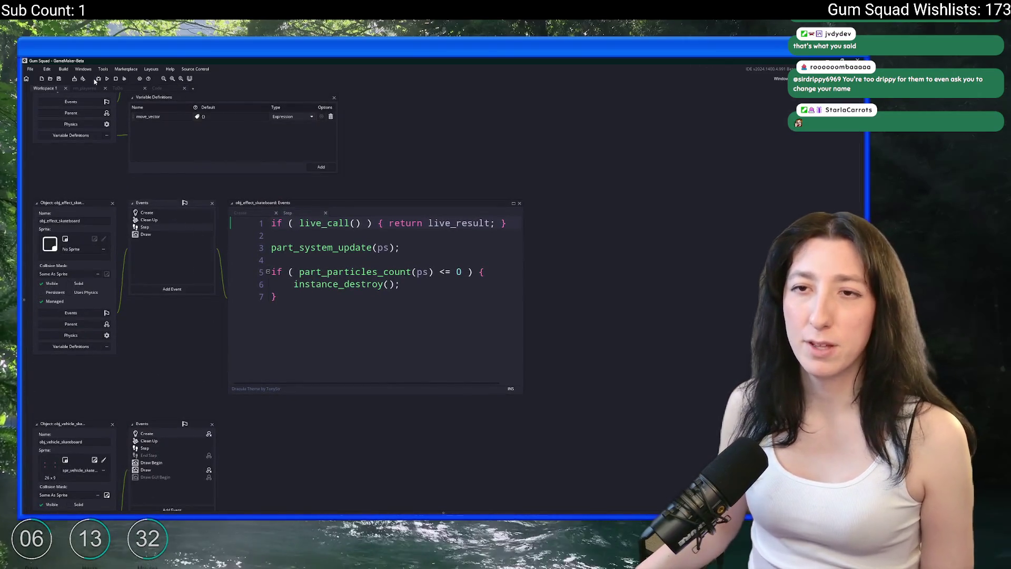
In rm_playarea's Instances layer, drag the obj_player instance to just below the Gum Corp building
click(91, 88)
click(50, 163)
scroll(563, 298, up, 8)
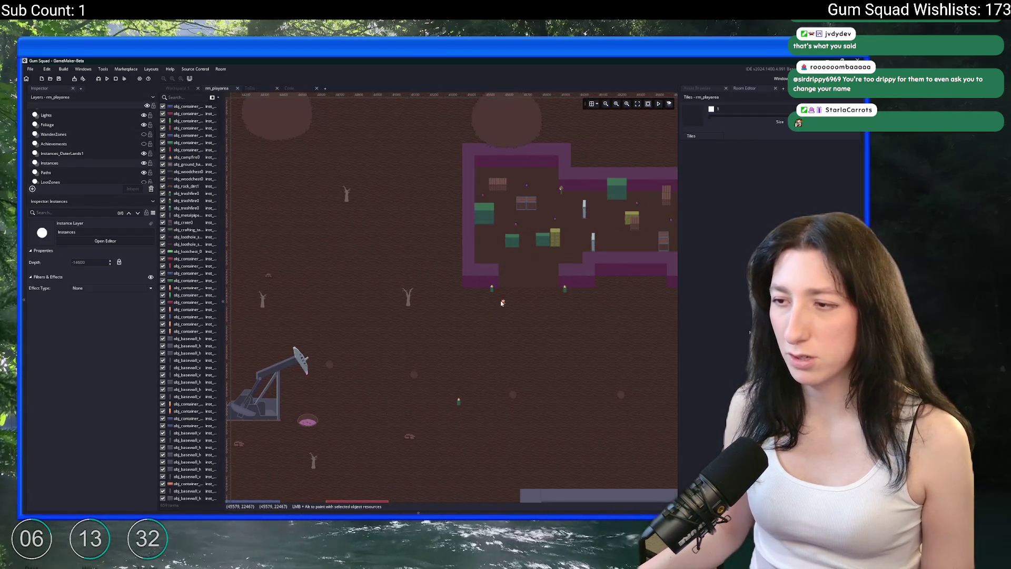
double_click(501, 302)
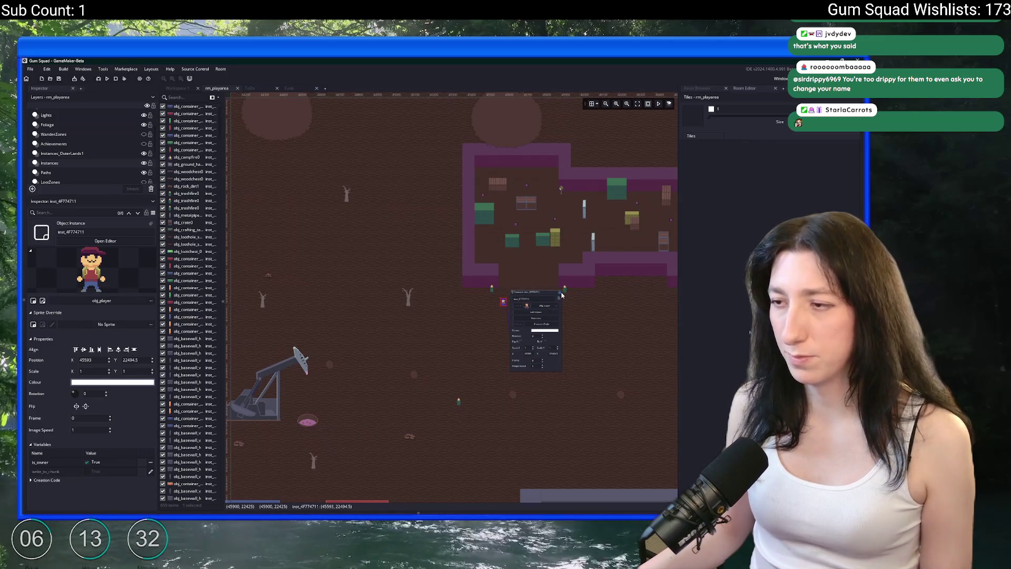
click(405, 298)
mouse_move(405, 298)
mouse_down()
mouse_move(540, 305)
mouse_move(622, 335)
mouse_up()
scroll(337, 329, up, 10)
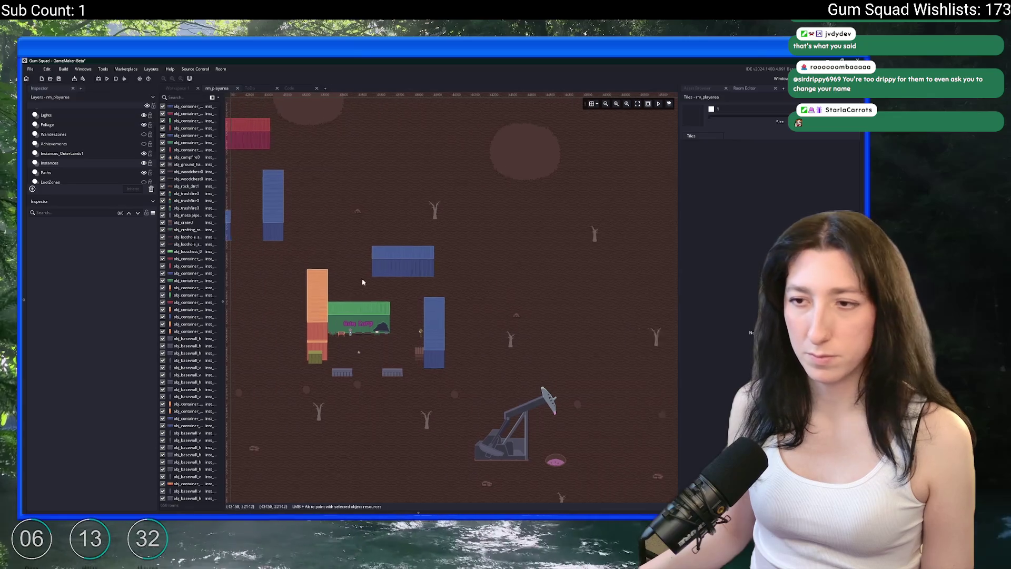
click(352, 388)
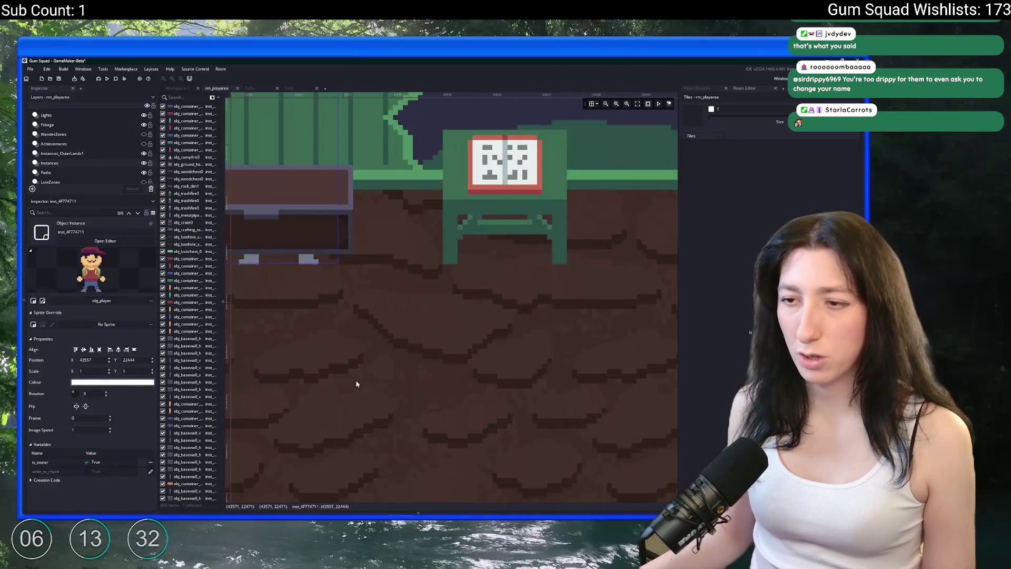
scroll(350, 372, down, 4)
drag(327, 342, 326, 382)
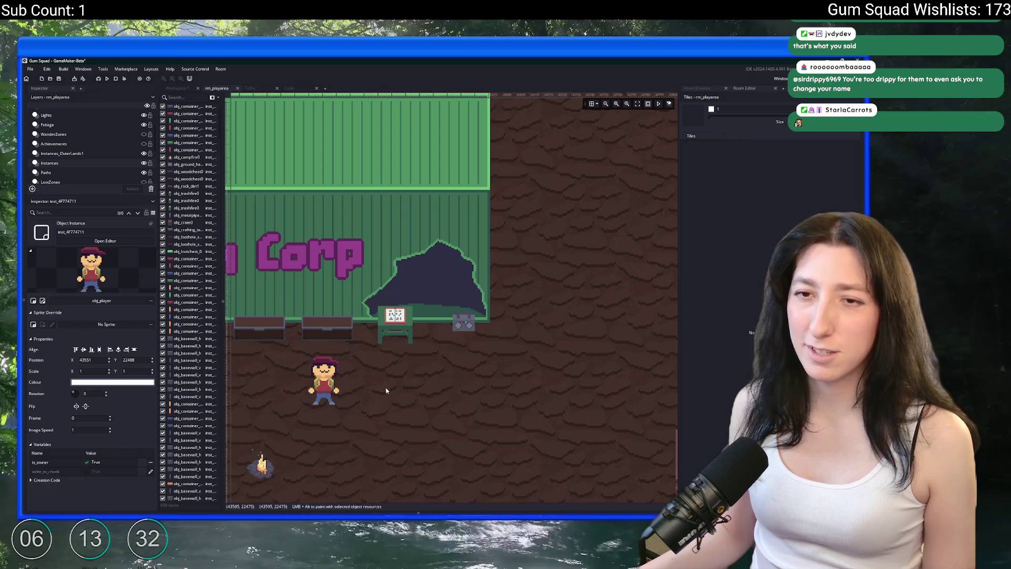
scroll(386, 390, down, 4)
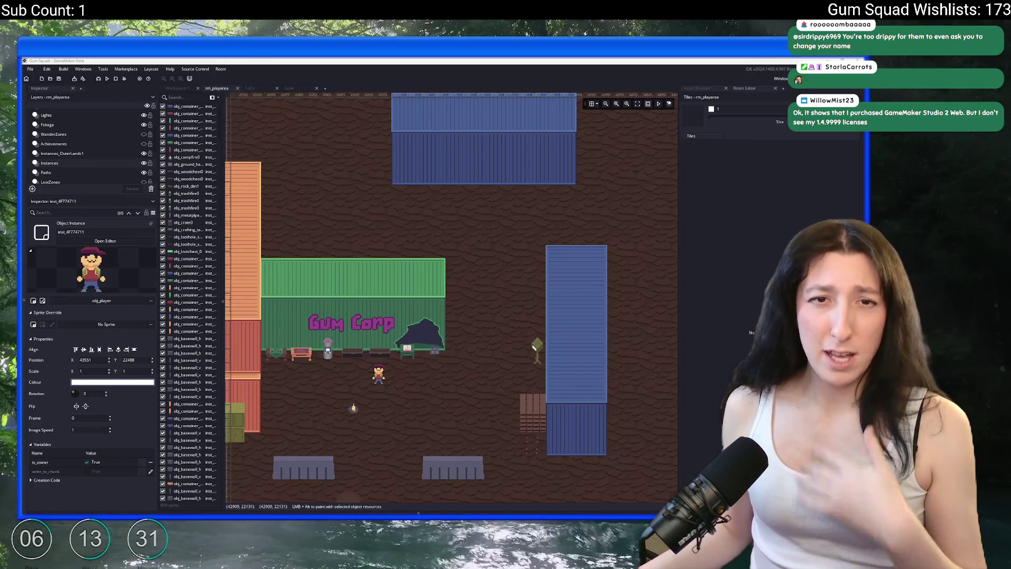
Search Google for 'yoyogames' and open the GameMaker result
text(gamemak)
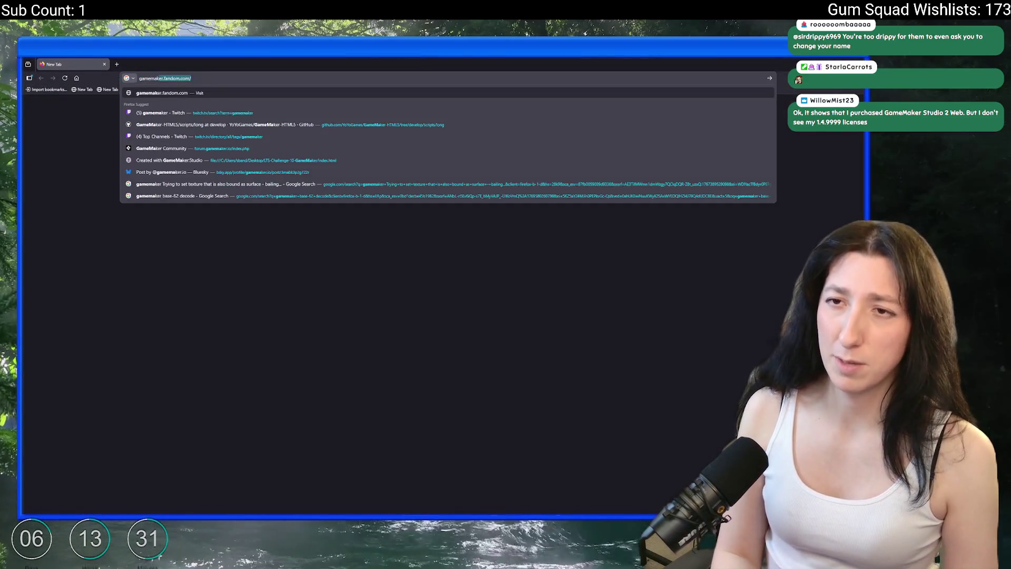
key(BackSpace)
key(BackSpace)
key(BackSpace)
text(oyogames)
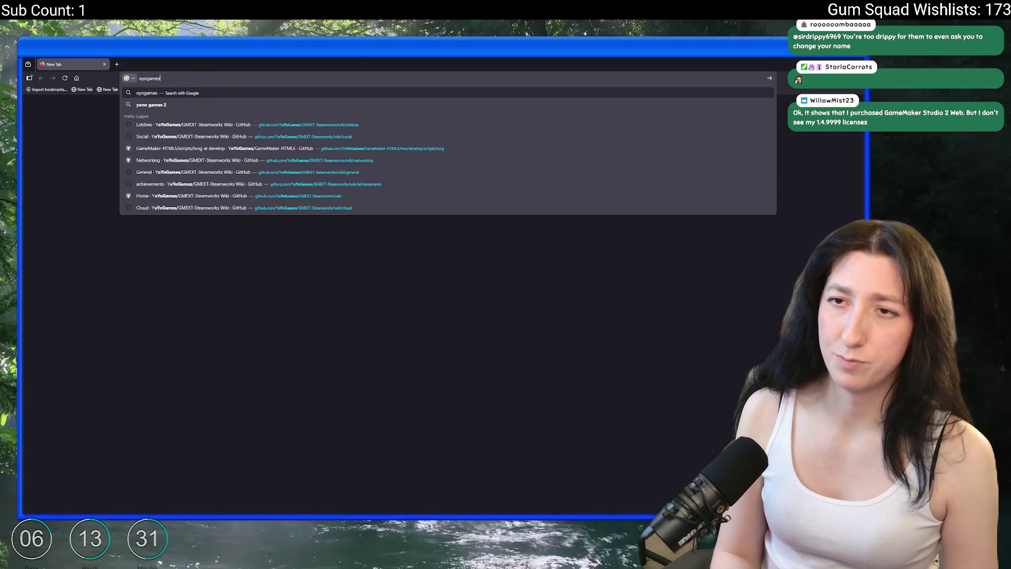
key(Home)
text(y)
key(Return)
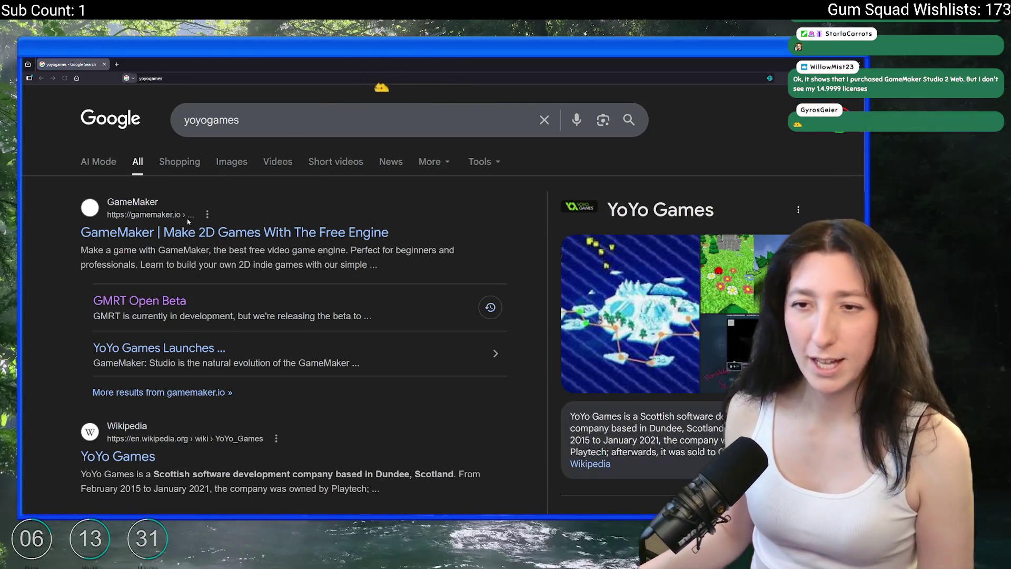
click(163, 232)
Open the GameMaker licence pricing page comparing the Free, Professional and Enterprise tiers
scroll(212, 326, down, 5)
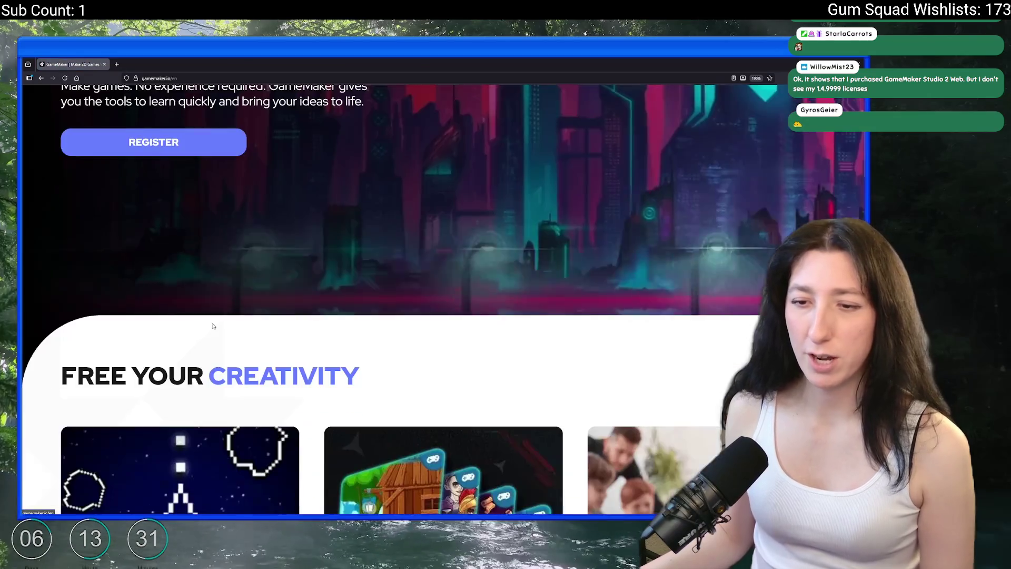
scroll(212, 326, down, 10)
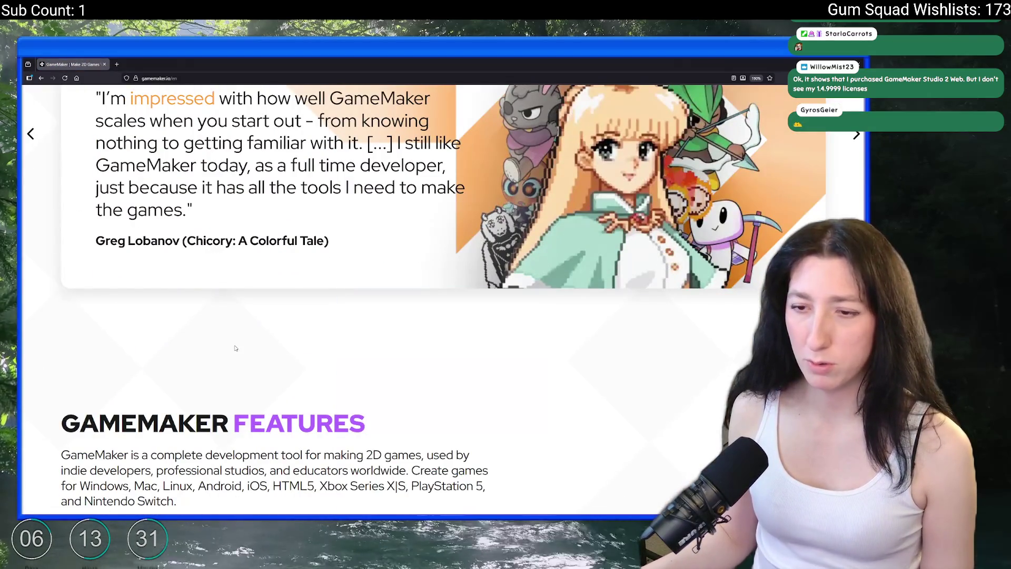
scroll(235, 348, down, 6)
scroll(239, 318, down, 5)
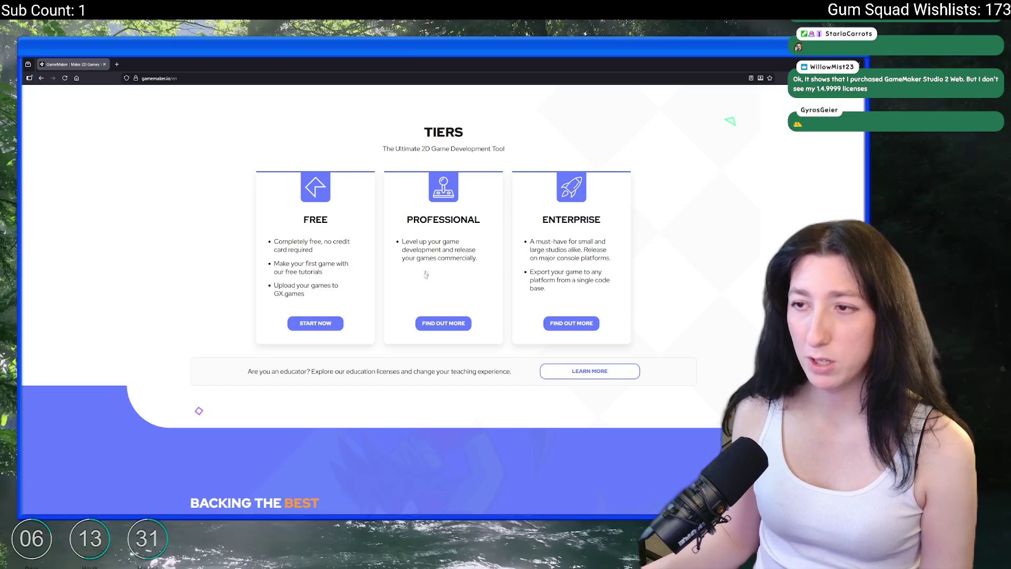
click(443, 322)
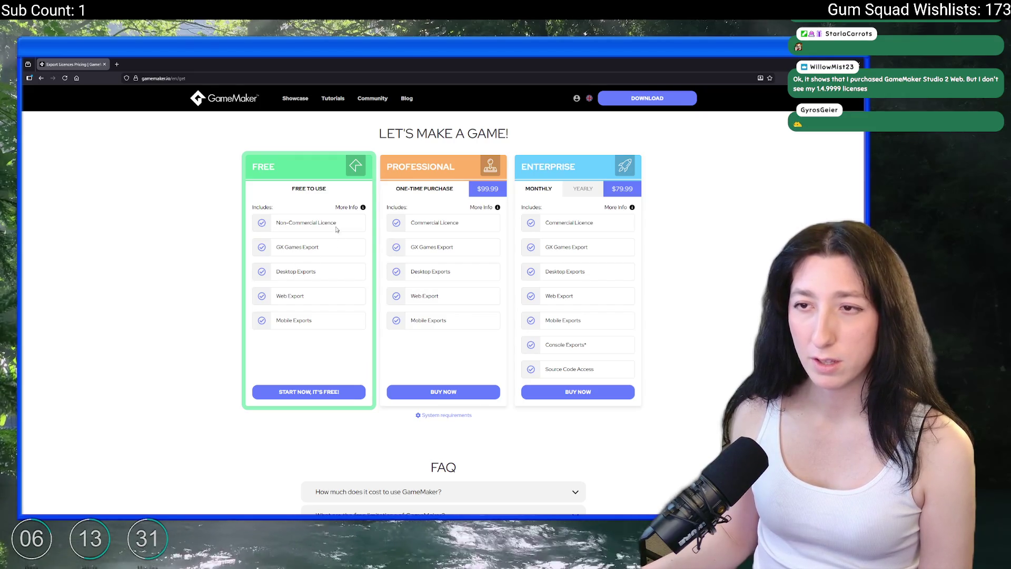
Read the Free and Professional tier details on the gamemaker.io pricing page
mouse_move(317, 323)
mouse_down()
mouse_move(275, 244)
mouse_move(274, 222)
mouse_up()
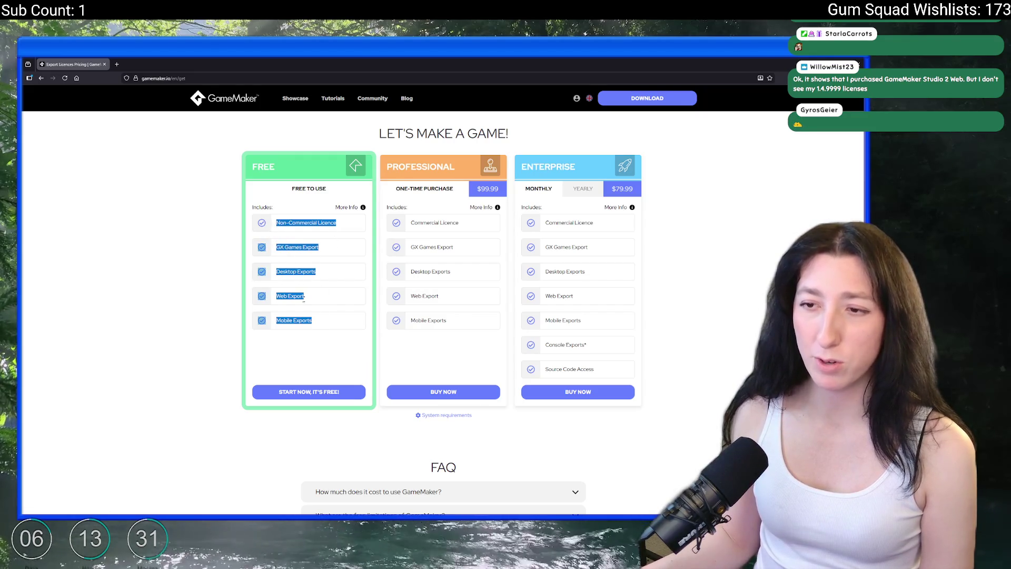
click(277, 224)
click(362, 207)
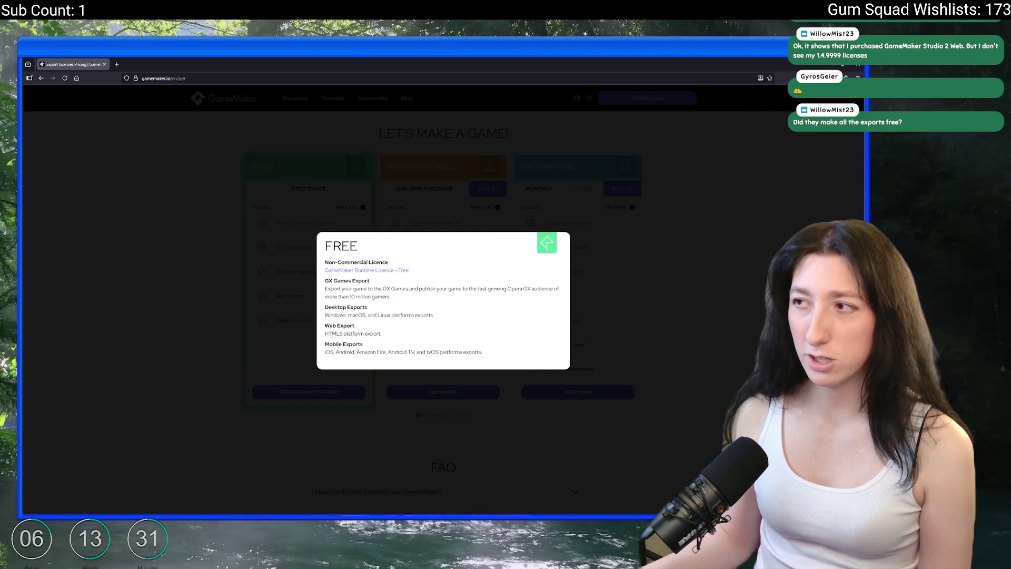
click(599, 248)
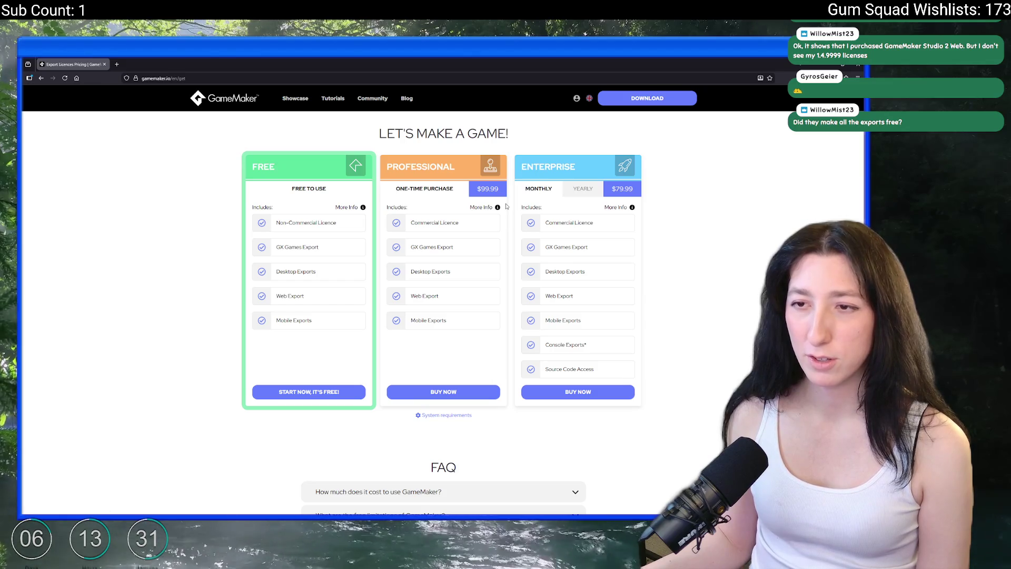
click(497, 207)
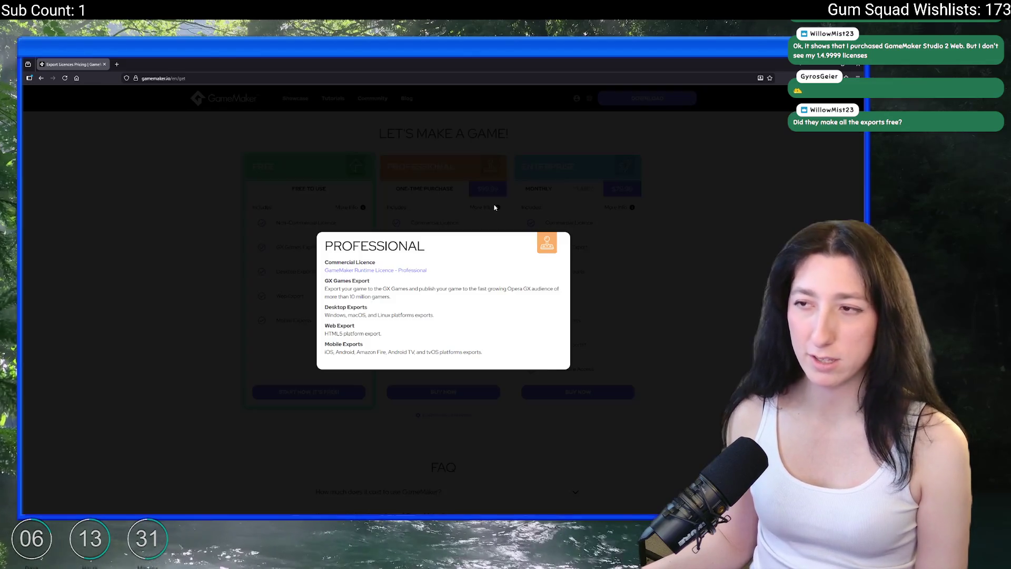
click(820, 133)
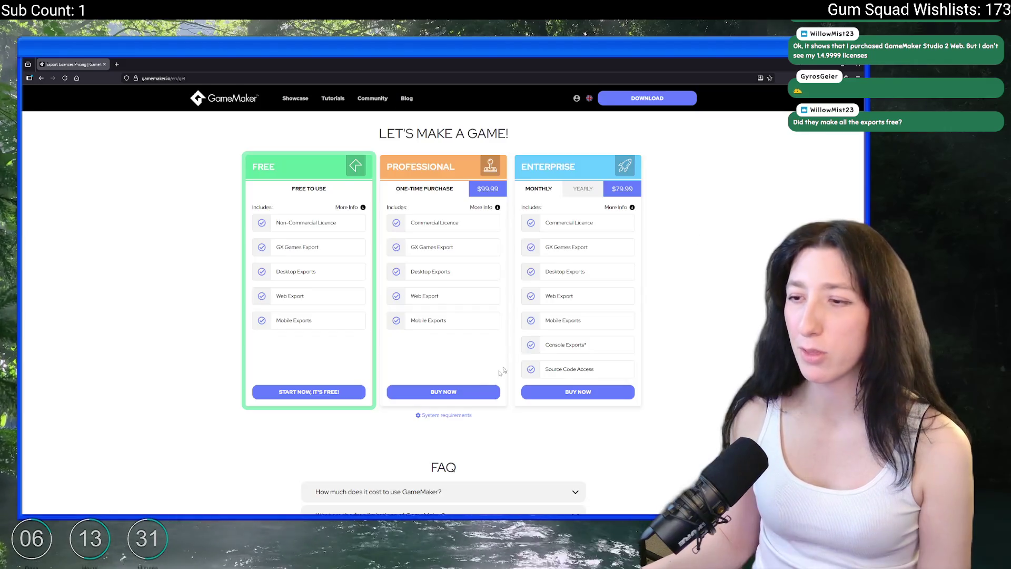
scroll(451, 400, down, 1)
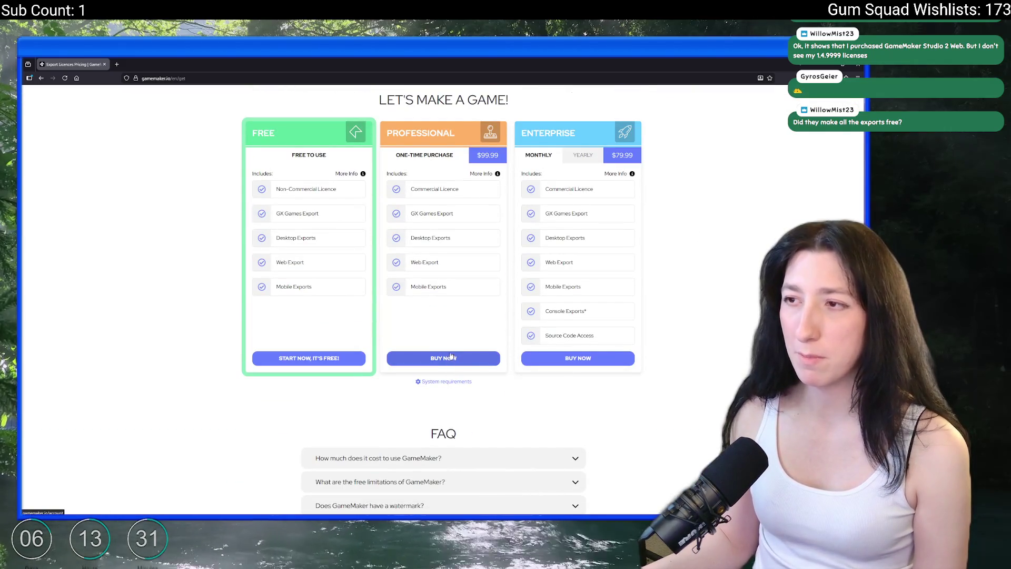
Toggle the Enterprise plan price between yearly and monthly
click(599, 157)
click(529, 160)
click(583, 156)
click(549, 157)
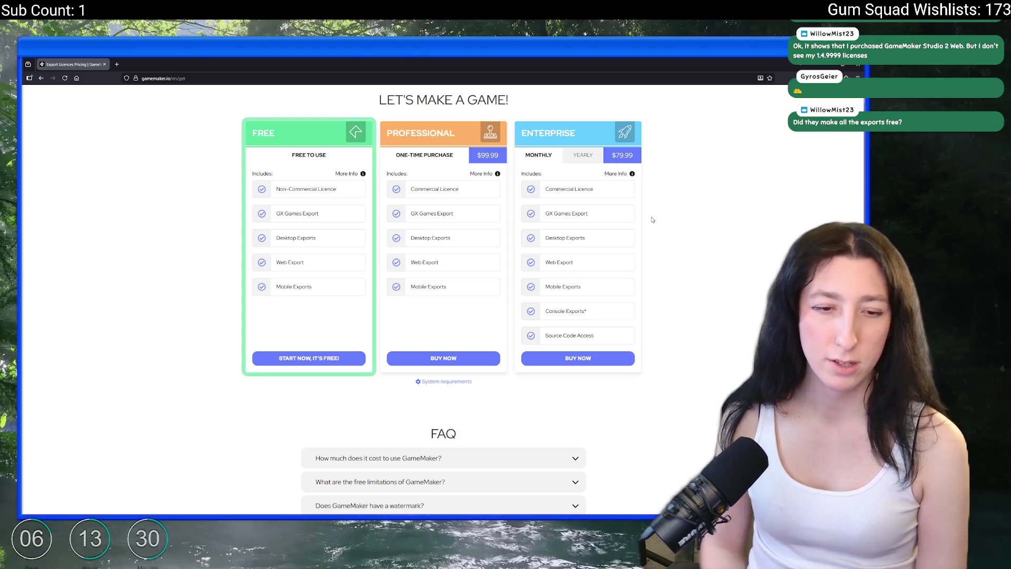
Open the Free plan's GameMaker Runtime Licence terms and read through them
click(363, 174)
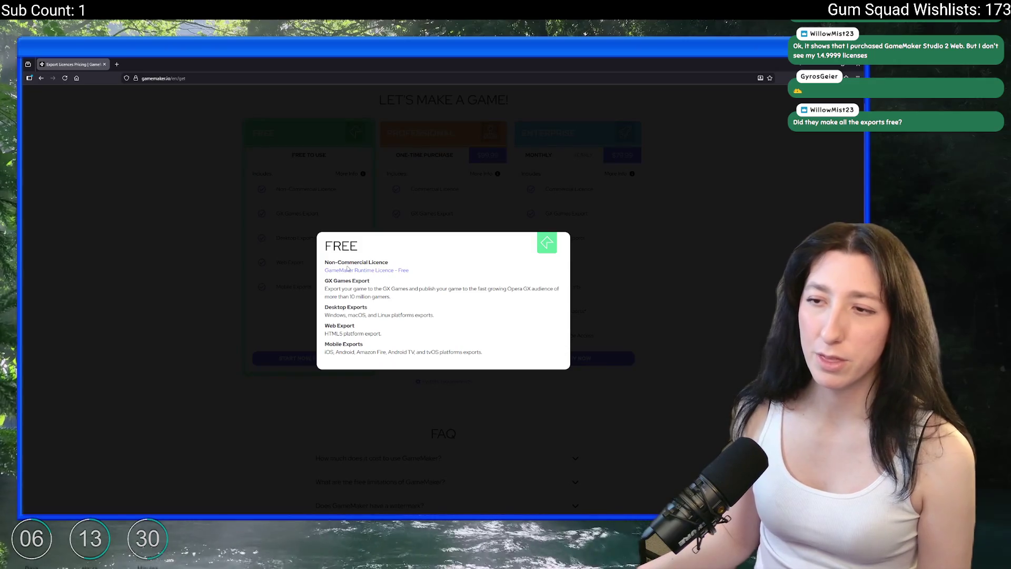
click(389, 274)
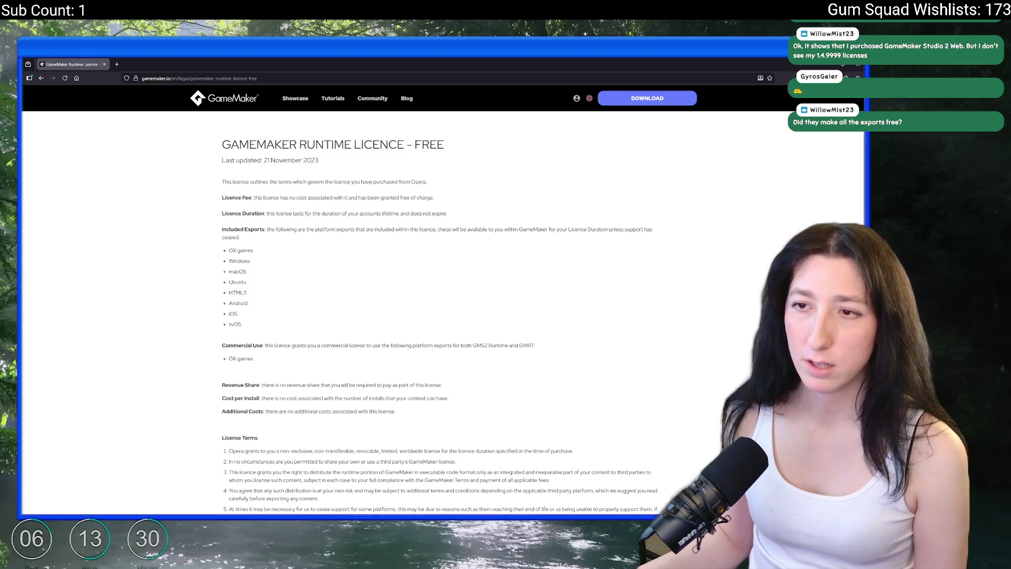
scroll(279, 220, down, 1)
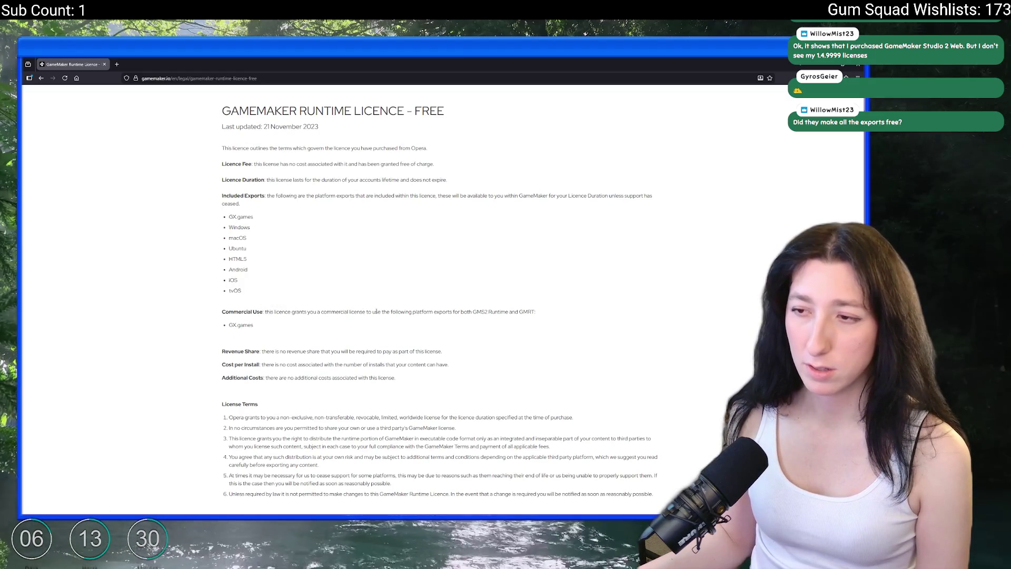
scroll(267, 291, down, 1)
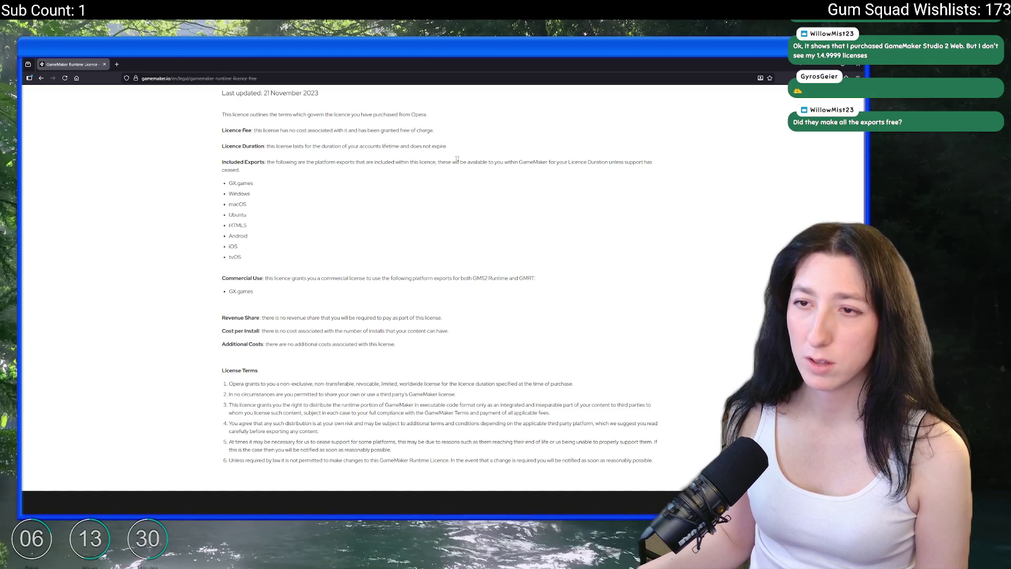
scroll(340, 230, down, 3)
scroll(279, 229, up, 1)
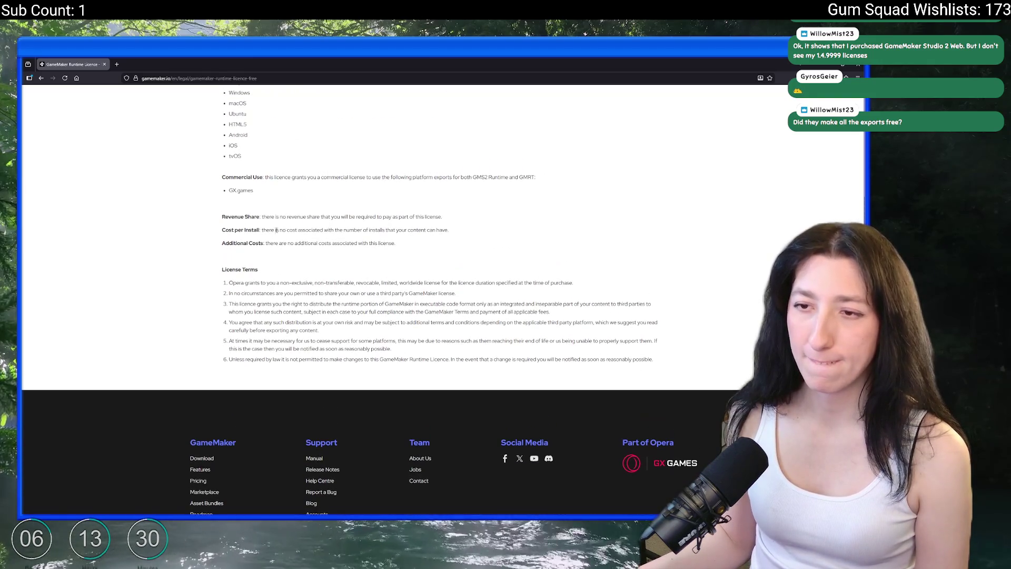
scroll(269, 237, up, 5)
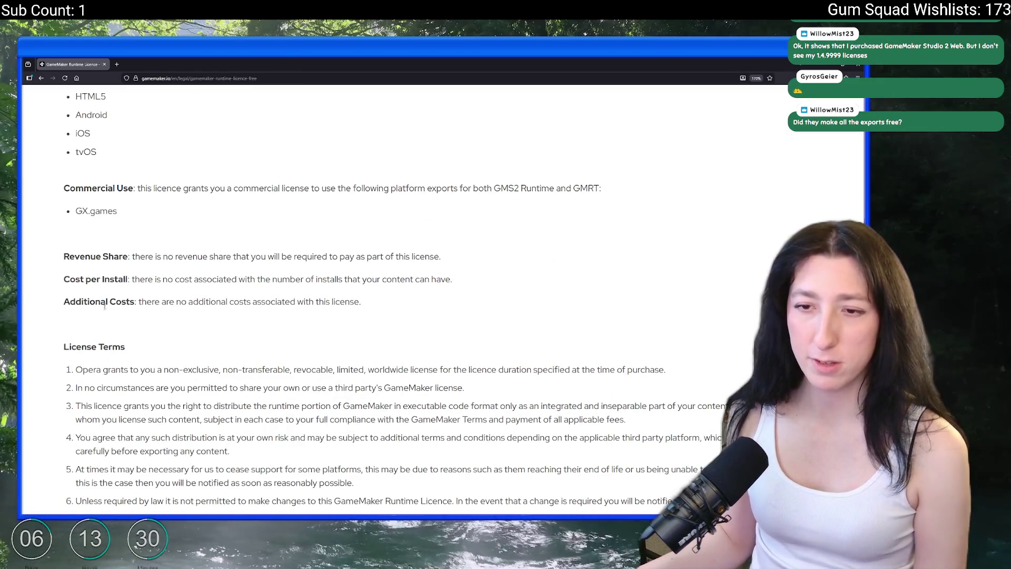
scroll(107, 299, down, 3)
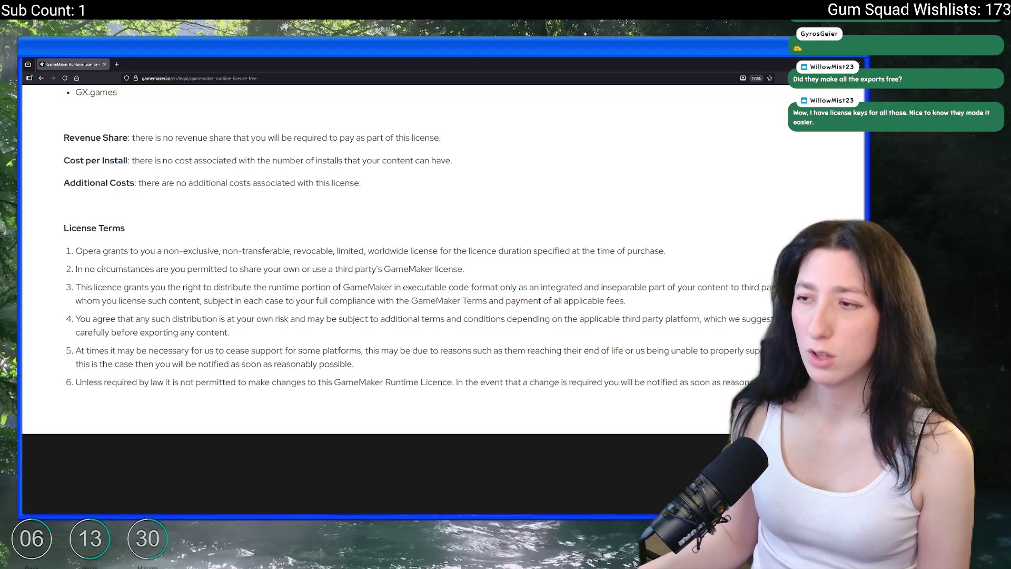
scroll(363, 262, up, 5)
Go back to the pricing page and reopen the free Runtime Licence page
key(alt+Left)
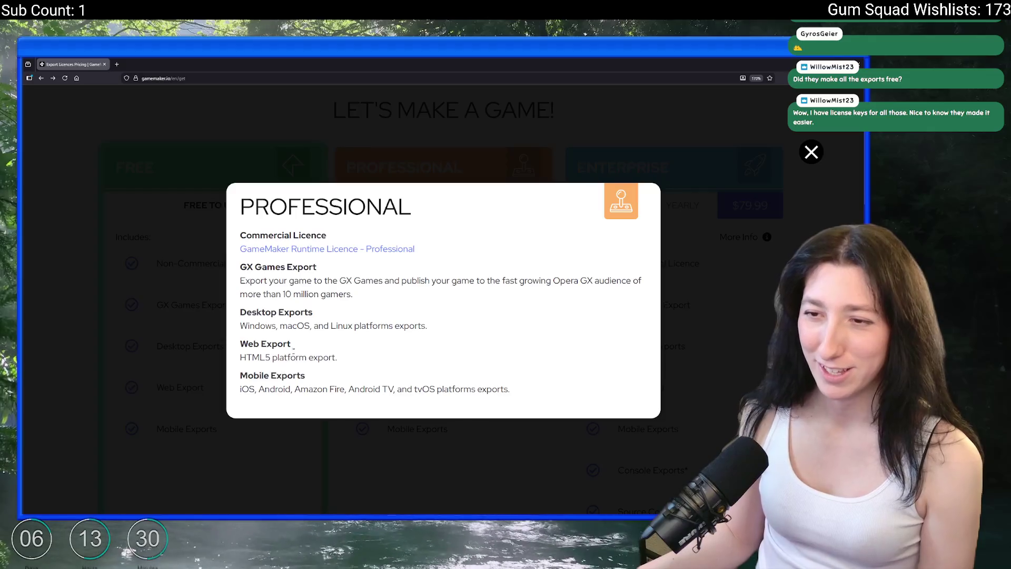
click(811, 151)
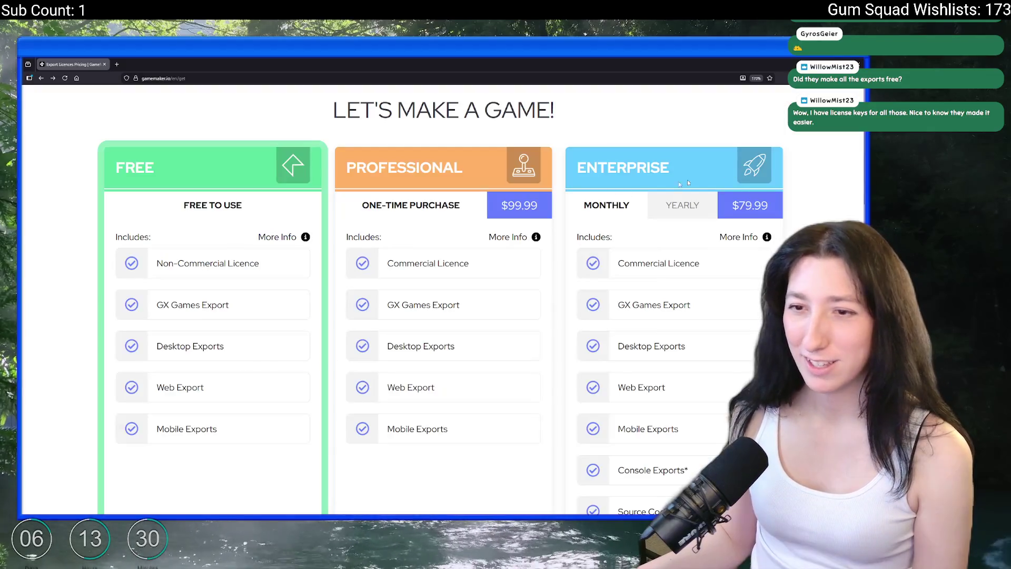
click(303, 237)
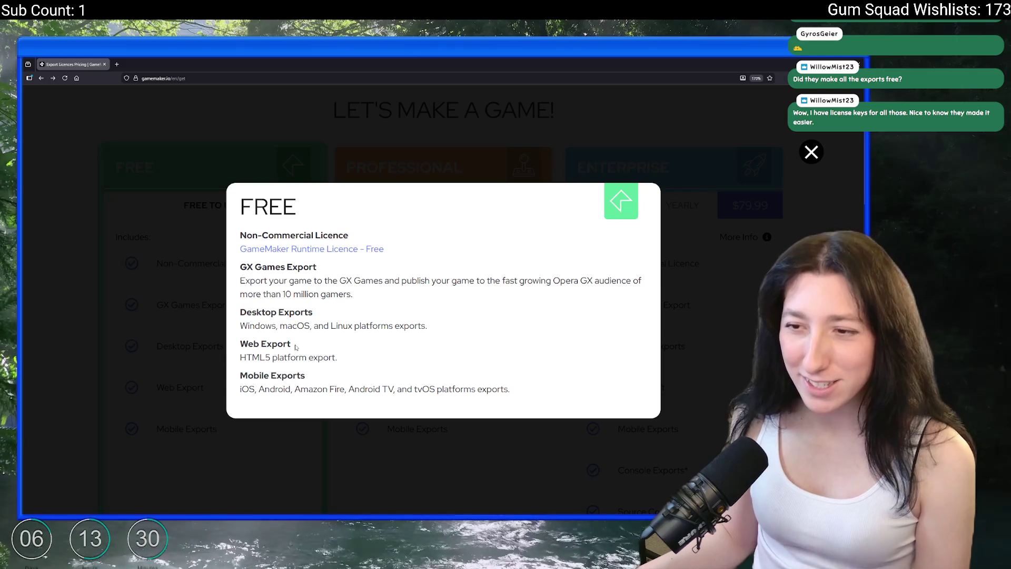
click(314, 250)
scroll(178, 309, down, 3)
scroll(178, 307, up, 3)
scroll(178, 308, up, 1)
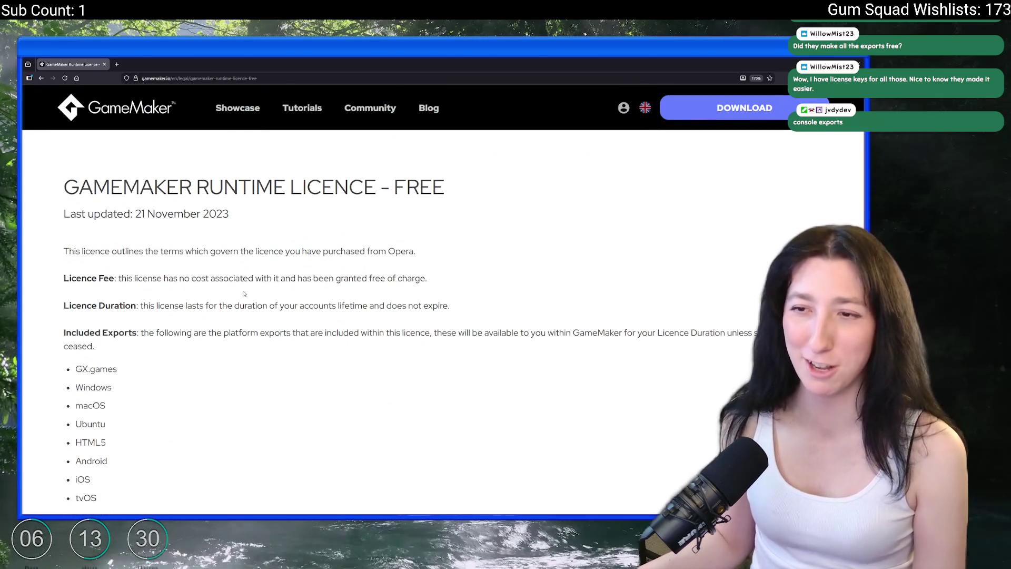
scroll(244, 293, down, 6)
scroll(276, 270, up, 5)
scroll(164, 324, down, 1)
Zoom the licence page out twice, then switch back to GameMaker
drag(64, 186, 100, 379)
click(172, 278)
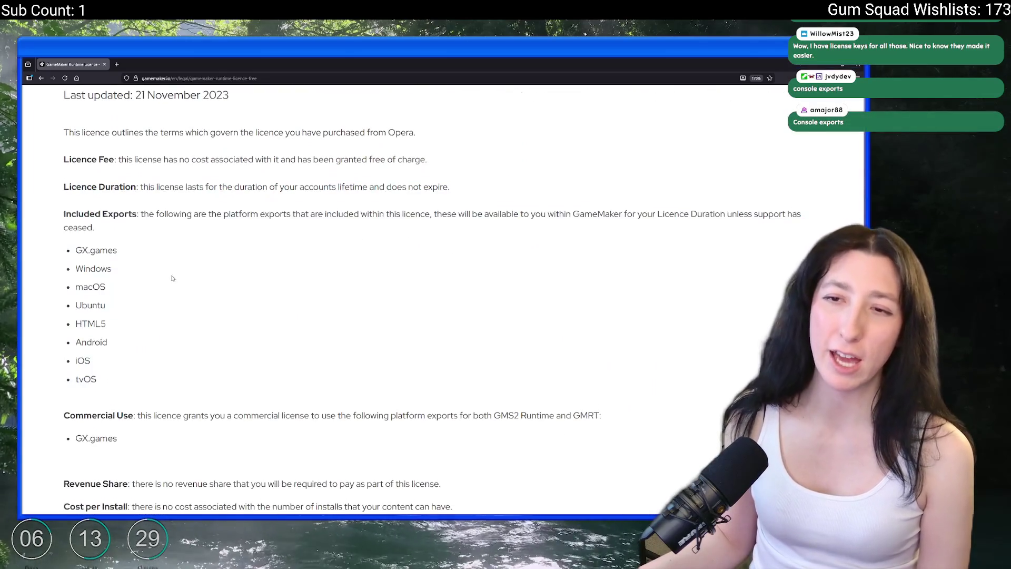
key(ctrl+minus)
key(ctrl+minus)
scroll(147, 271, up, 1)
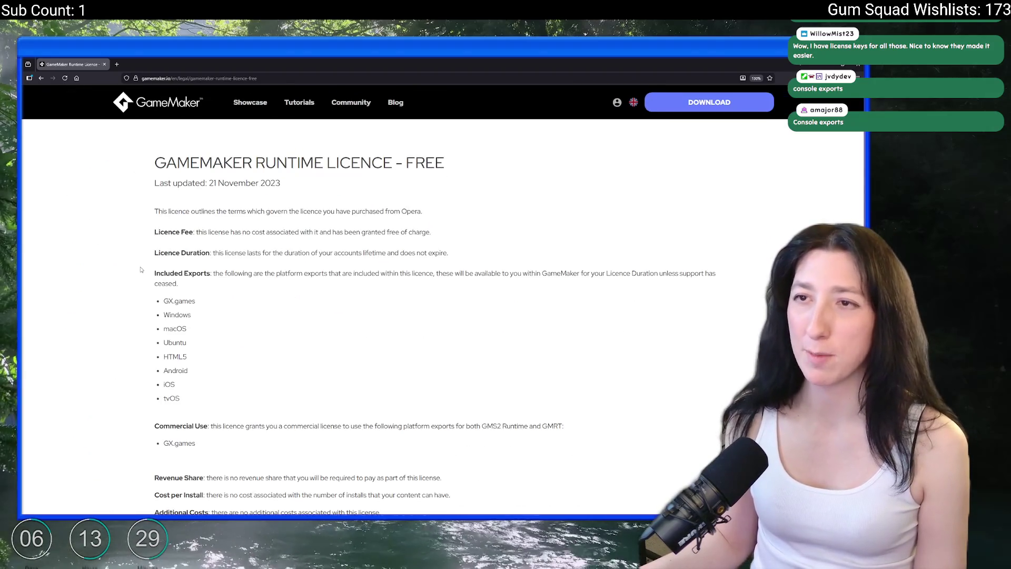
key(ctrl+minus)
key(ctrl+minus)
key(alt+Tab)
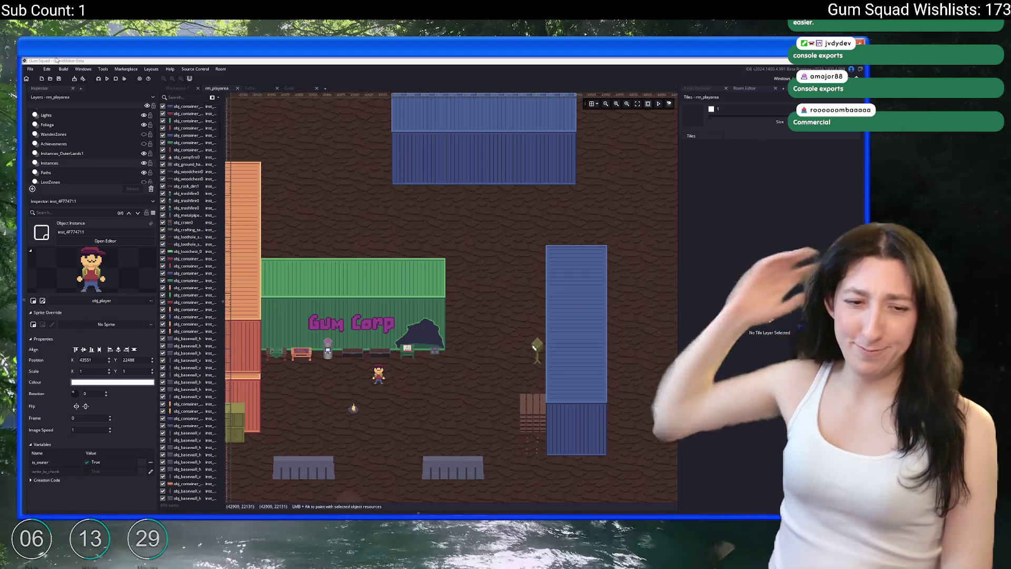
Open obj_effect_skateboard from the player code's skateboard dust spawn line
drag(662, 318, 699, 257)
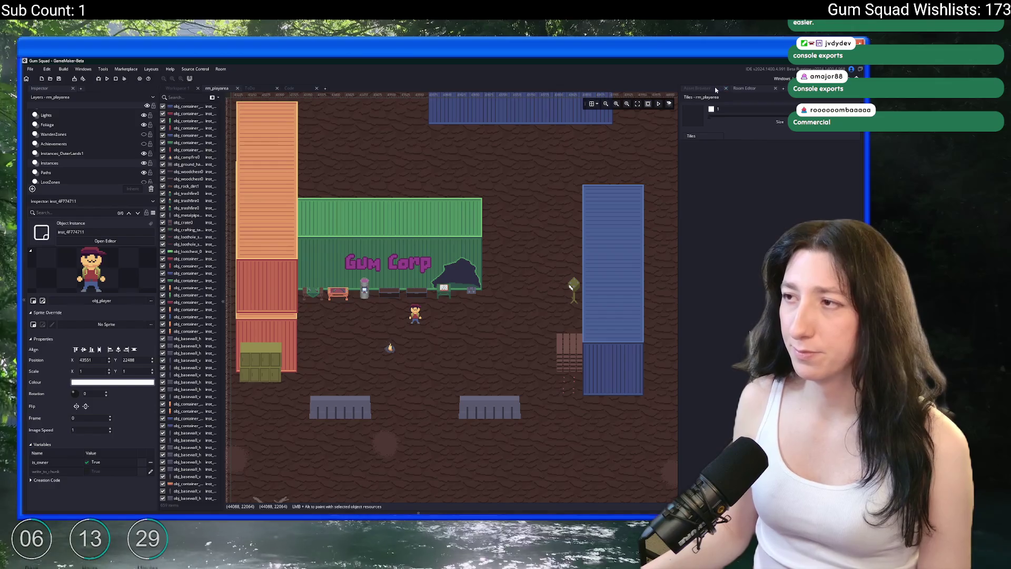
click(716, 89)
click(264, 89)
click(301, 88)
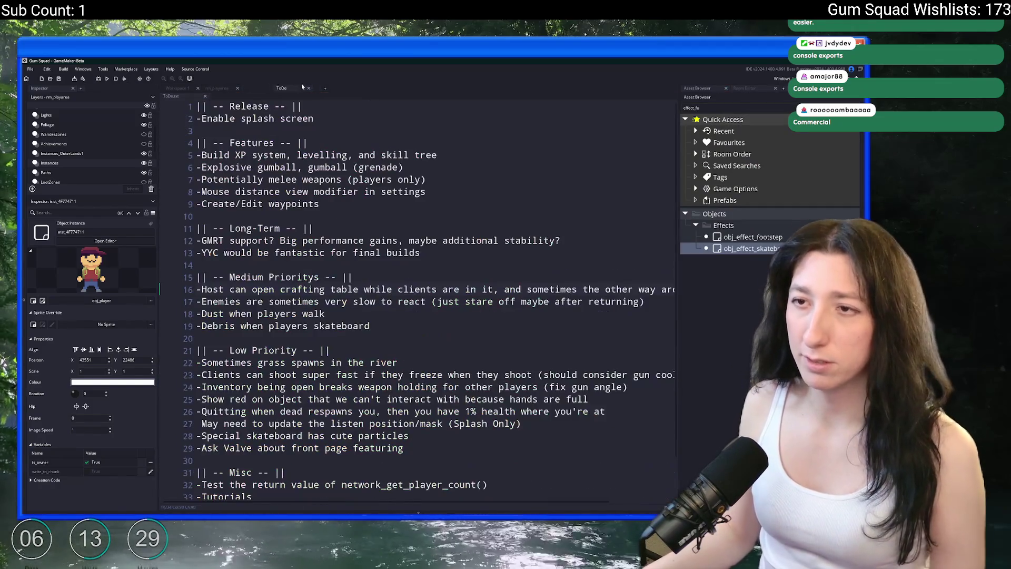
click(265, 89)
scroll(526, 316, down, 1)
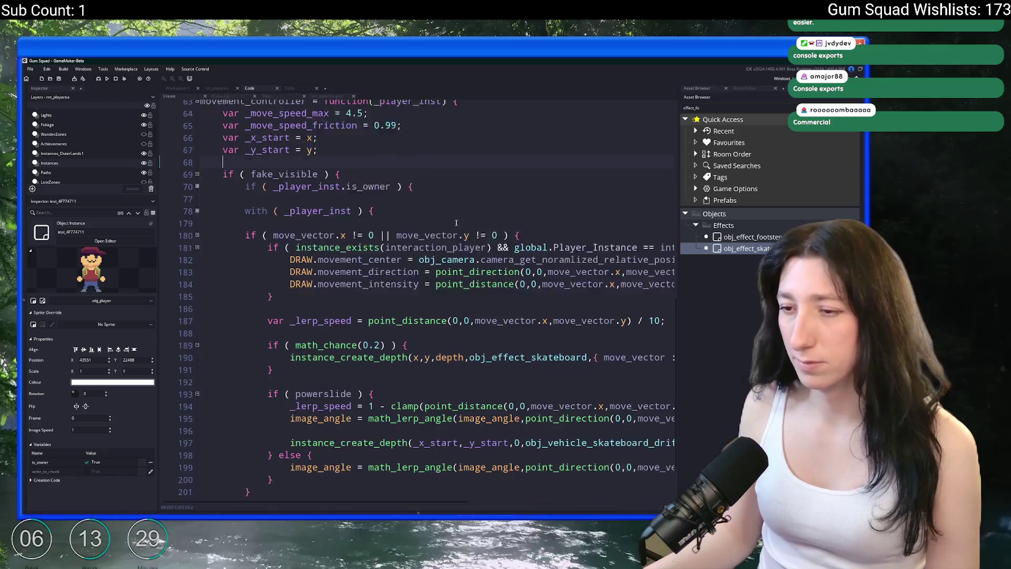
click(663, 336)
middle_click(515, 343)
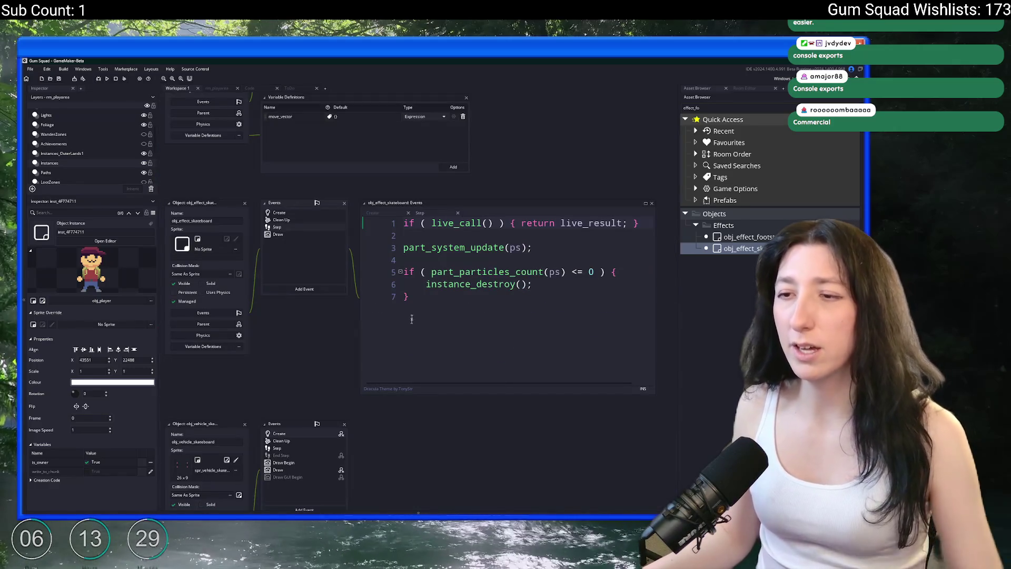
click(289, 215)
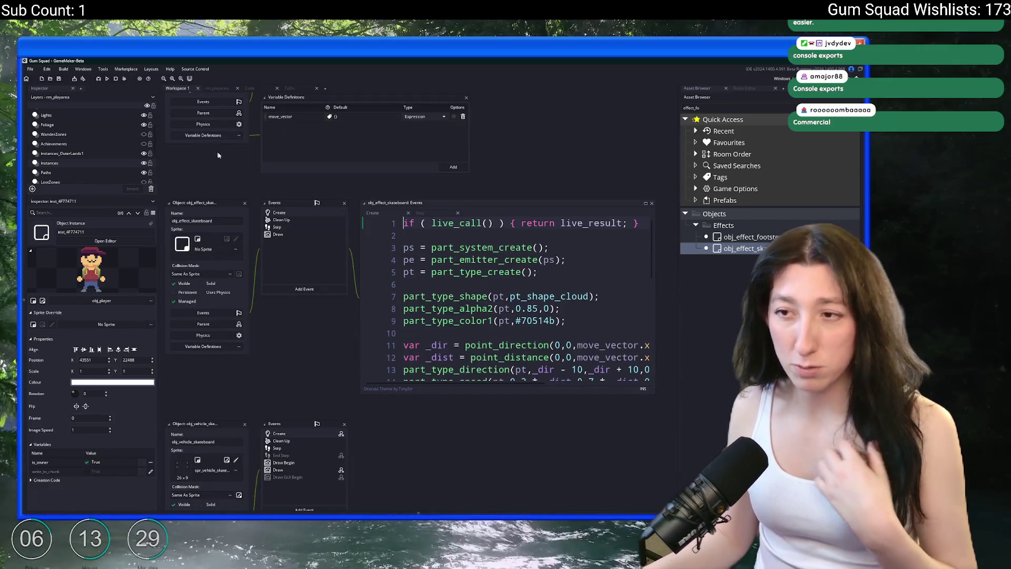
Delete part_emitter_destroy from Clean Up and the part_emitter_create line from Create
click(287, 220)
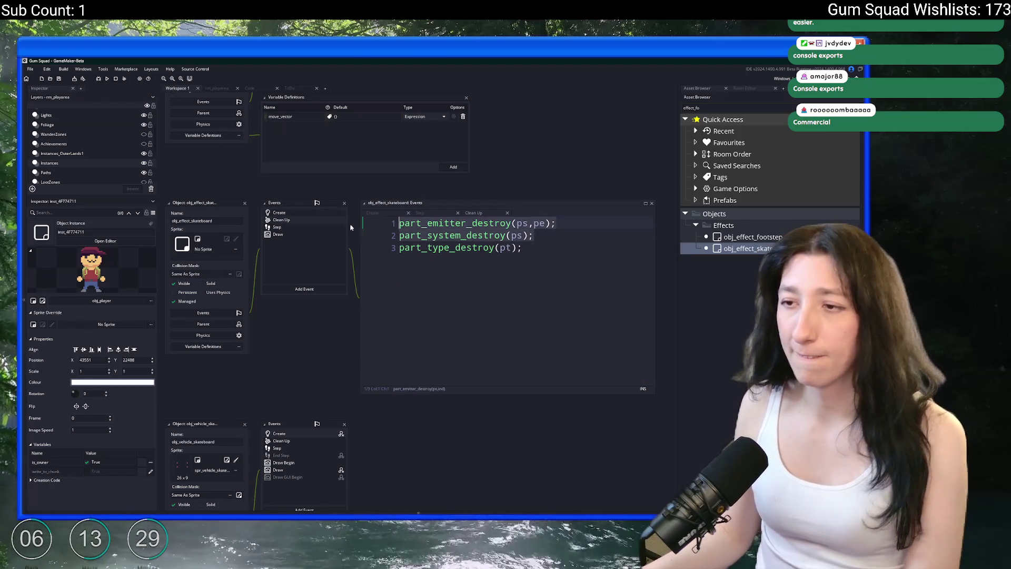
drag(556, 223, 400, 223)
key(BackSpace)
click(401, 210)
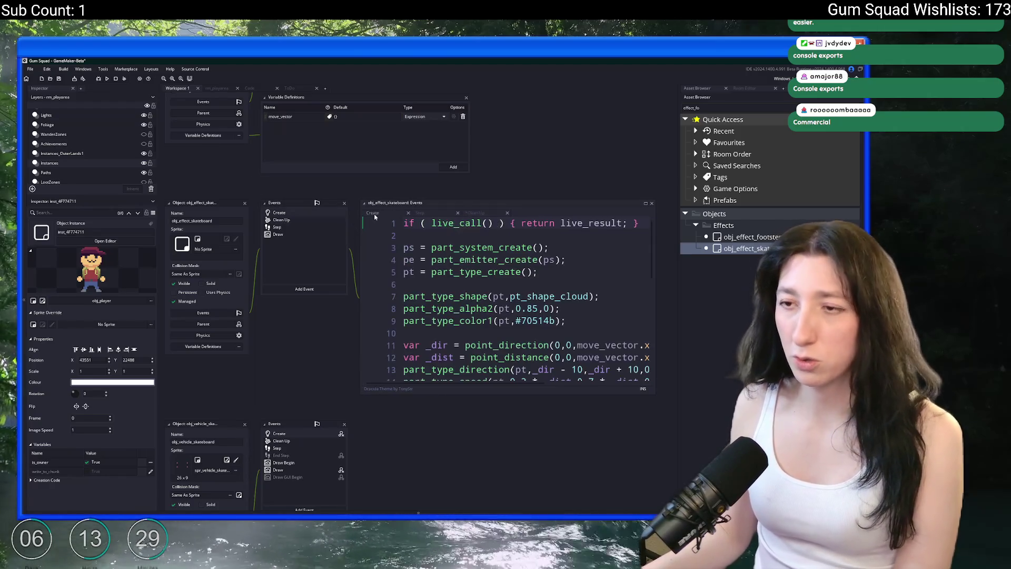
click(386, 266)
scroll(385, 269, down, 3)
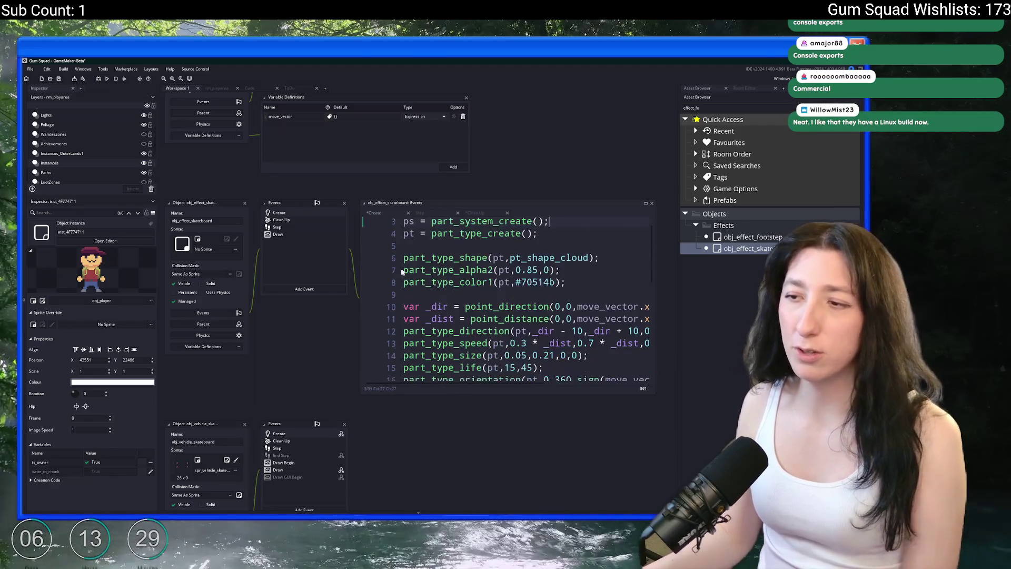
click(554, 267)
scroll(554, 267, down, 1)
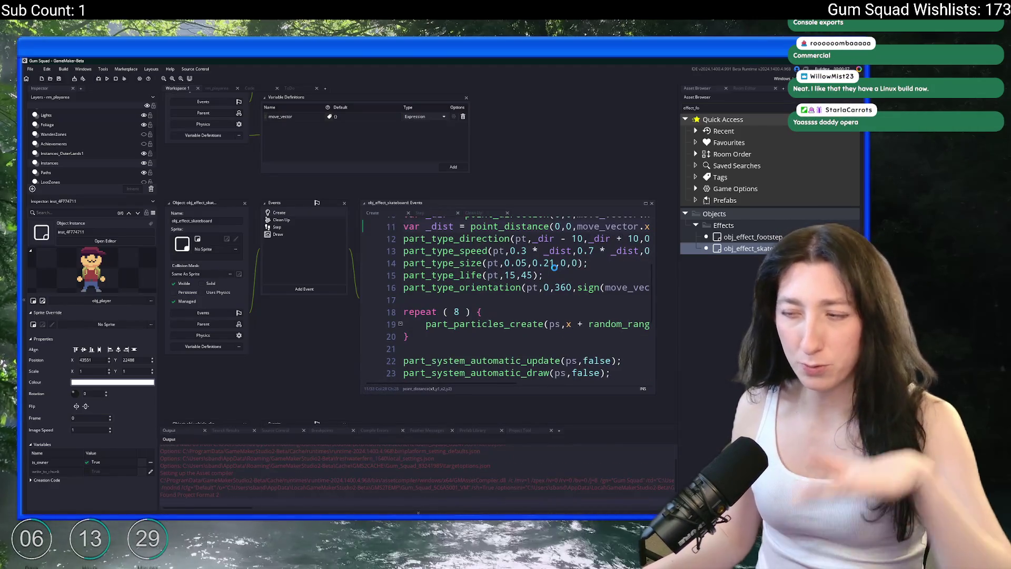
click(608, 264)
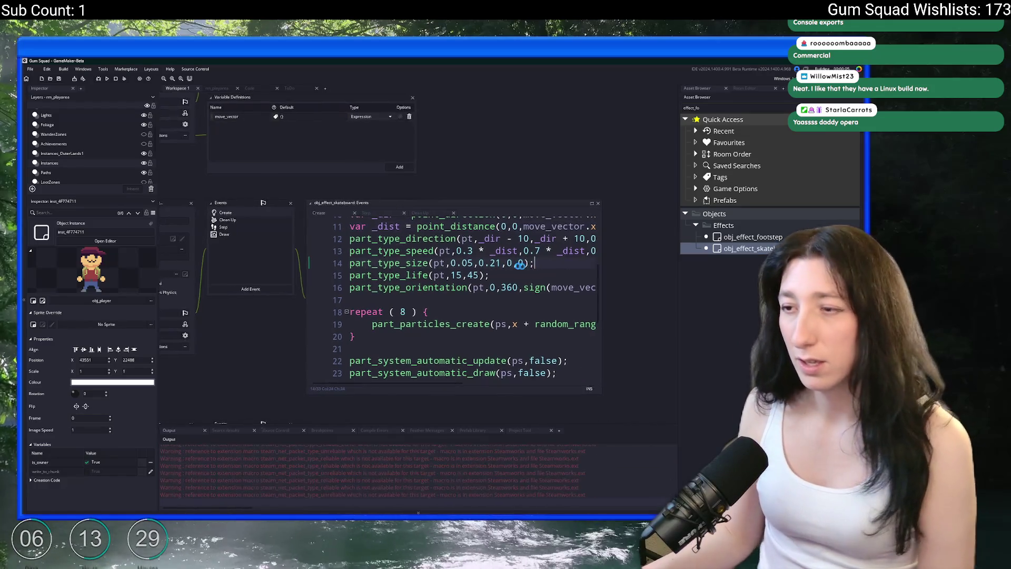
Create a new world lobby in Gum Squad and maximize the game window
drag(494, 232, 608, 232)
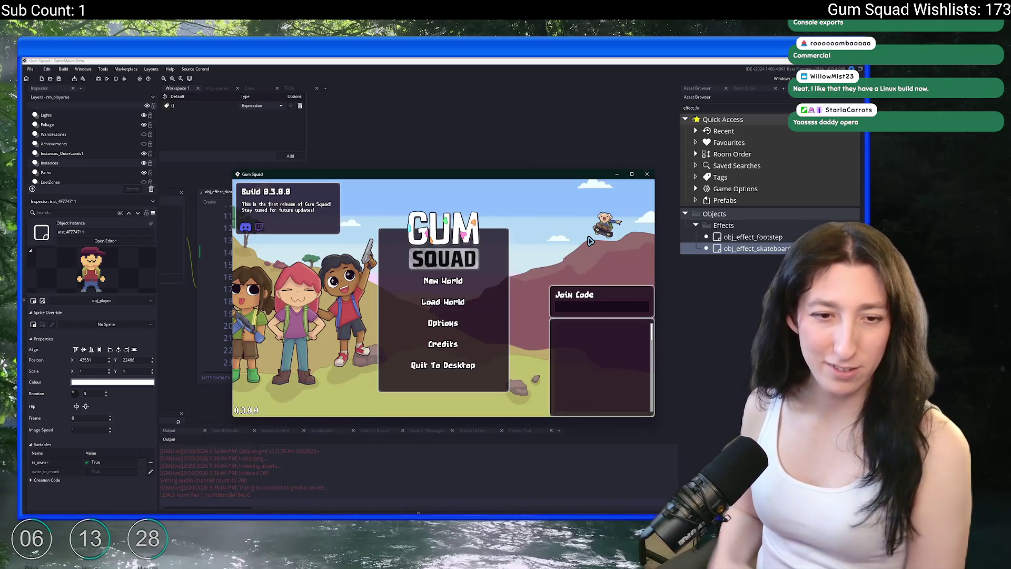
click(444, 282)
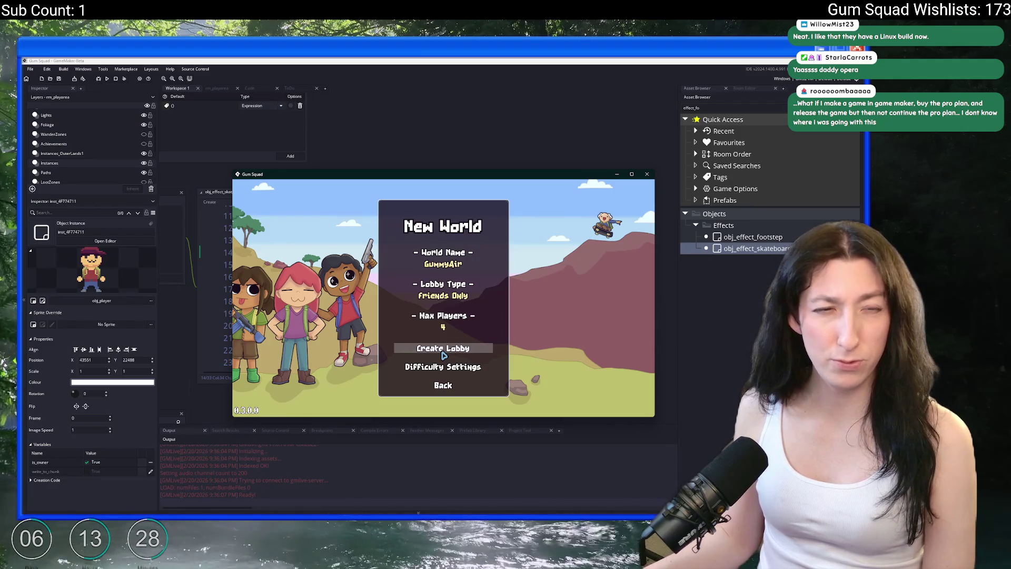
click(444, 349)
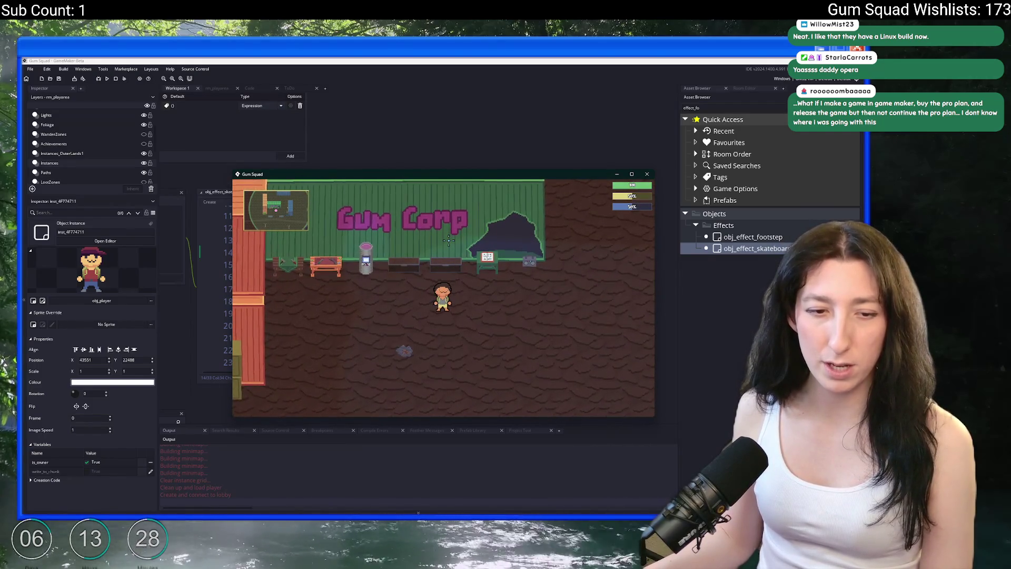
double_click(470, 179)
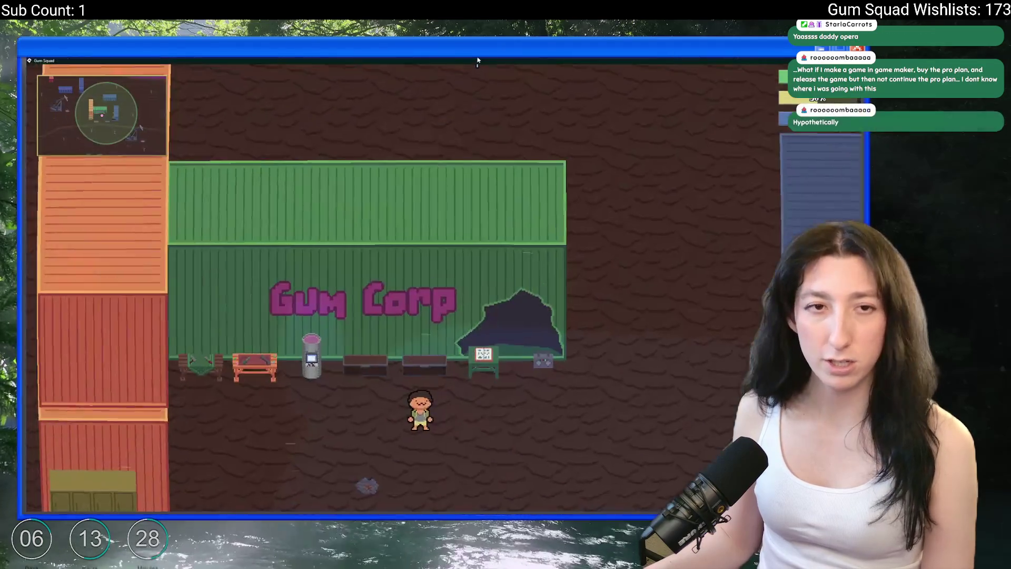
Ride the skateboard up and down the Gum Corp yard to watch the dust trail
key(s)
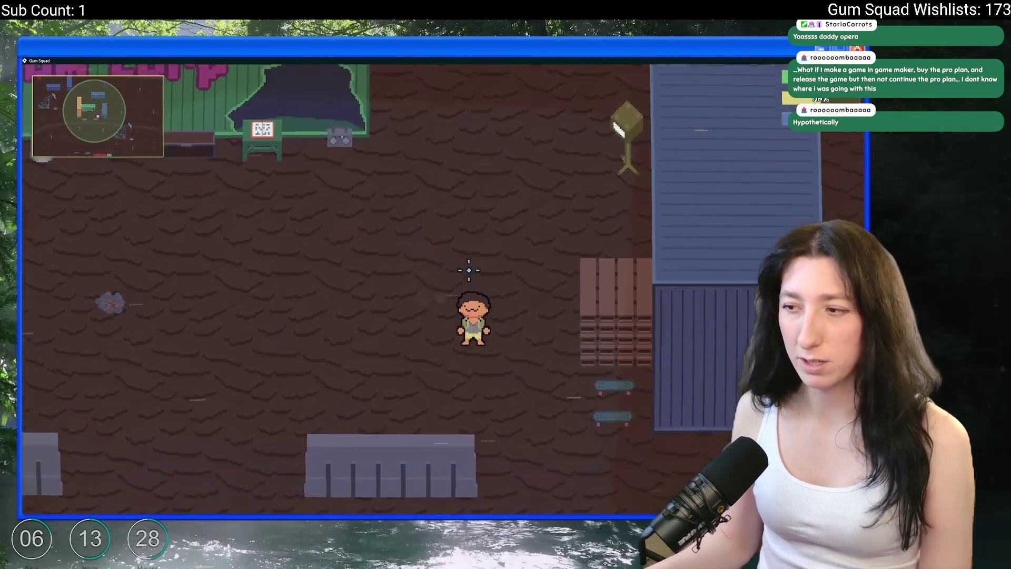
key(e)
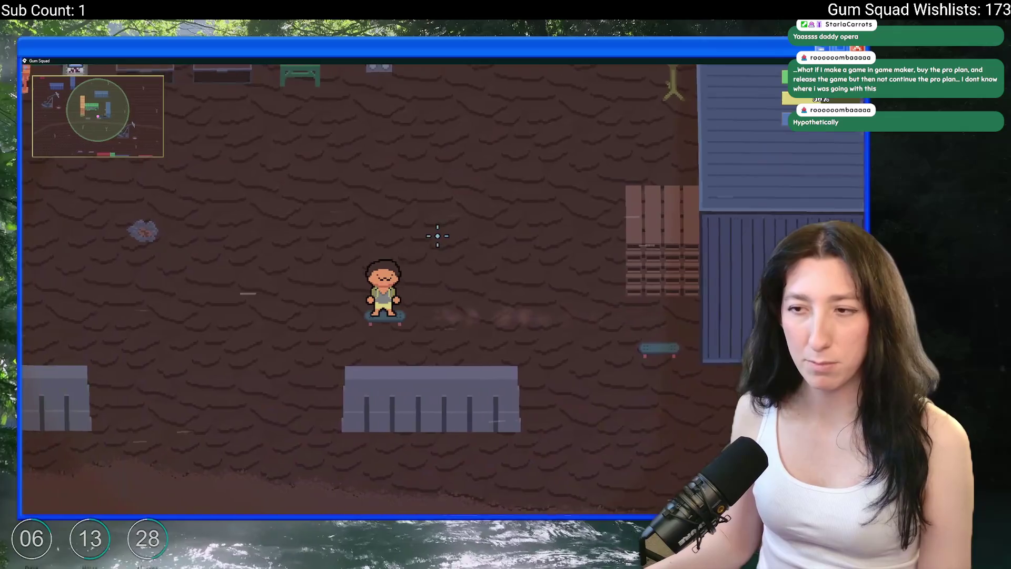
key(w)
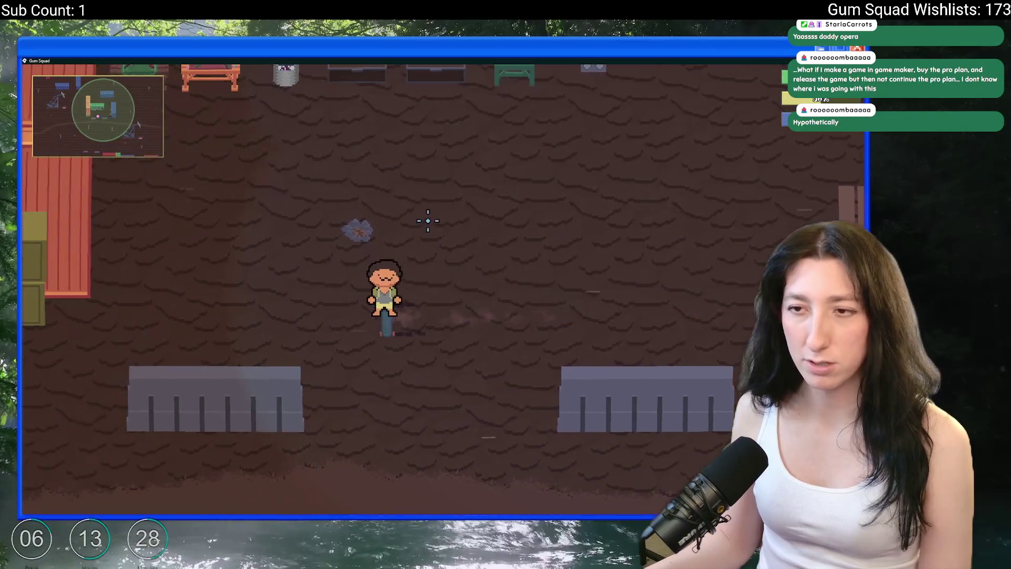
key(s)
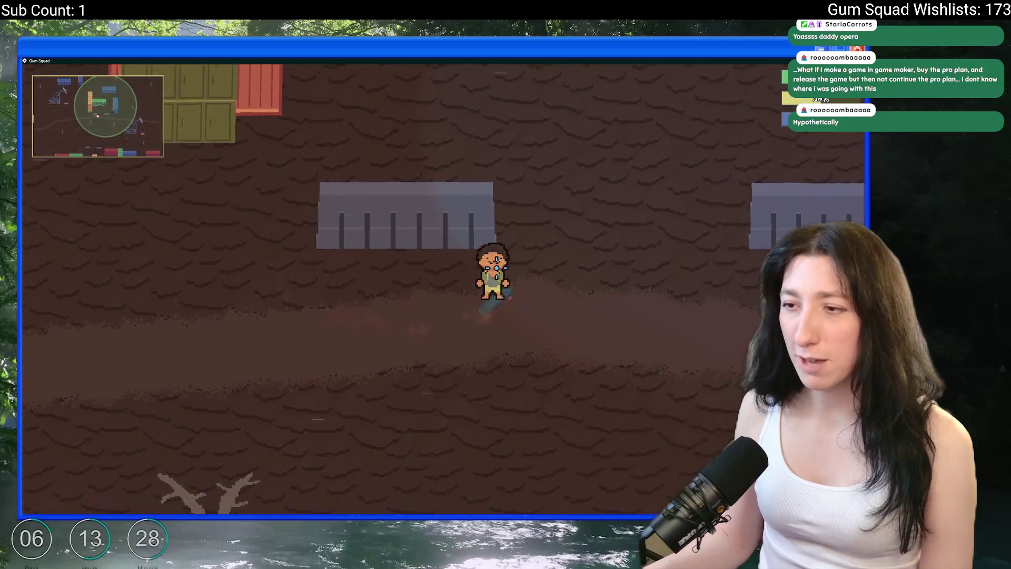
key(w)
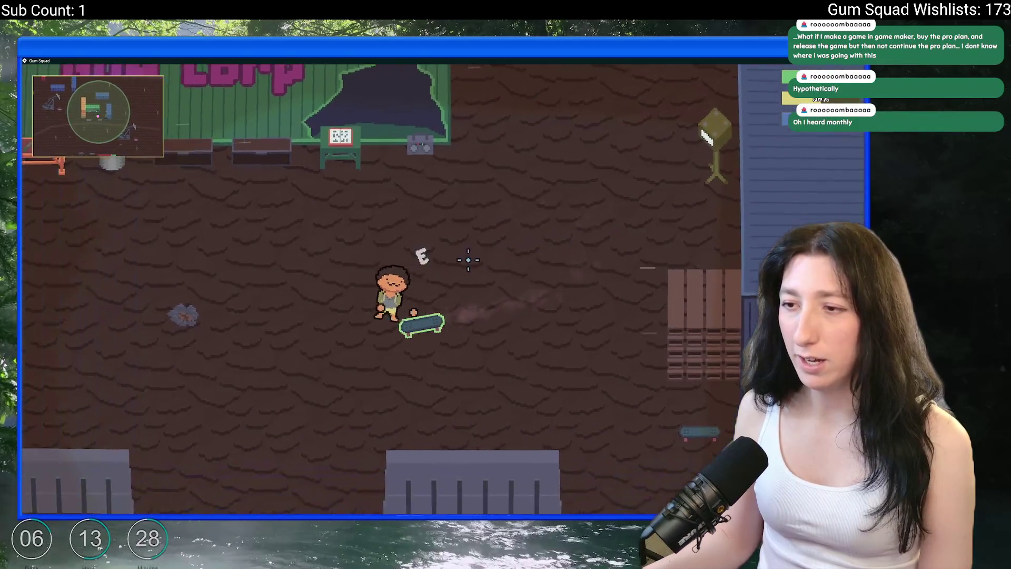
key(alt+Tab)
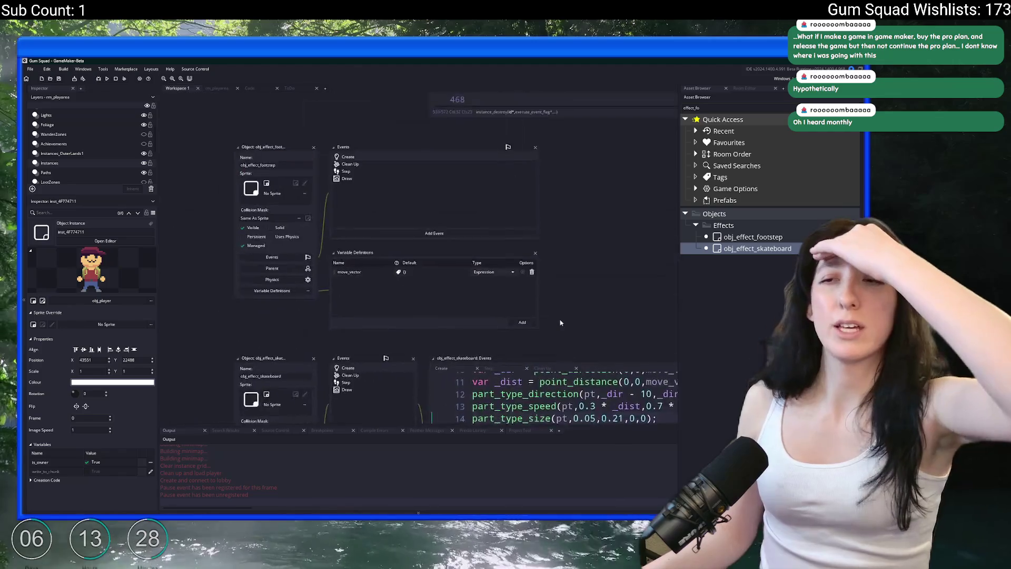
Change math_chance(0.2) to math_chance(0.5) on line 189 and rerun the game
click(273, 91)
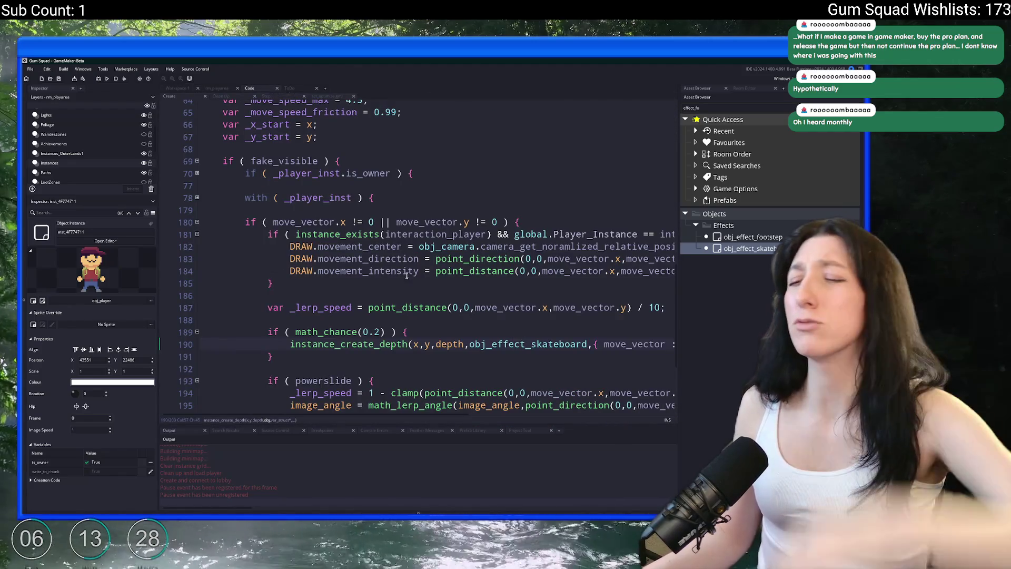
click(375, 333)
key(Delete)
text(5)
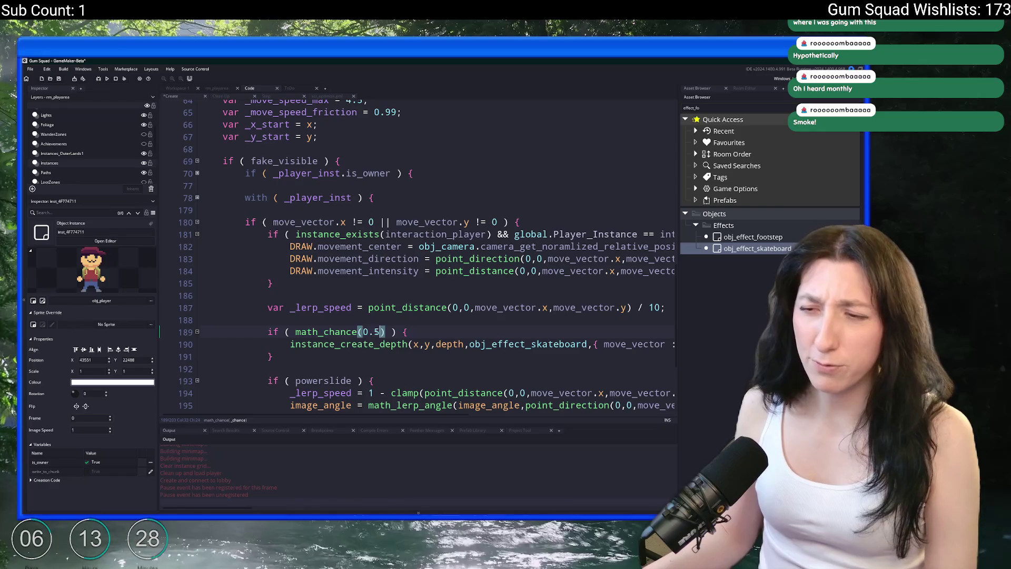
key(F5)
click(463, 301)
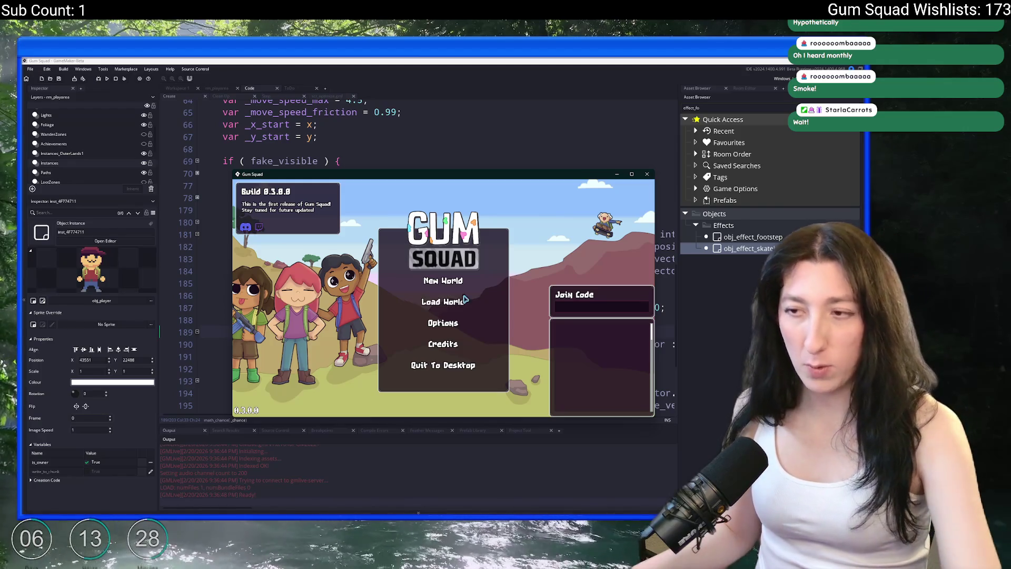
Start a New World, check Difficulty Settings, create the lobby, and maximize the window
click(456, 281)
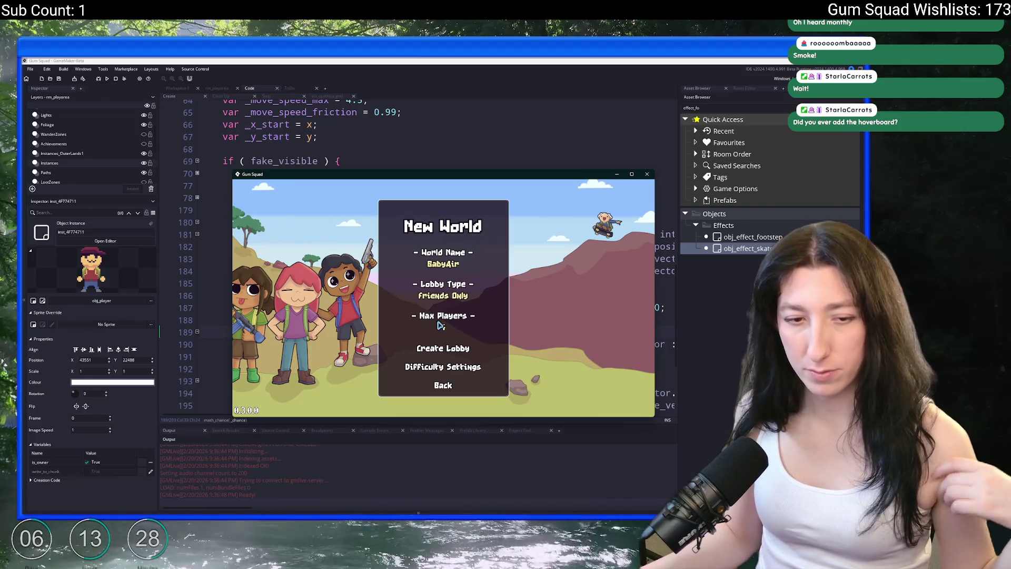
click(443, 367)
click(446, 383)
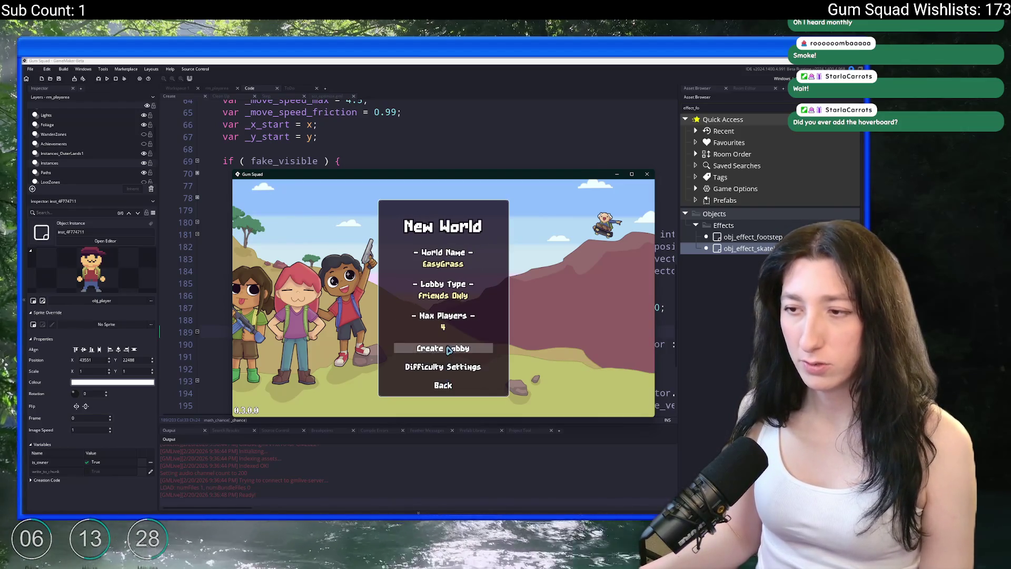
click(443, 348)
double_click(453, 174)
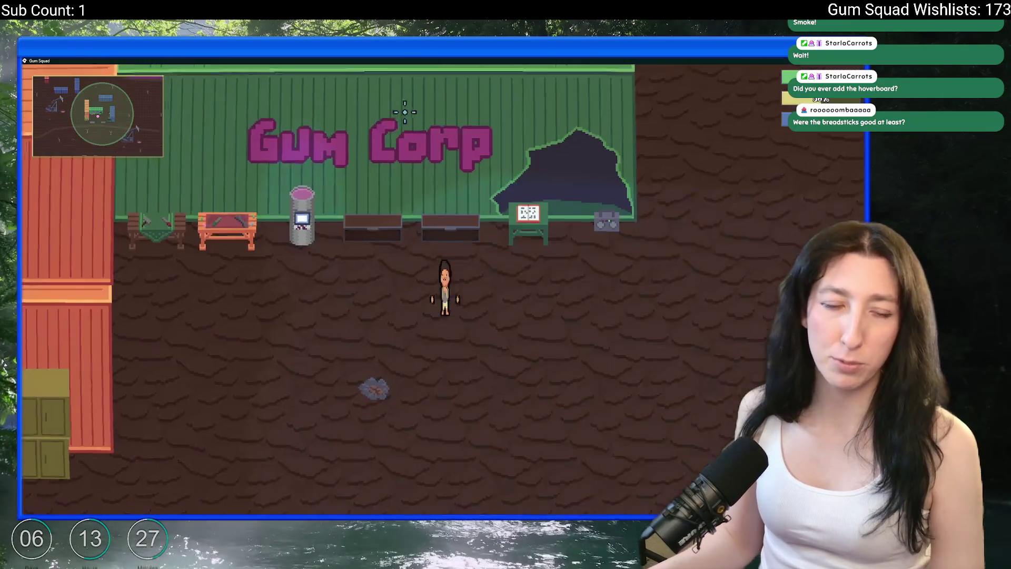
Skate back and forth across the Gum Corp yard to check the denser dust
key(d)
key(s)
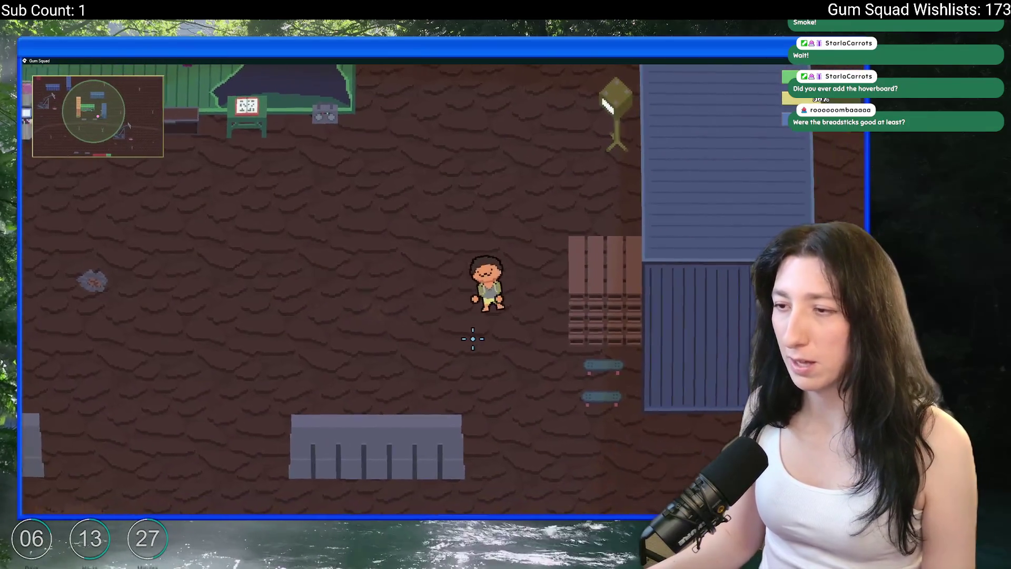
key(a)
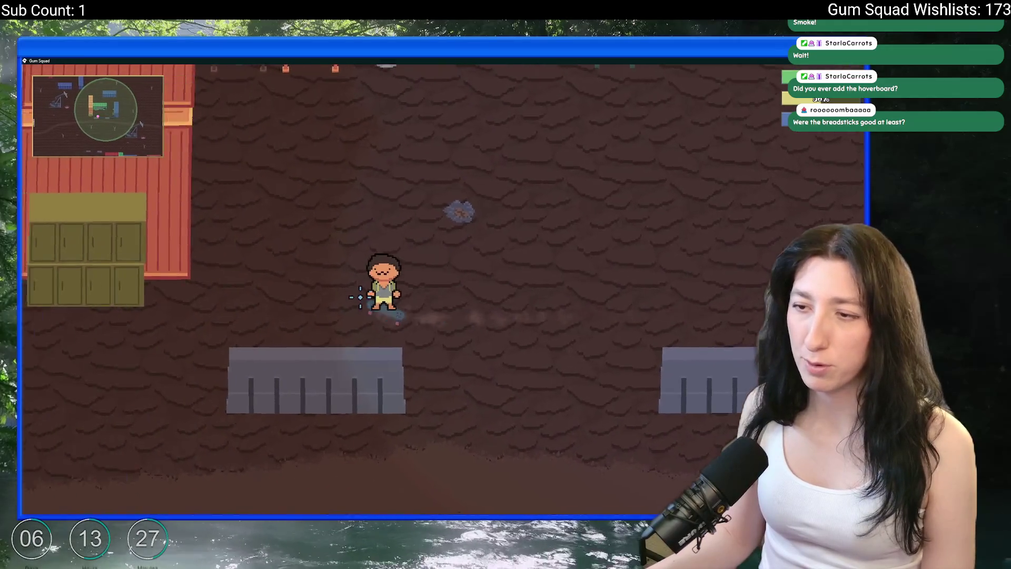
key(w)
key(d)
key(alt+Tab)
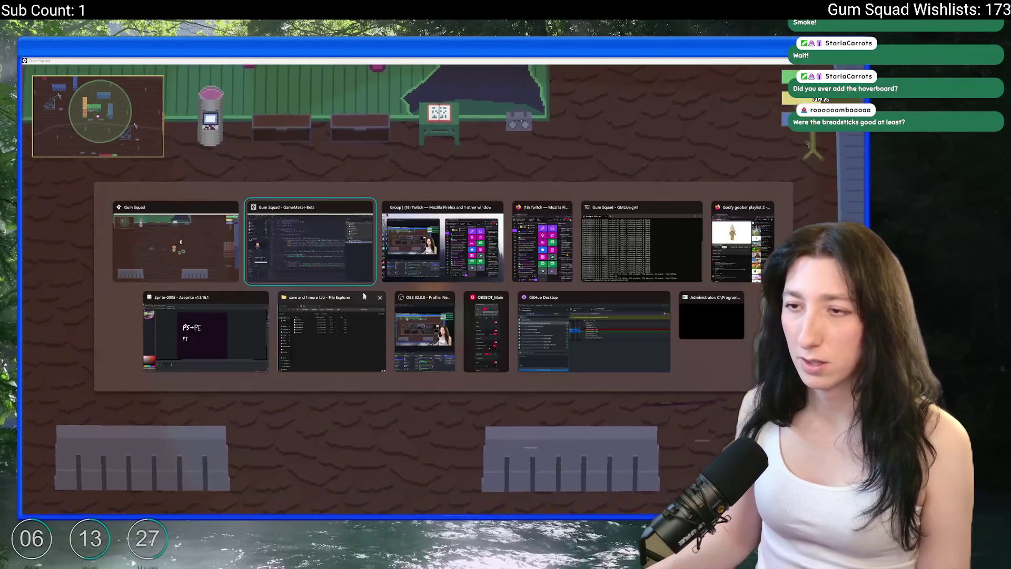
Start a 'depth +=' line in obj_effect_skateboard's Create event in Workspace 1
scroll(186, 113, up, 2)
scroll(307, 217, up, 6)
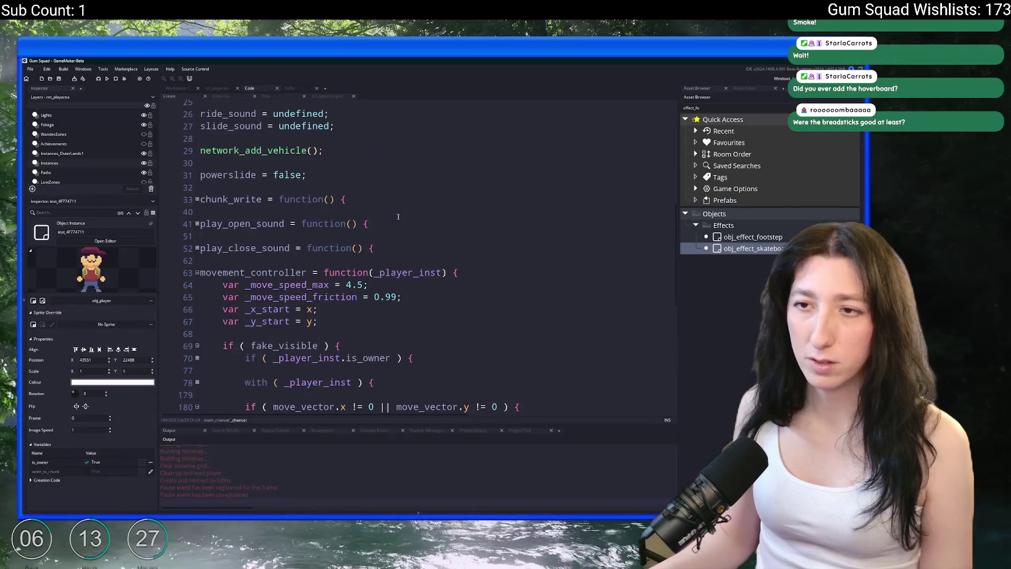
key(ctrl+Tab)
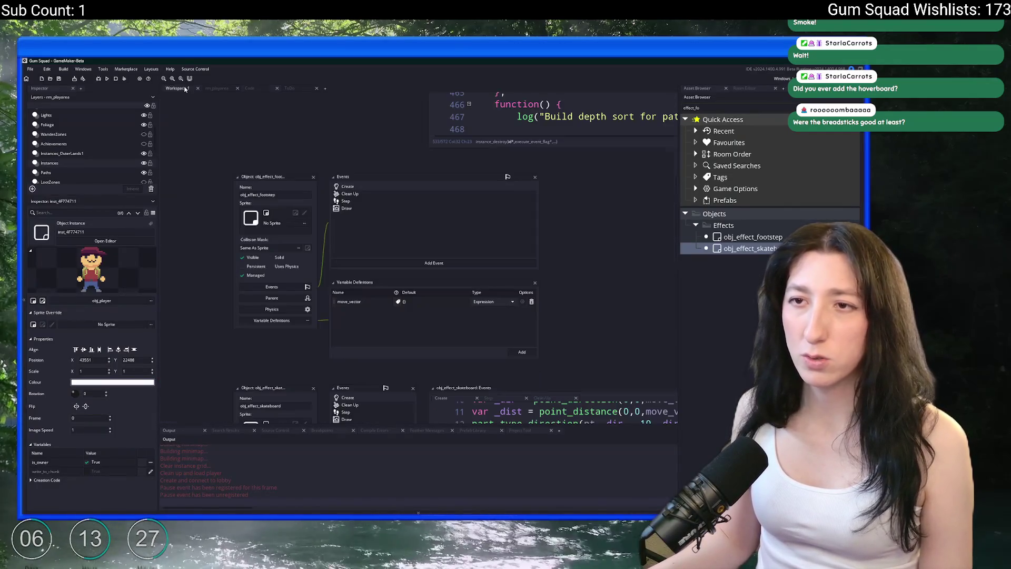
scroll(419, 320, down, 5)
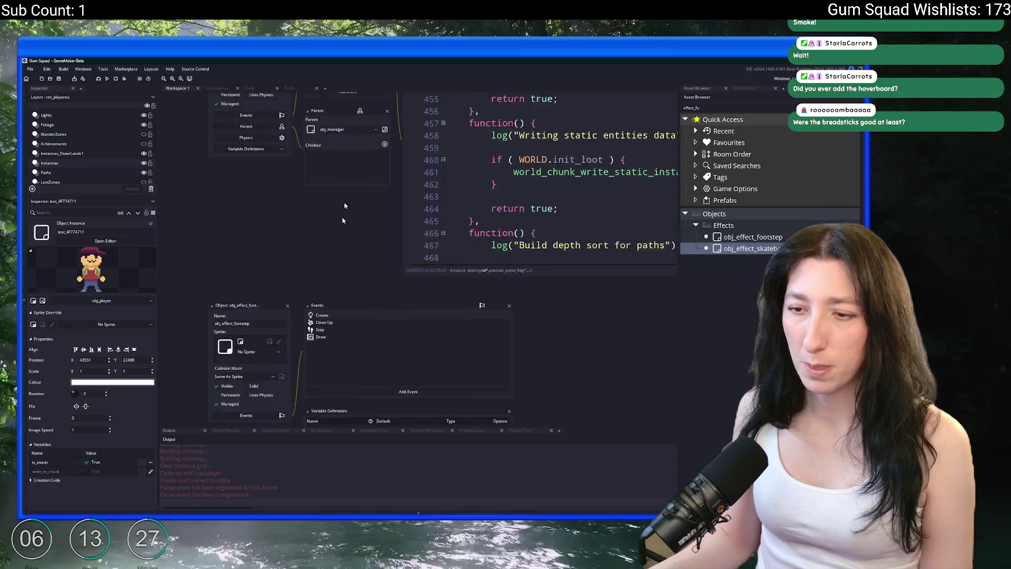
scroll(385, 234, up, 4)
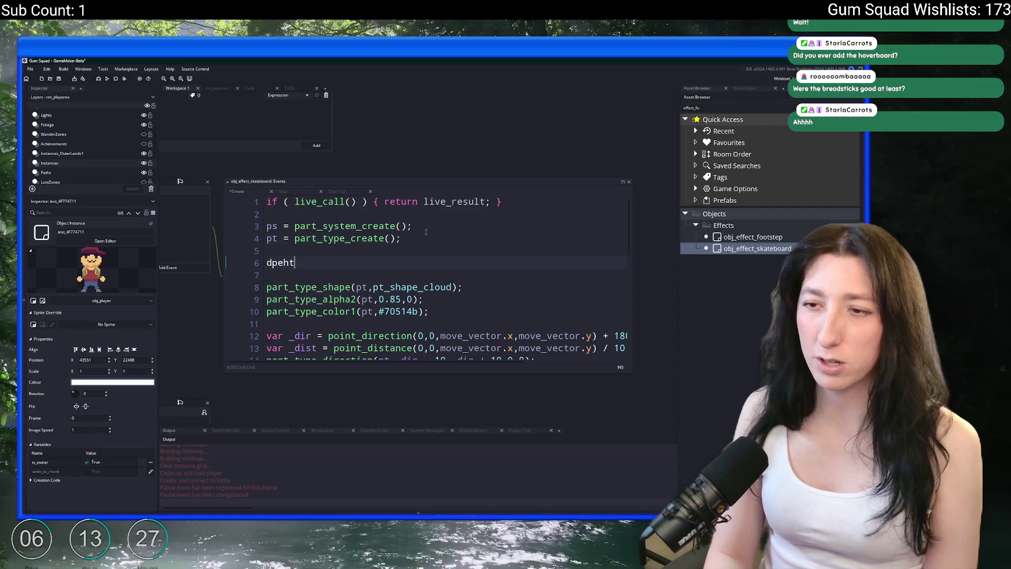
text(pth +=)
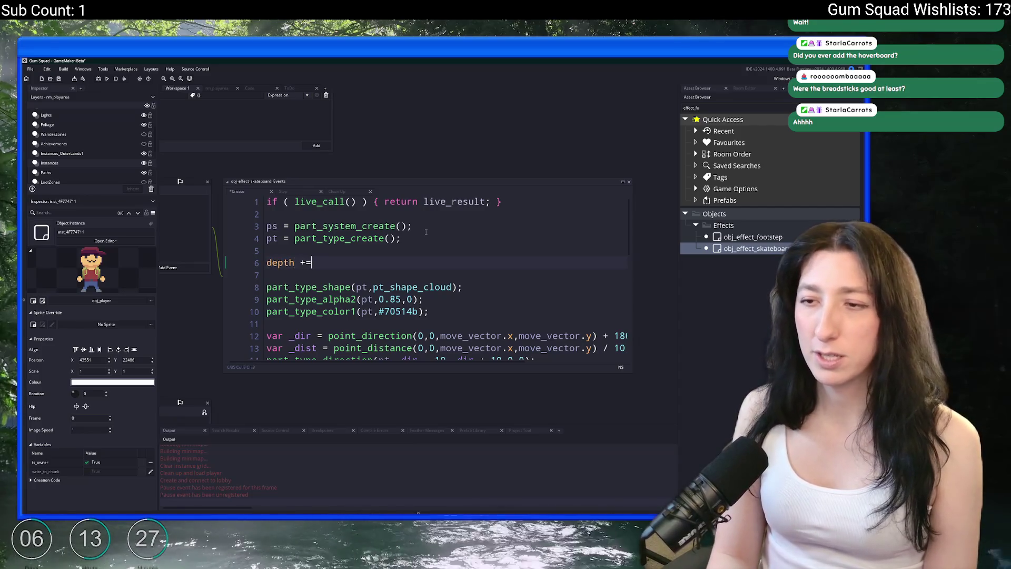
key(alt+Tab)
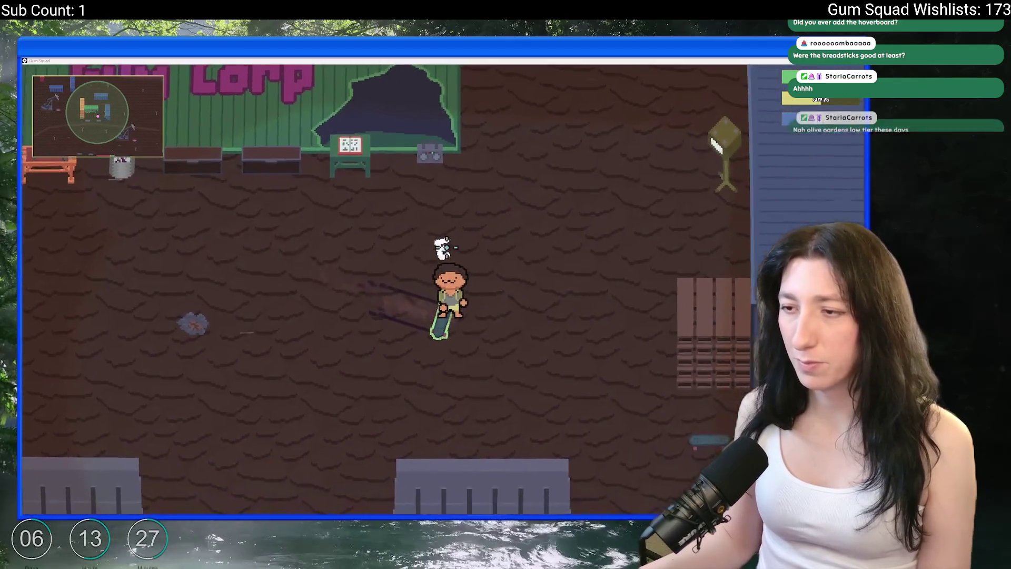
key(alt+Tab)
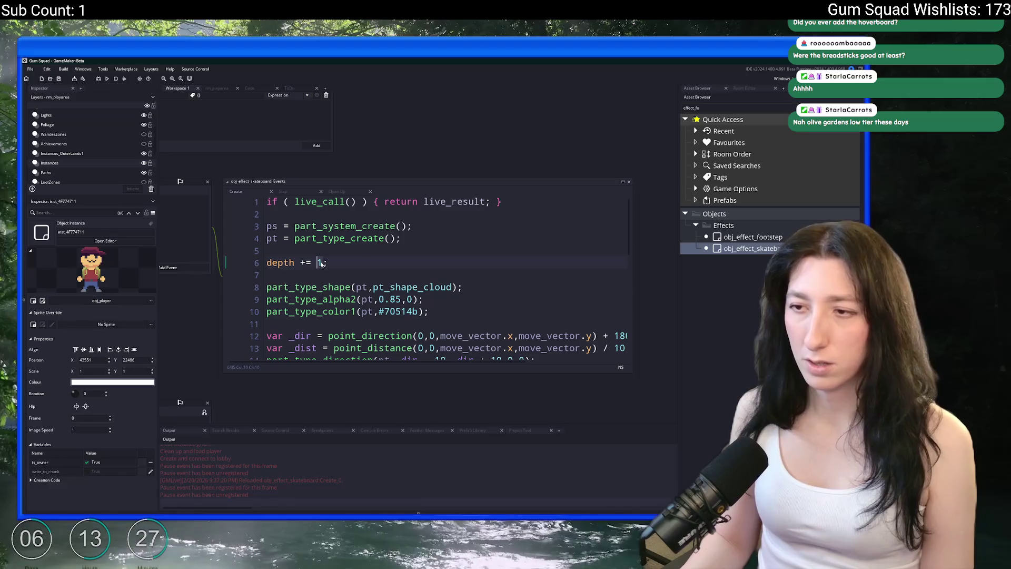
Skate around the yard in the running game to check the dust trail
key(alt+Tab)
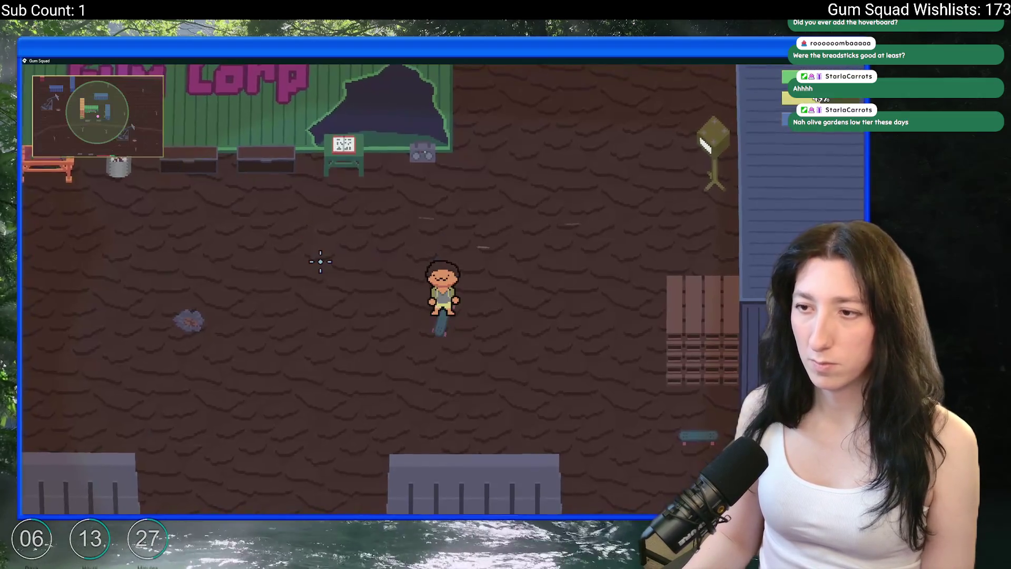
key(w)
key(a)
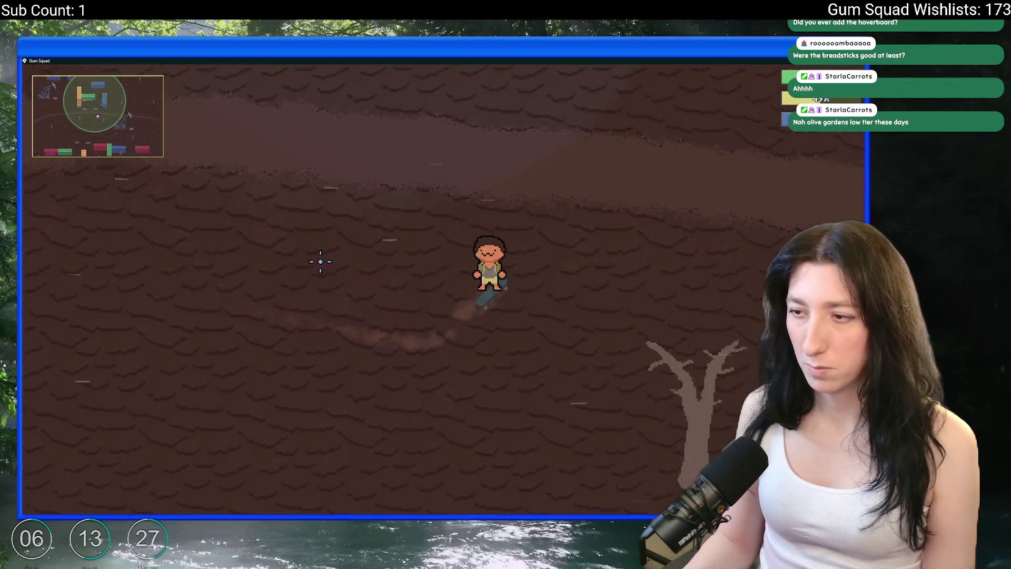
key(a)
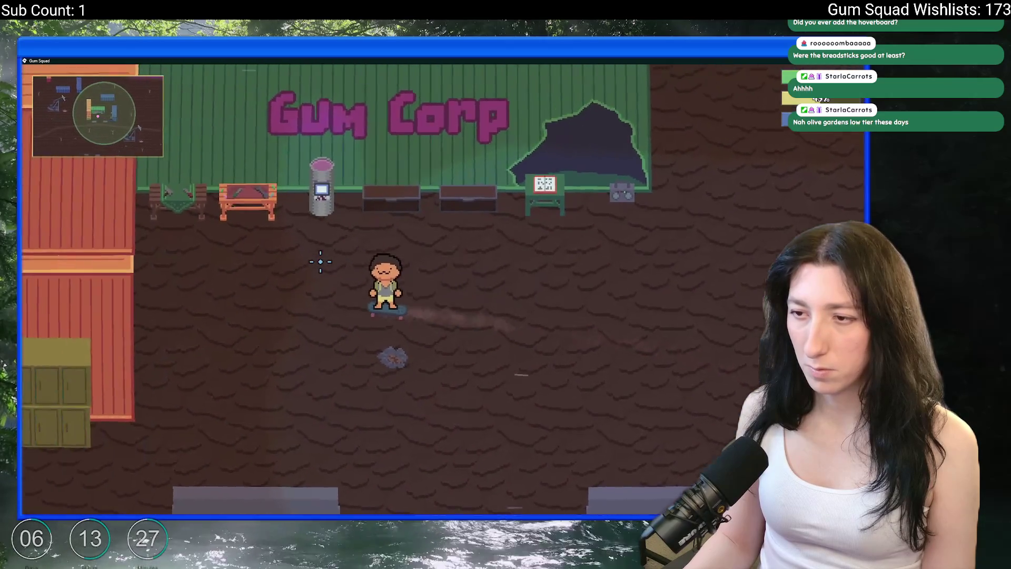
key(s)
key(w)
key(d)
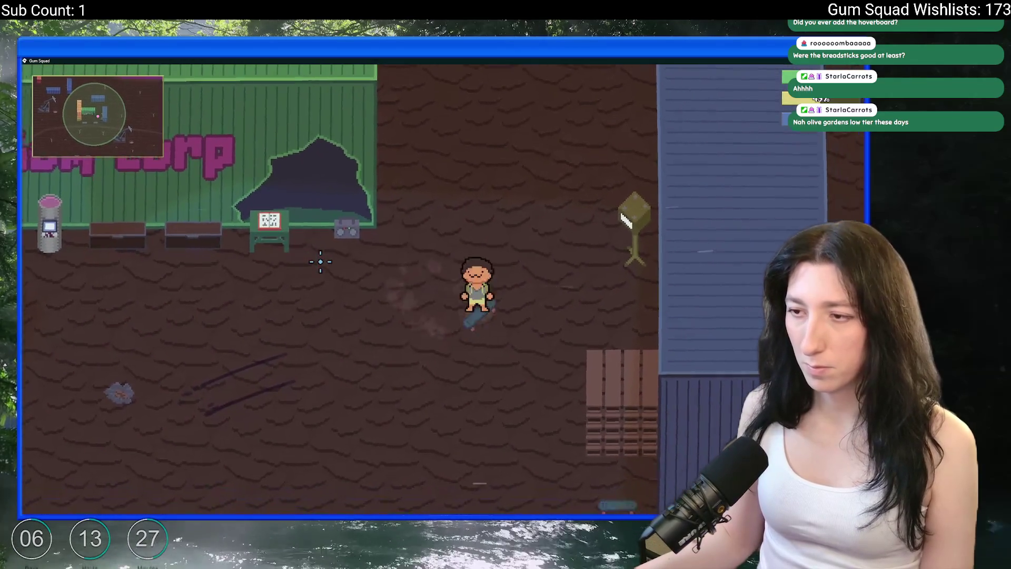
Finish the depth += irandom(10) line and return to the game
key(alt+Tab)
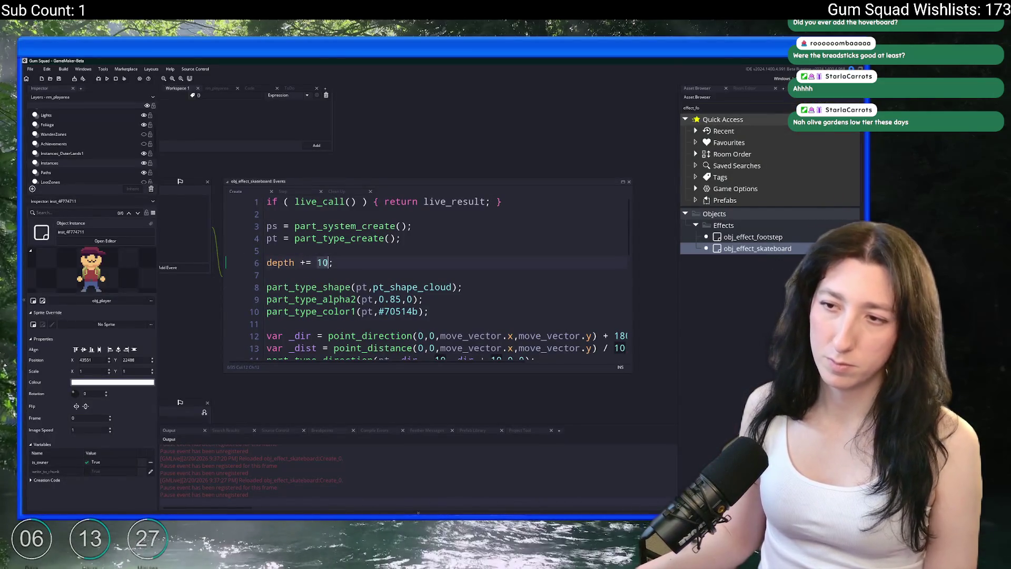
text(g)
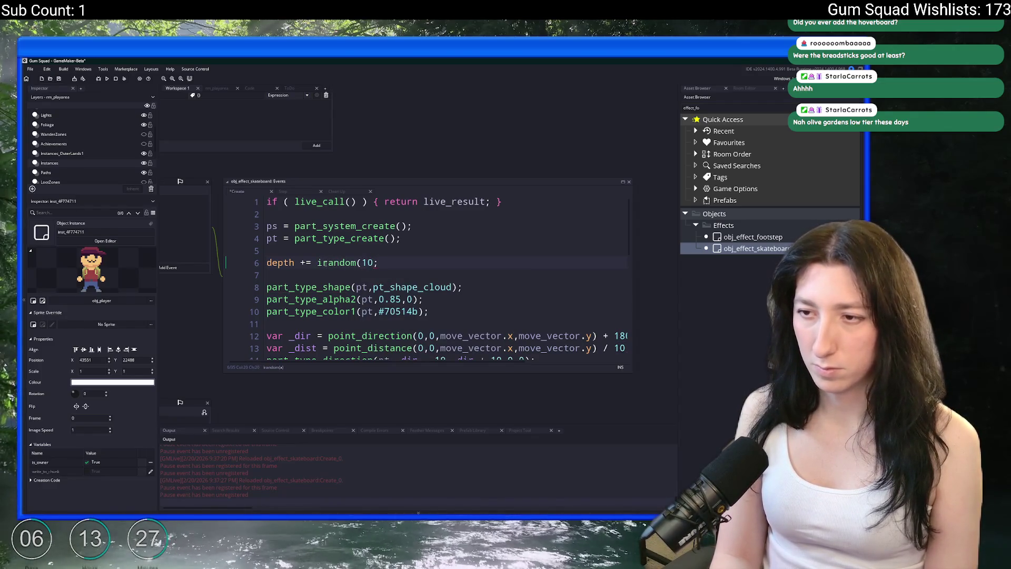
key(Escape)
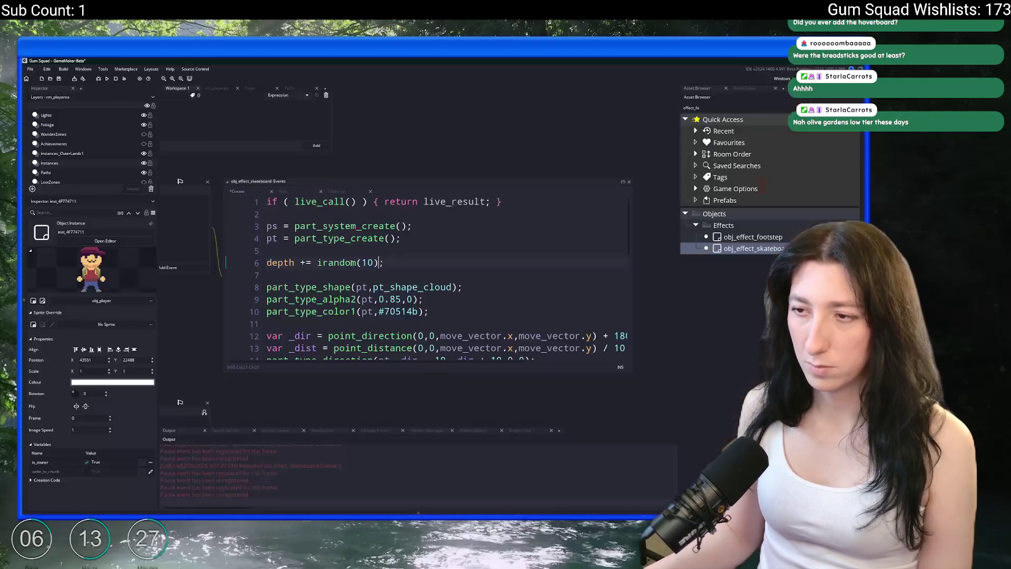
key(alt+Tab)
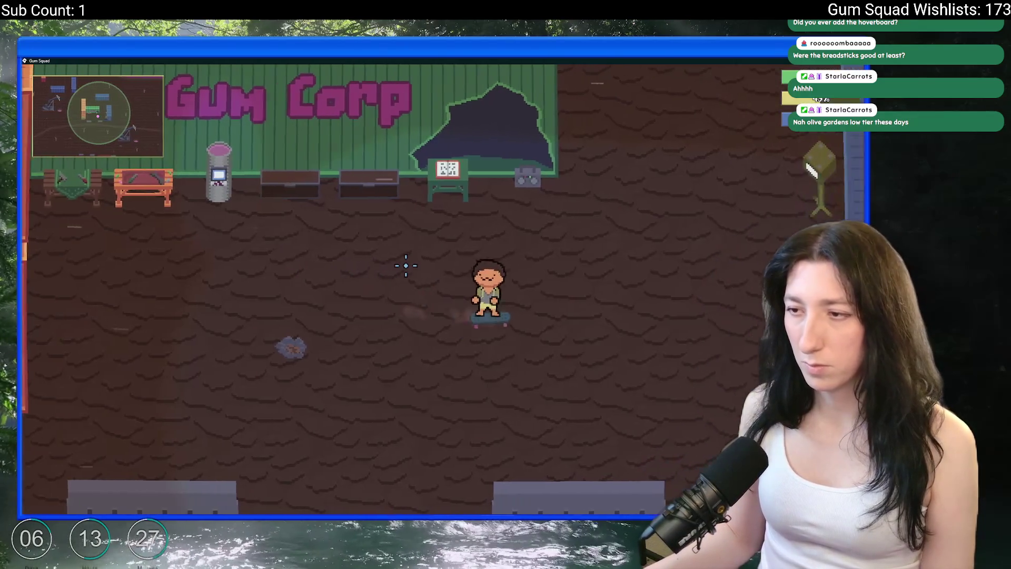
Skate all around the Gum Corp yard, watching the dust behind the board
key(a)
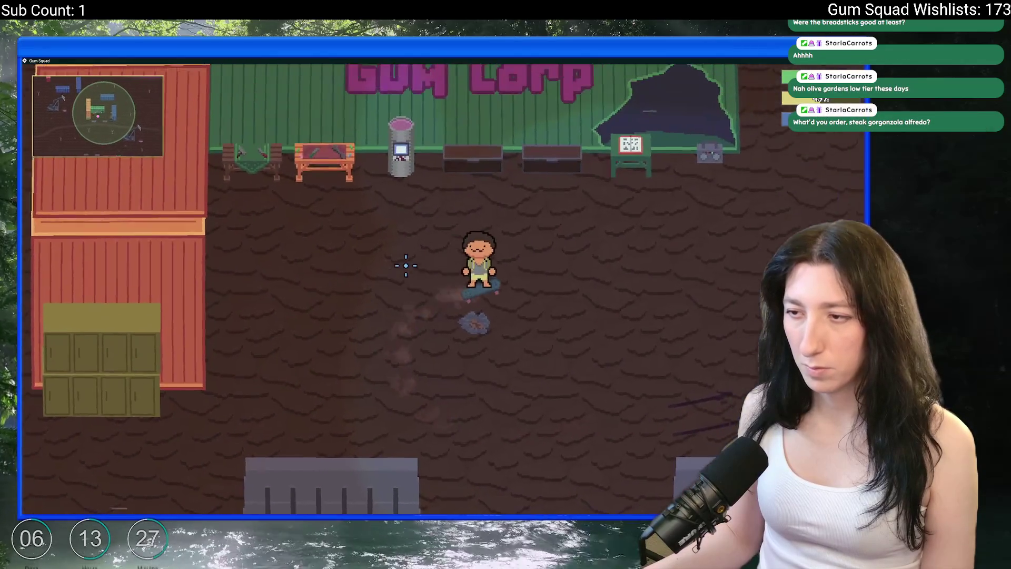
key(s)
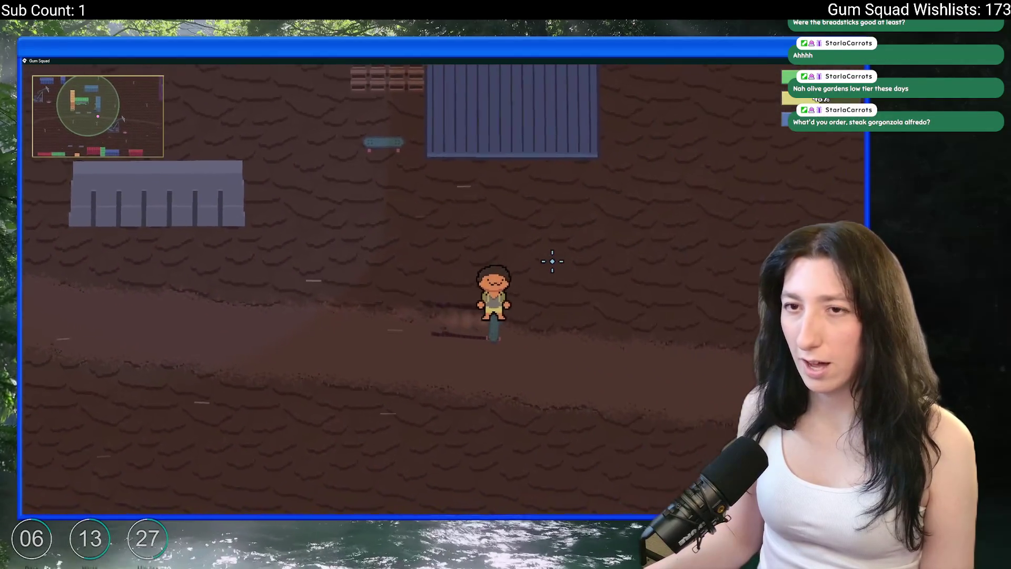
key(w)
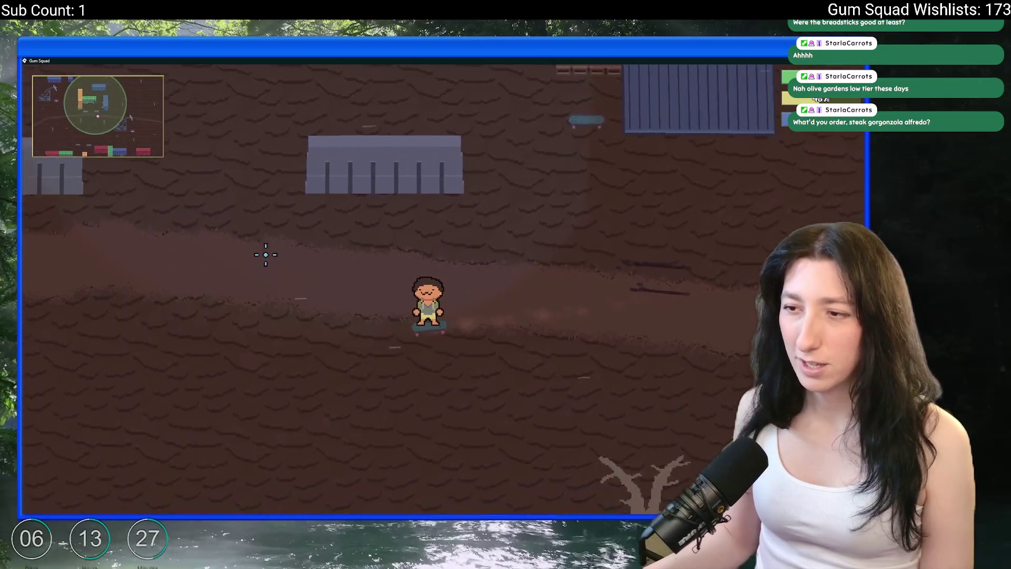
key(a)
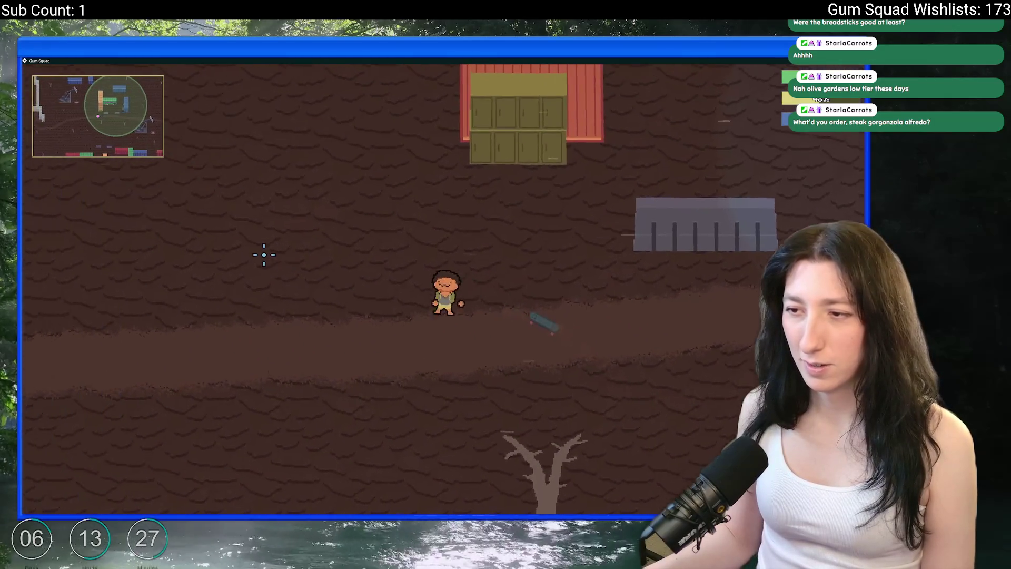
key(d)
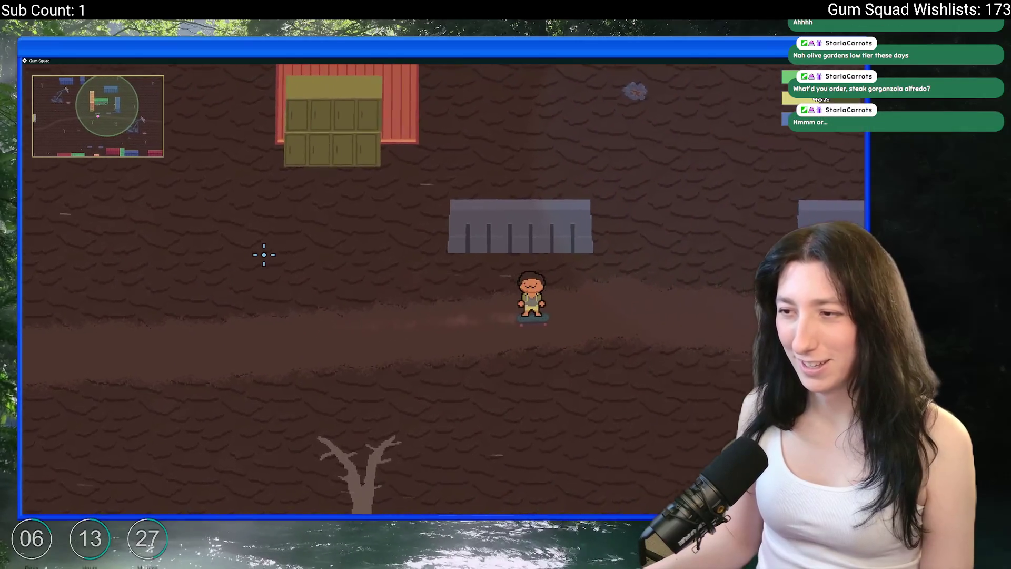
key(w)
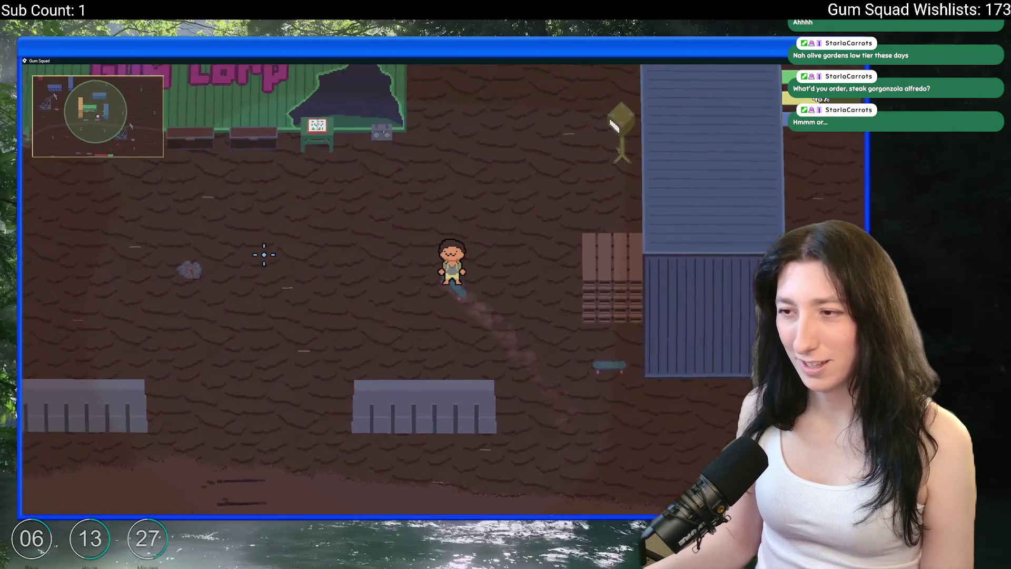
key(a)
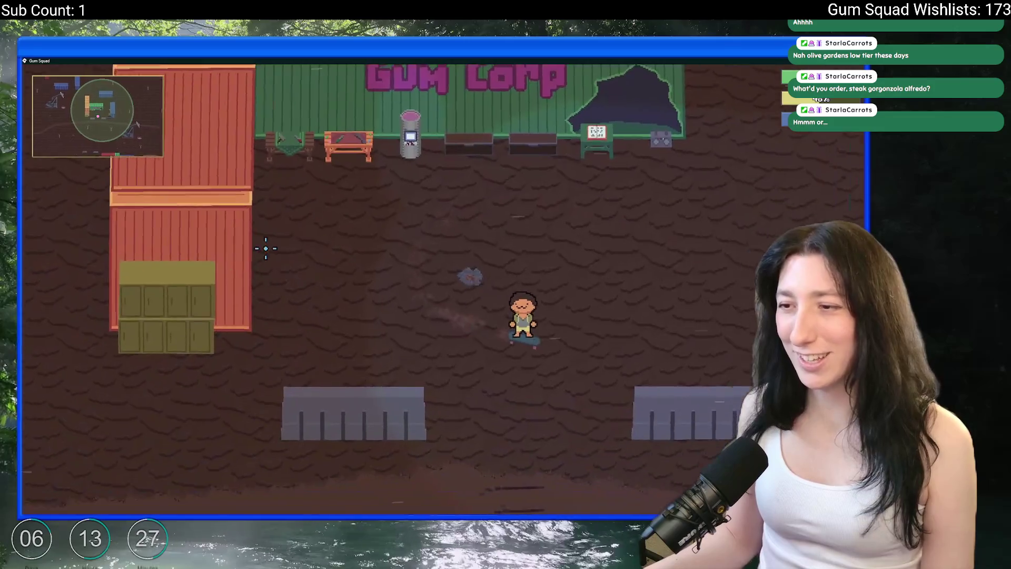
key(d)
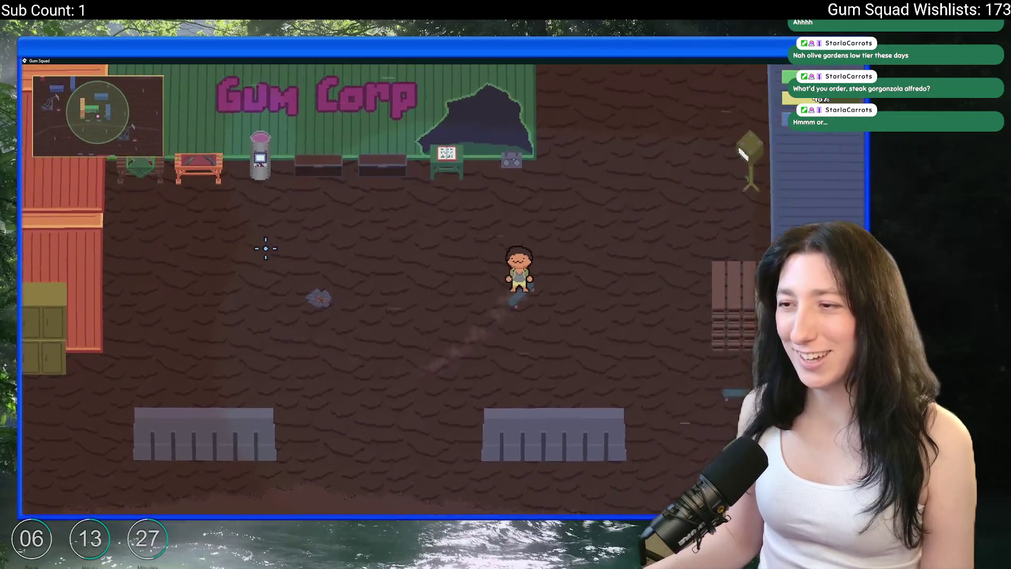
key(w)
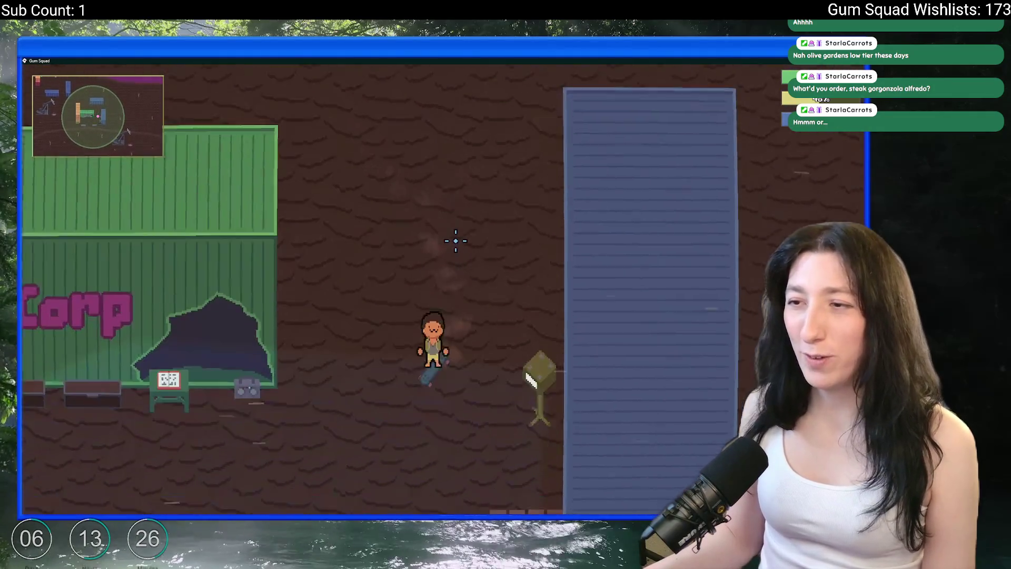
key(a)
key(s)
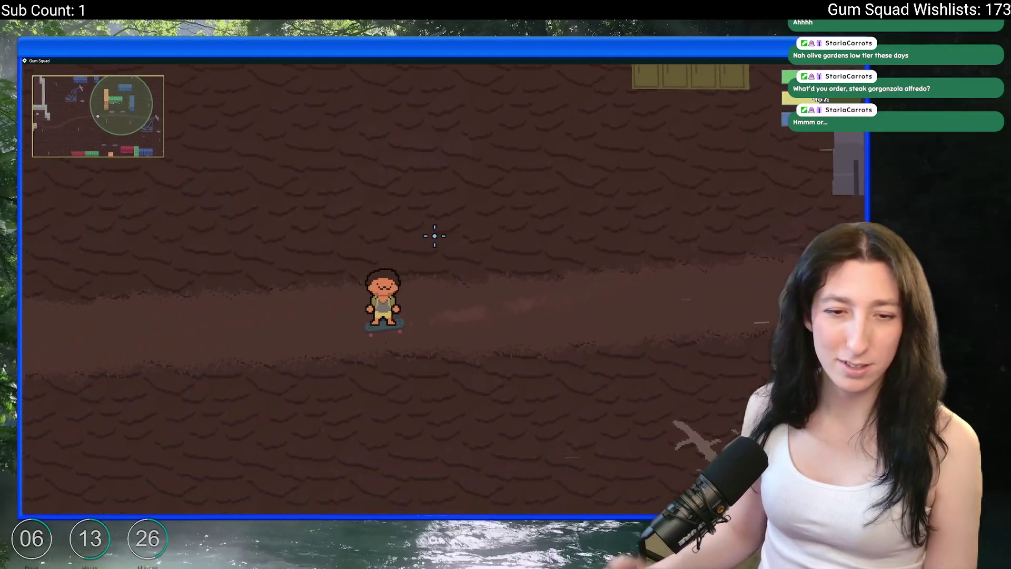
key(s)
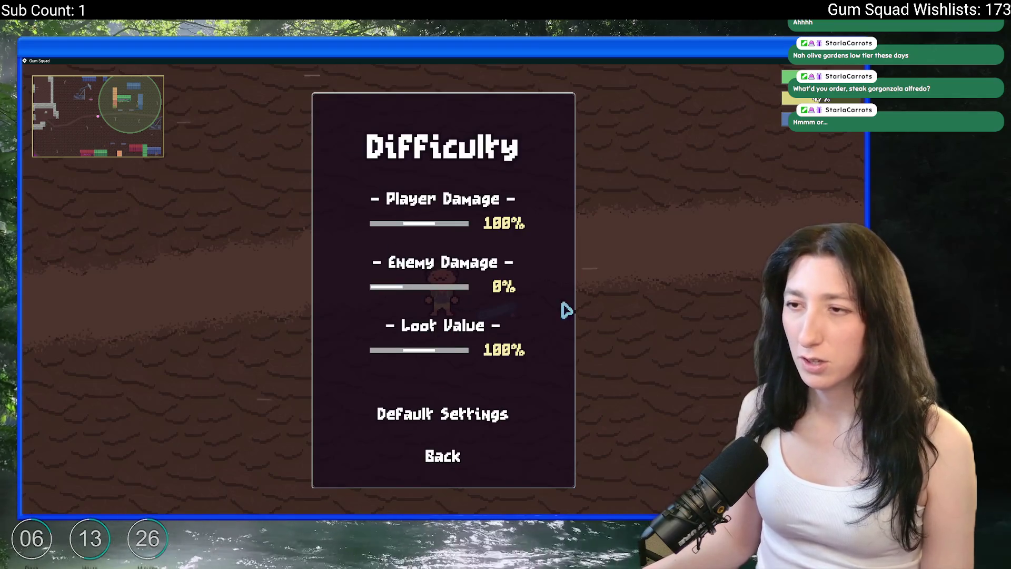
Close the difficulty settings, skate along the path into the caves, then return to GameMaker
click(458, 456)
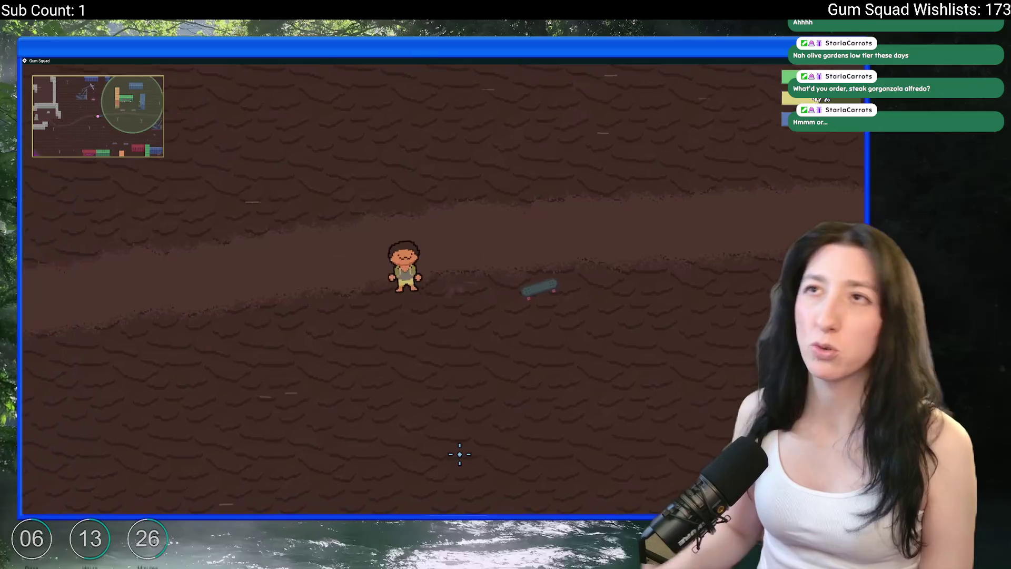
key(a)
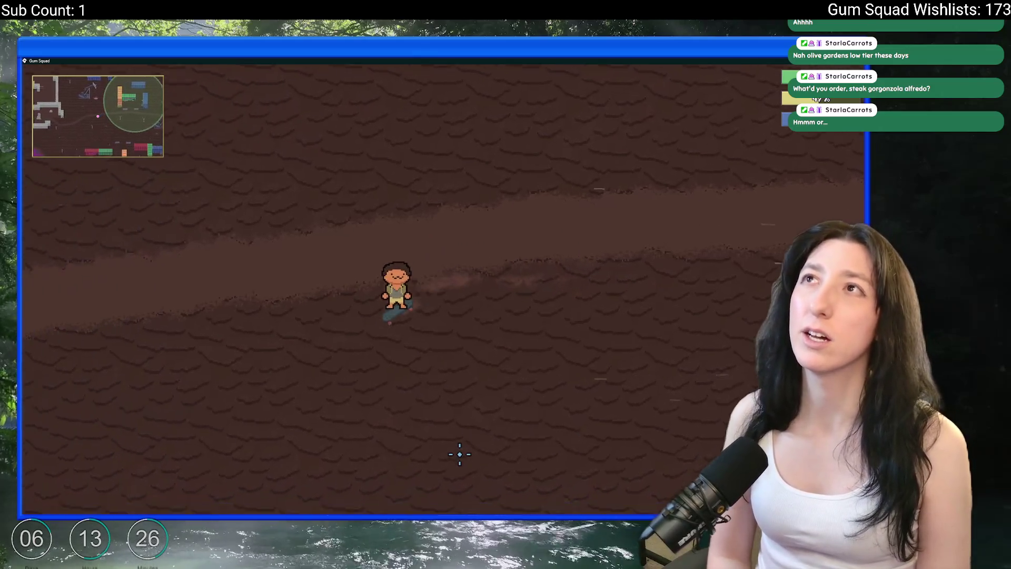
key(s)
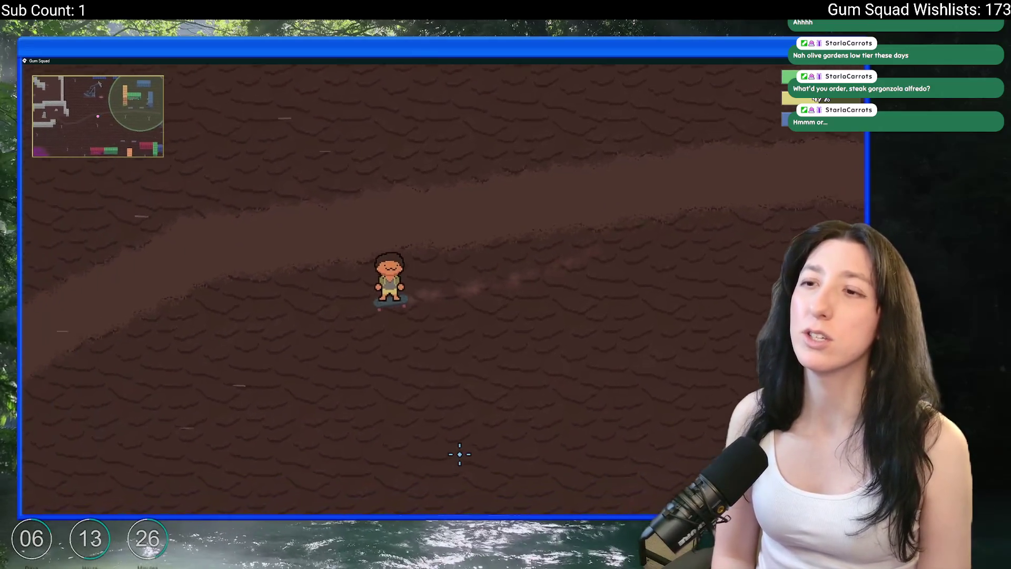
key(w)
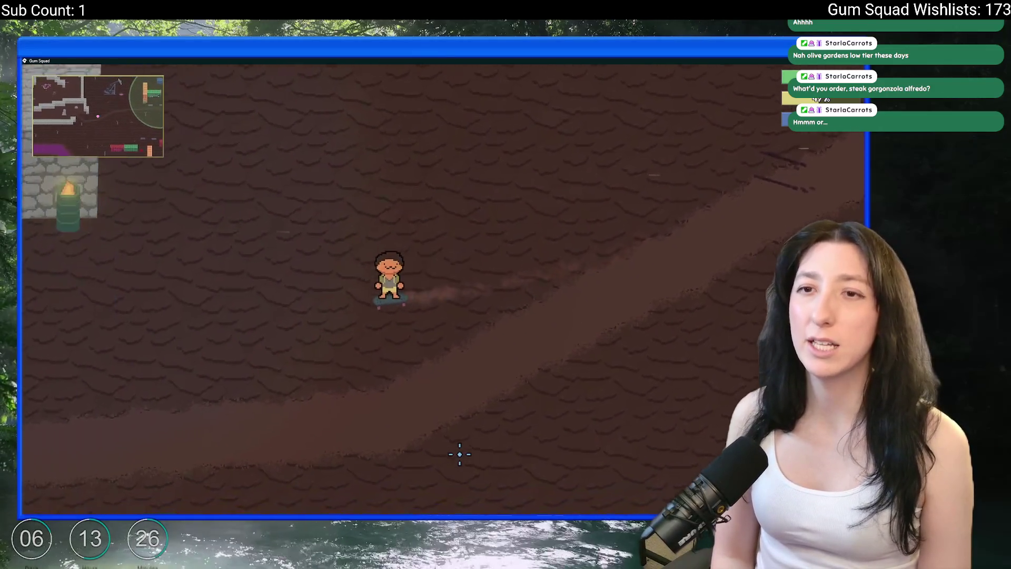
key(w)
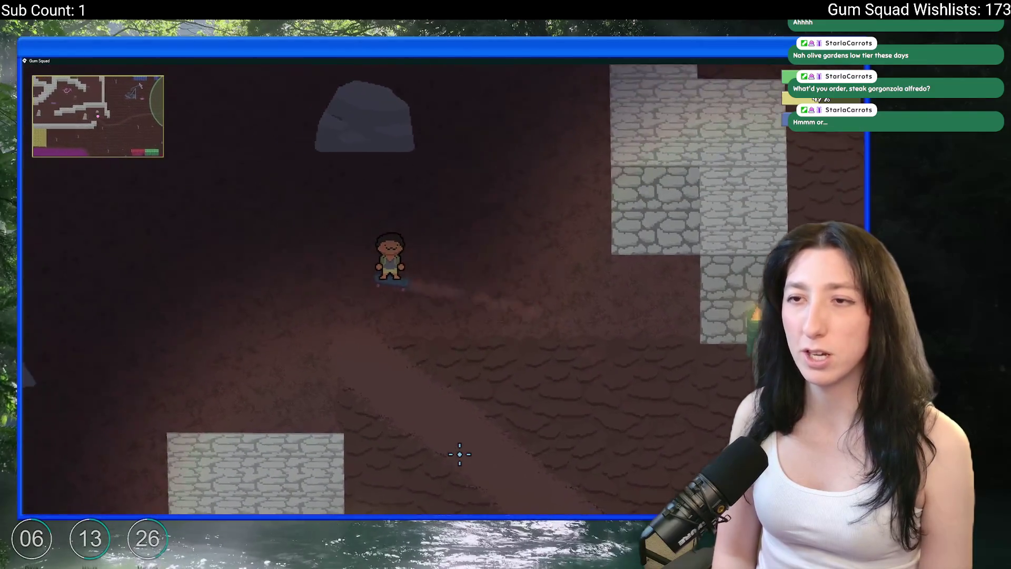
key(a)
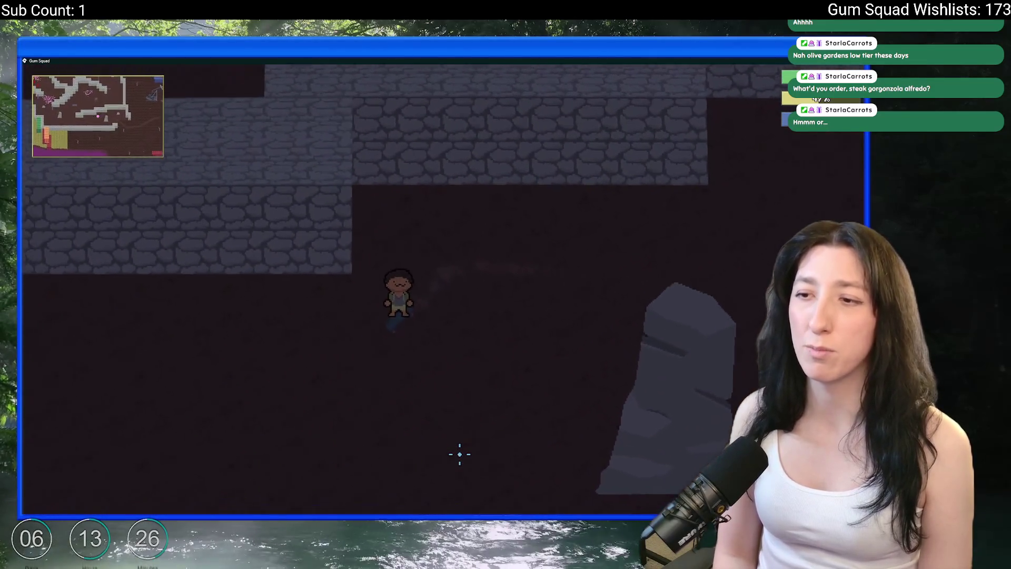
key(alt+Tab)
Rewrite line 6 as depth += 2 + irandom(3) and relaunch the game
click(316, 262)
text(2)
key(Return)
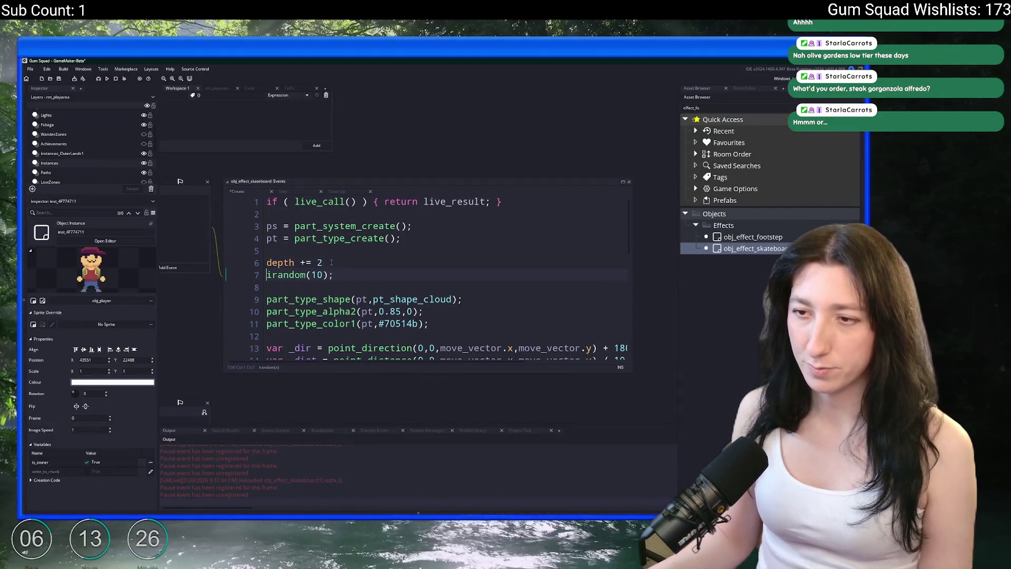
key(BackSpace)
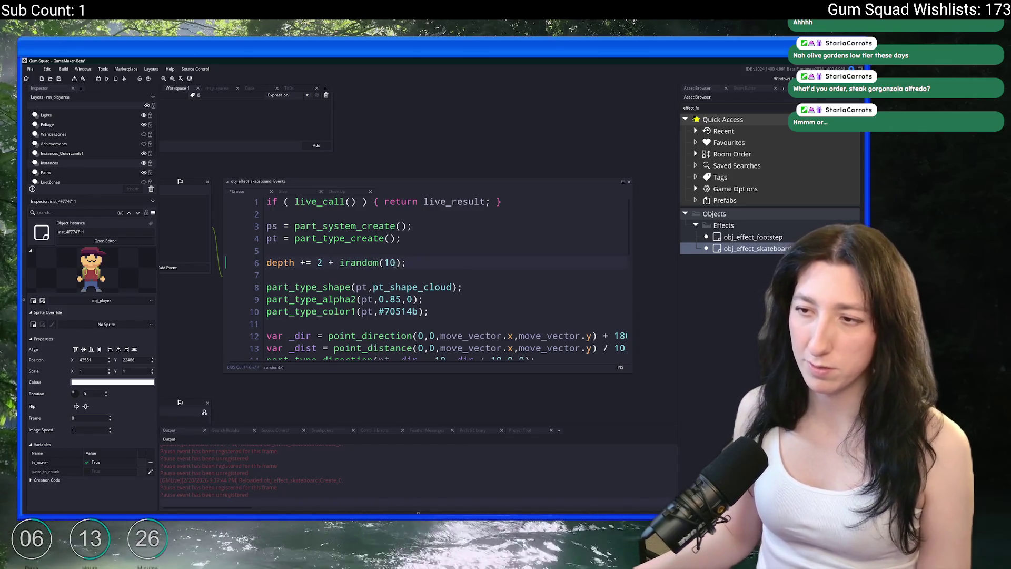
double_click(389, 263)
text(3)
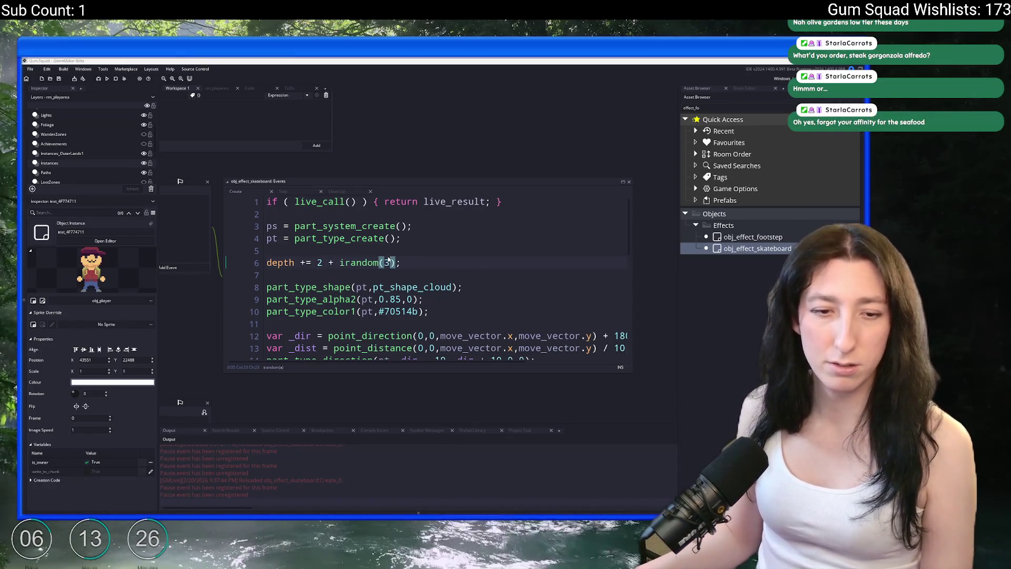
key(alt+Tab)
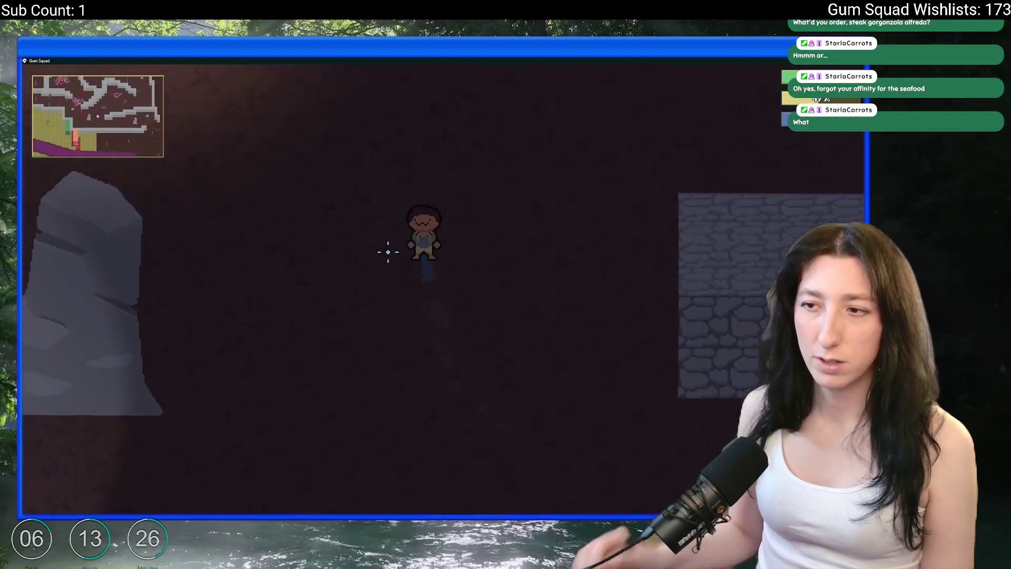
Skate through the spider web room and stone walls, then down past Gum Corp
key(w+d)
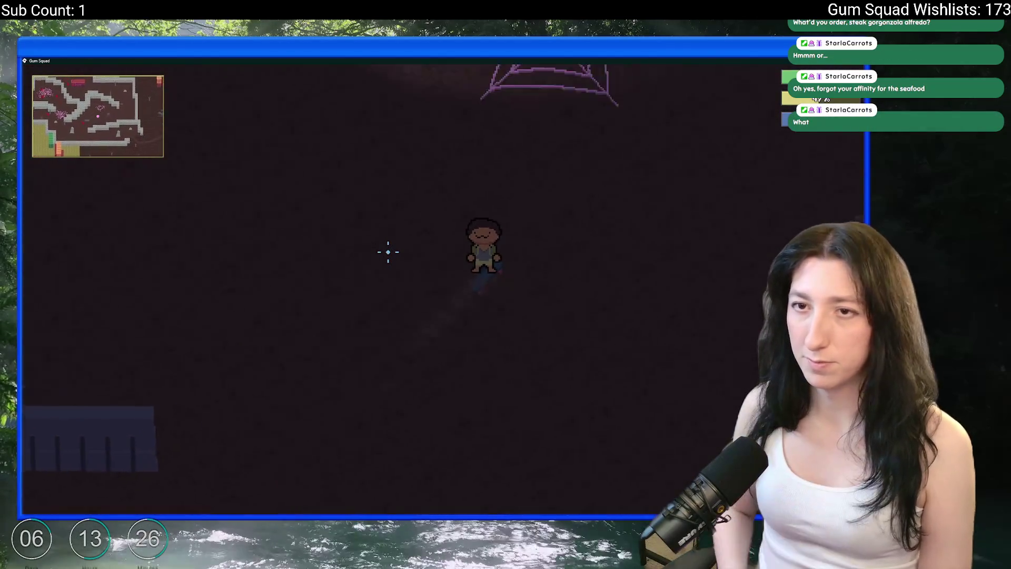
key(w)
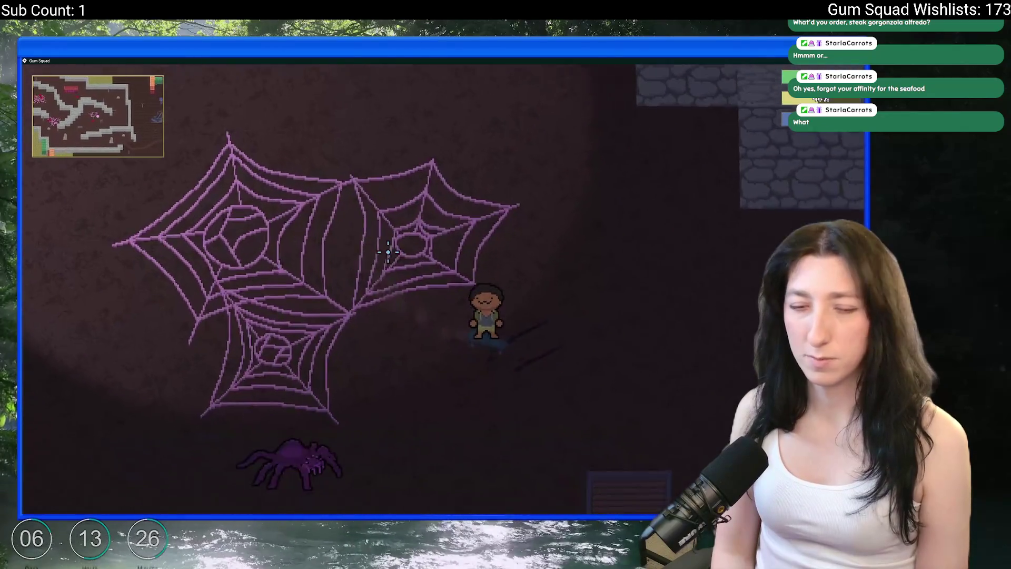
key(w+d)
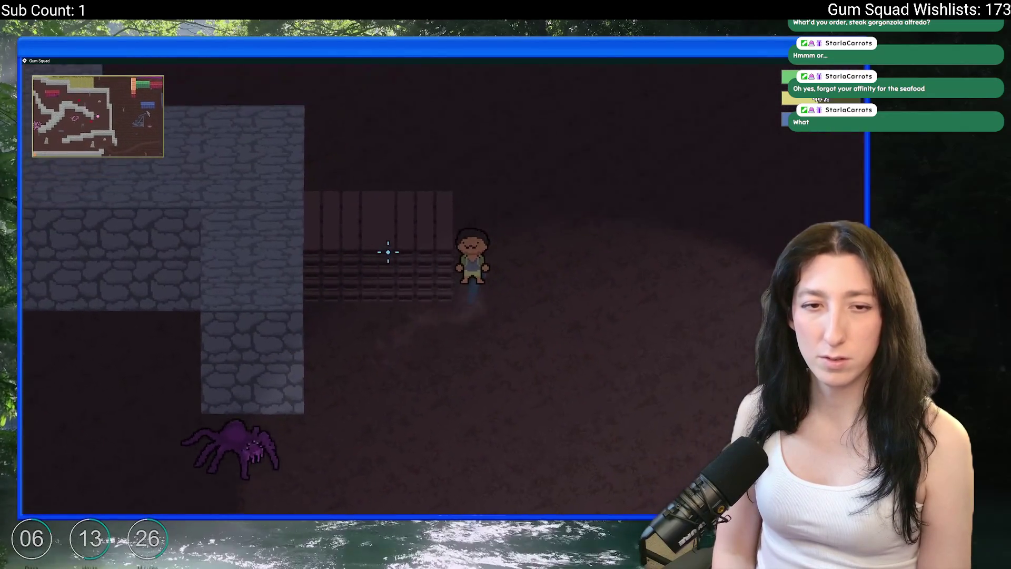
key(w)
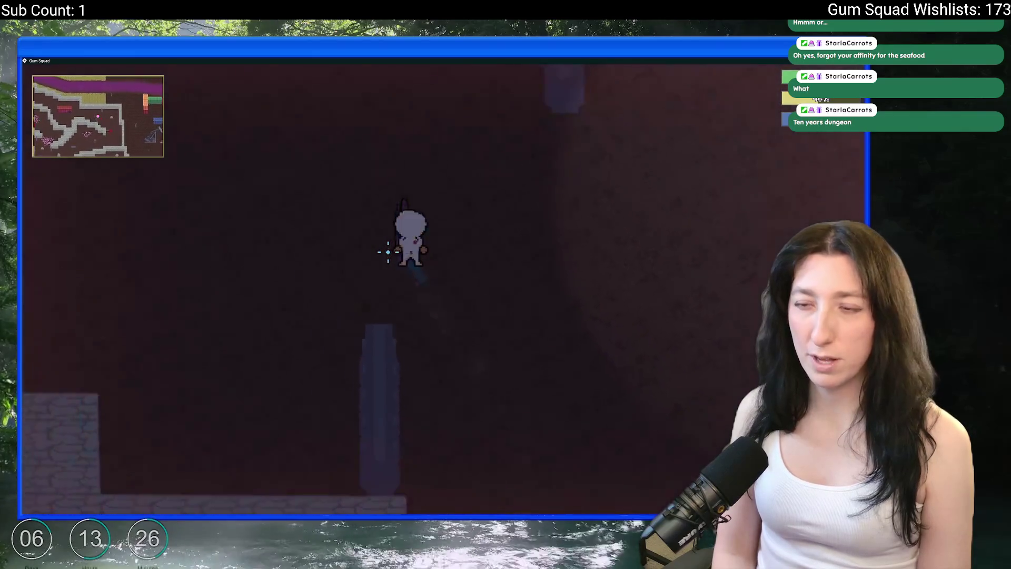
key(a)
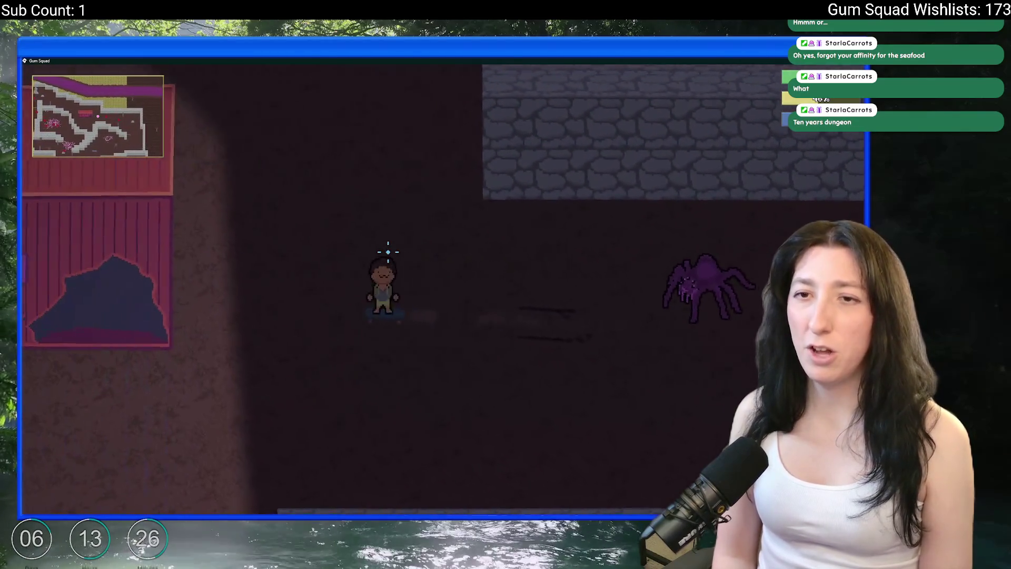
key(a+s)
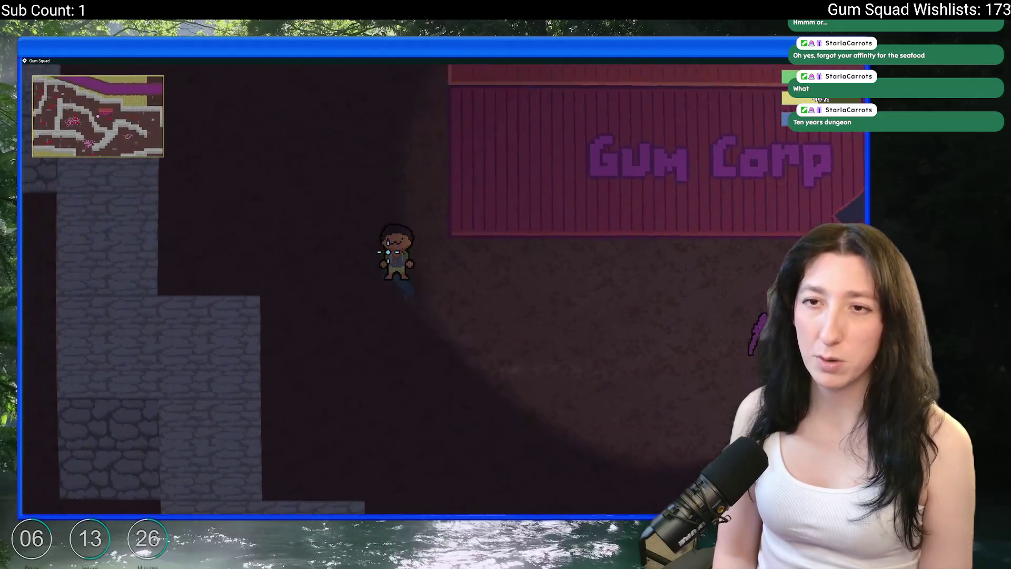
key(a+s)
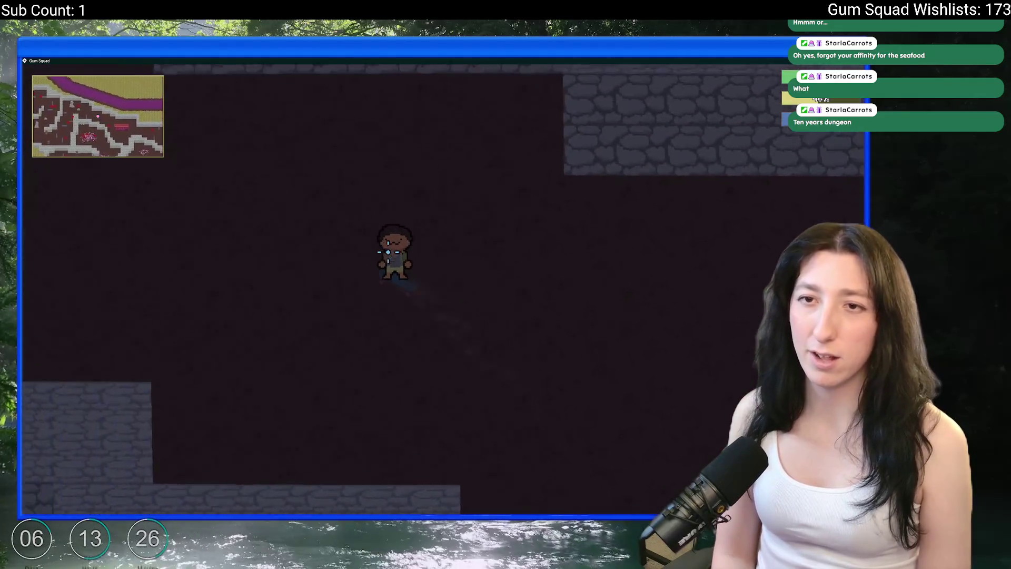
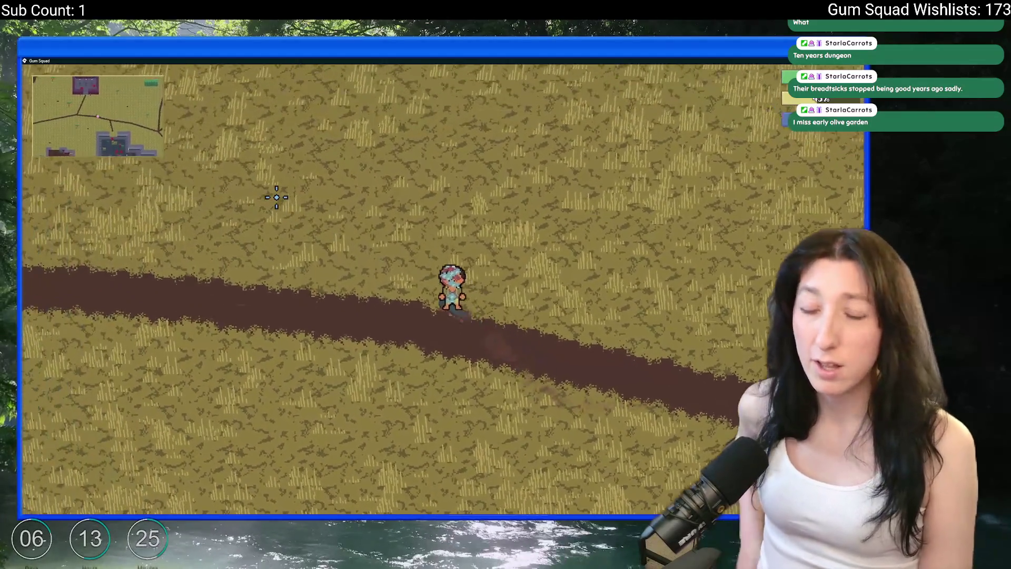
Ride along the dirt path, south-east through the room and into the field, watching the trail
key(a)
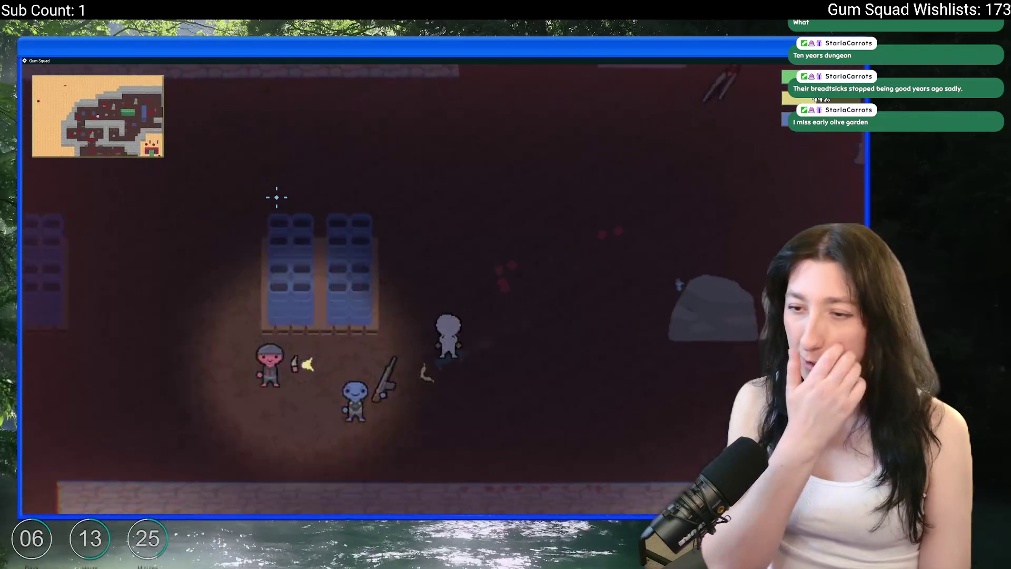
key(s)
key(d)
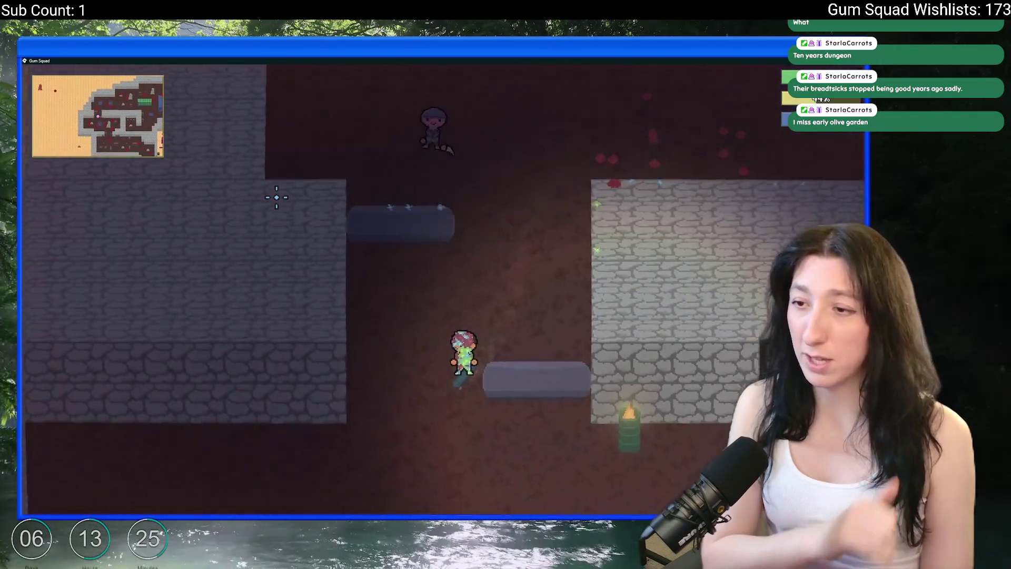
key(s)
key(d)
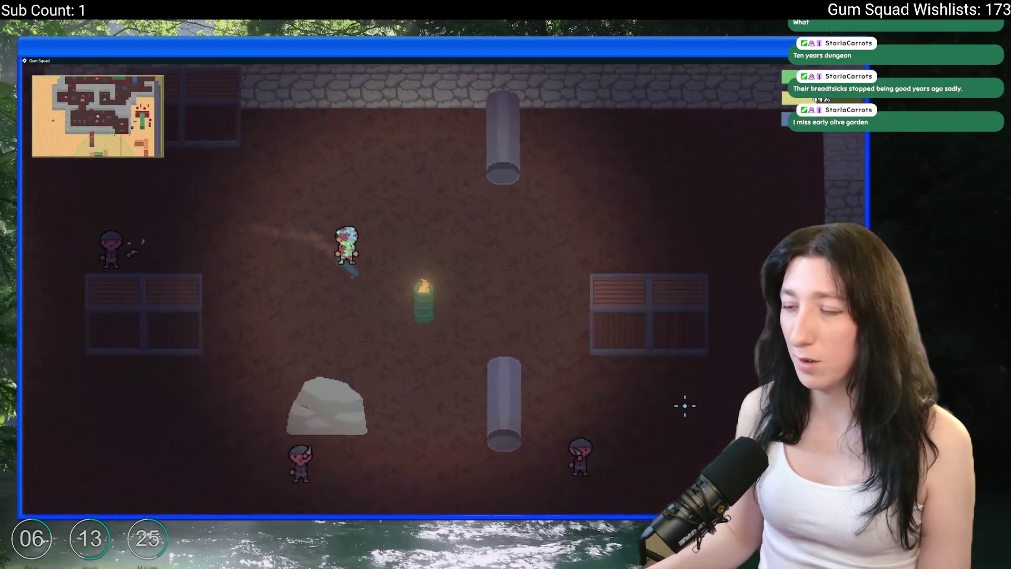
key(d)
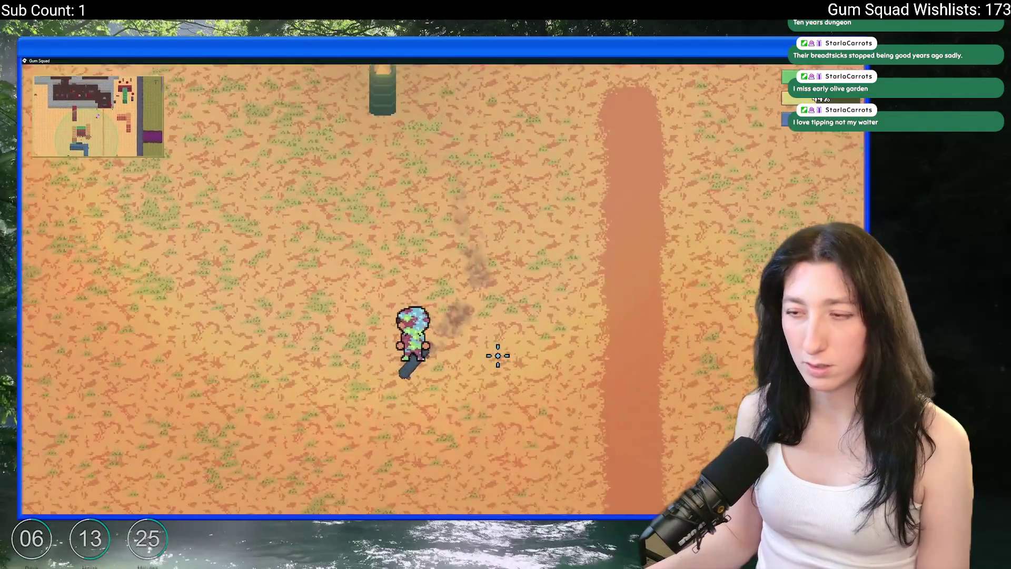
key(s)
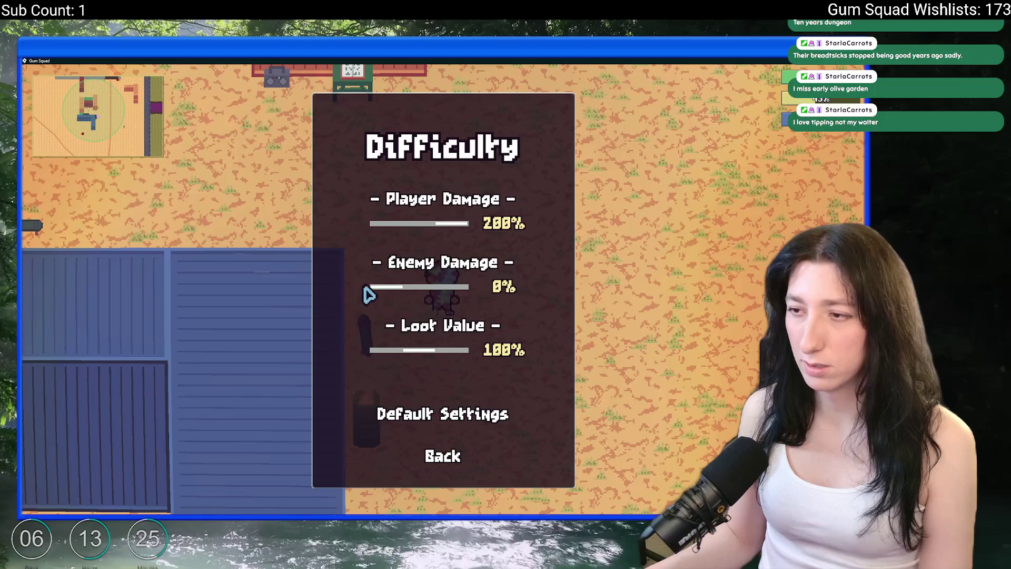
Mount the skateboard with E, skate down-right, then west across the field watching the dust
key(e)
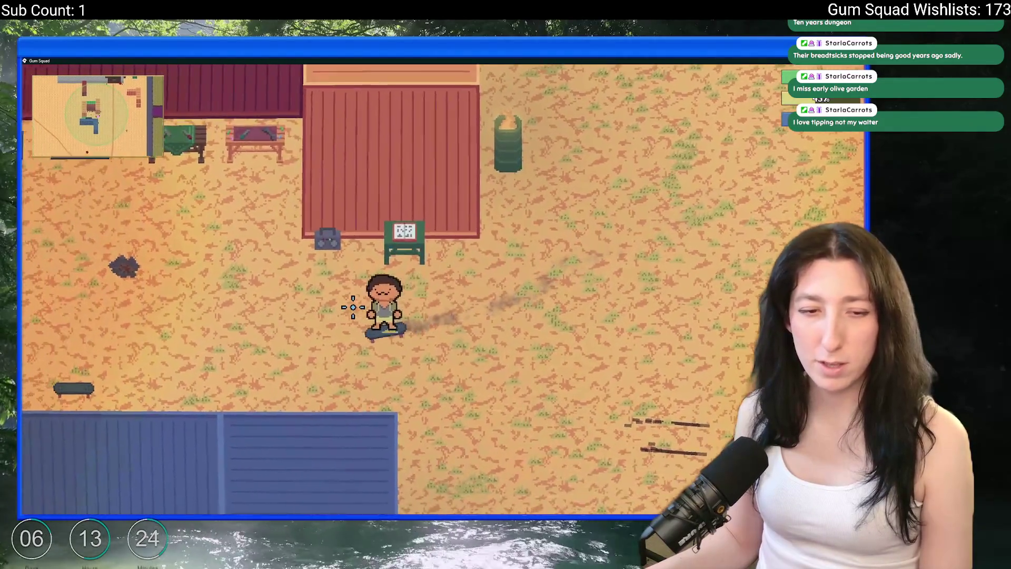
key(s)
key(d)
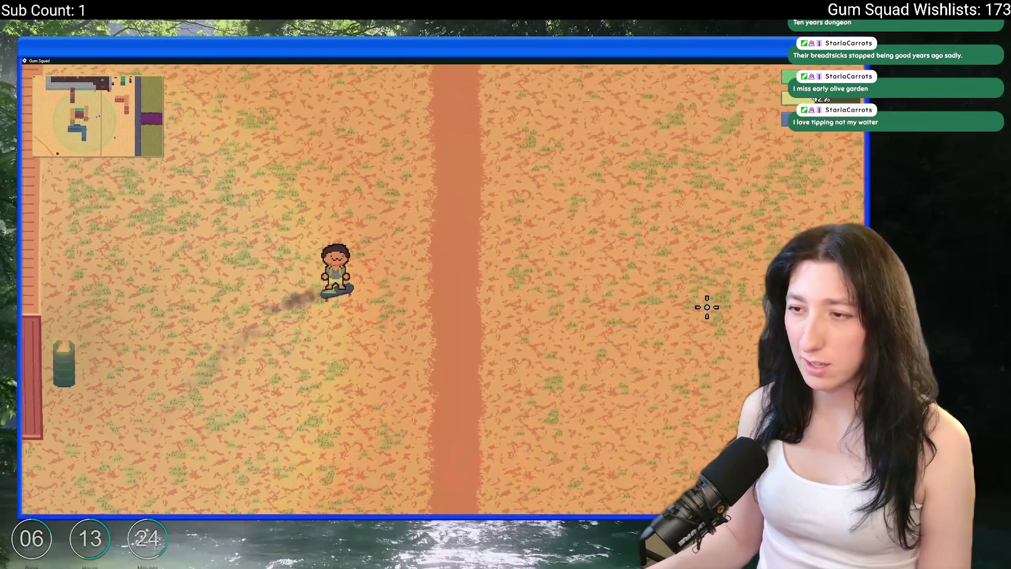
key(a)
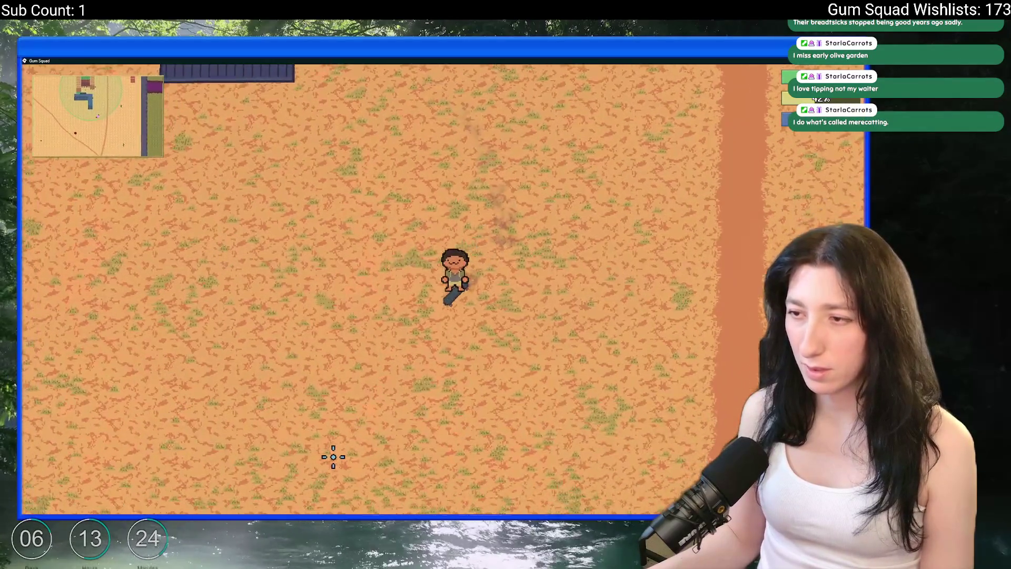
key(a)
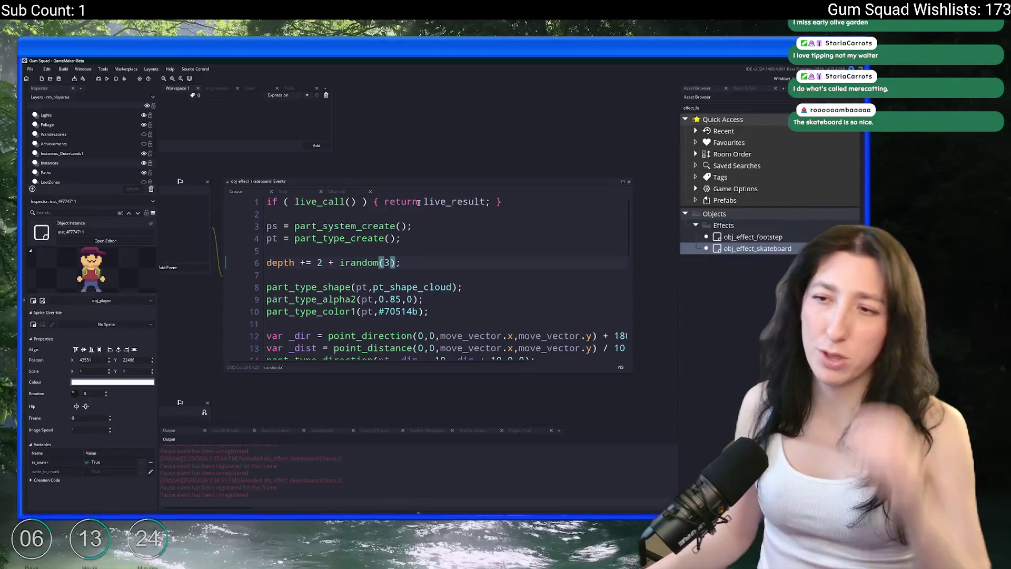
Create a pt_rocks particle type and free it with part_type_destroy(pt_rocks) in Clean Up
key(Up)
key(Up)
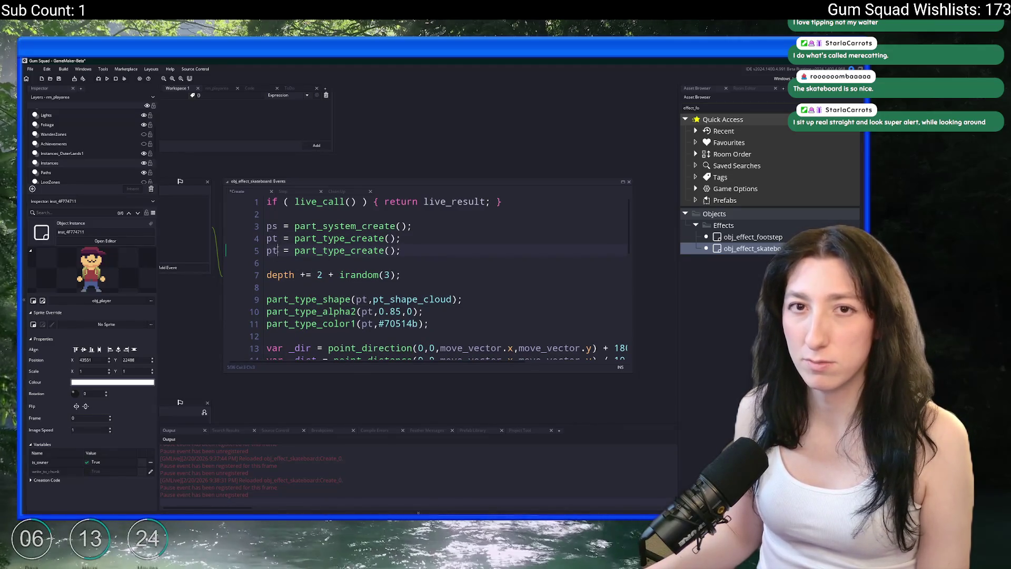
text(_rocks)
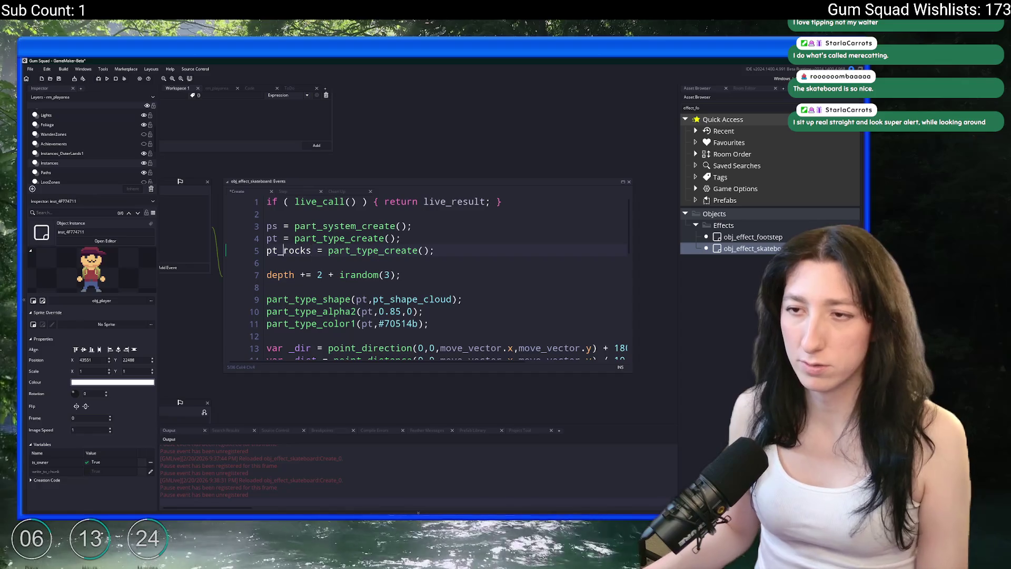
click(337, 192)
key(Return)
text(part_type_destroy()
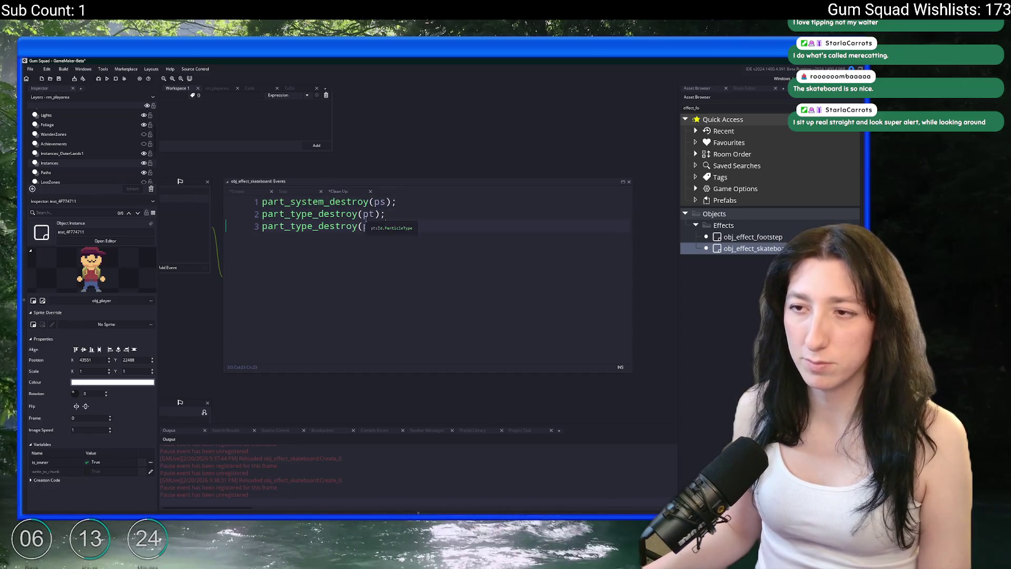
text(pt_rocks);)
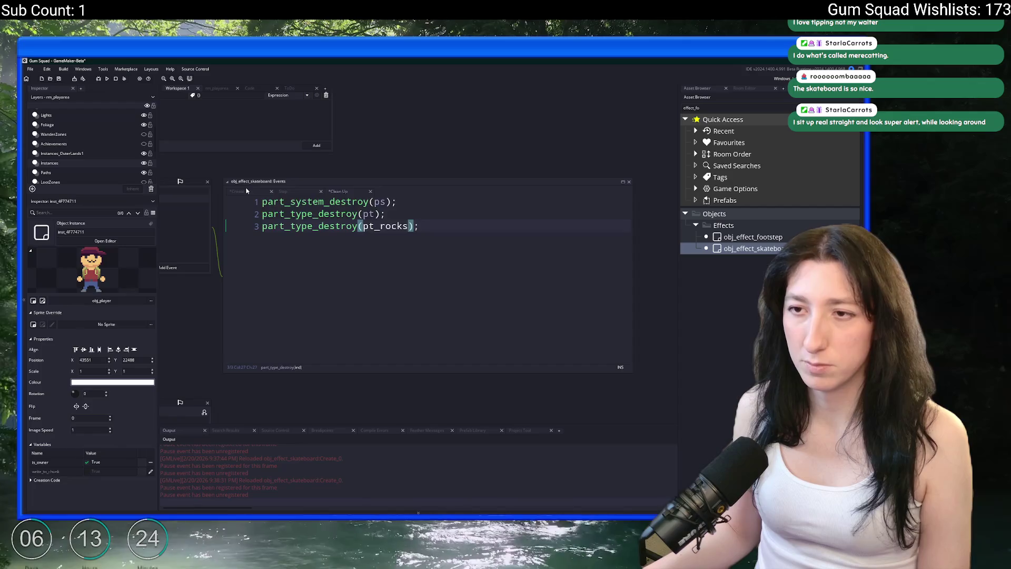
click(246, 191)
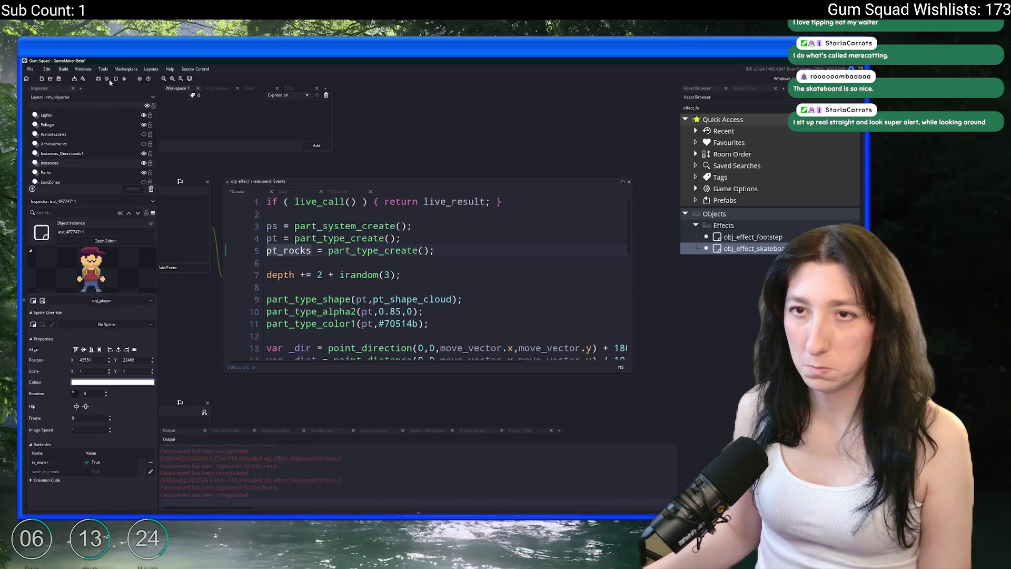
key(alt+Tab)
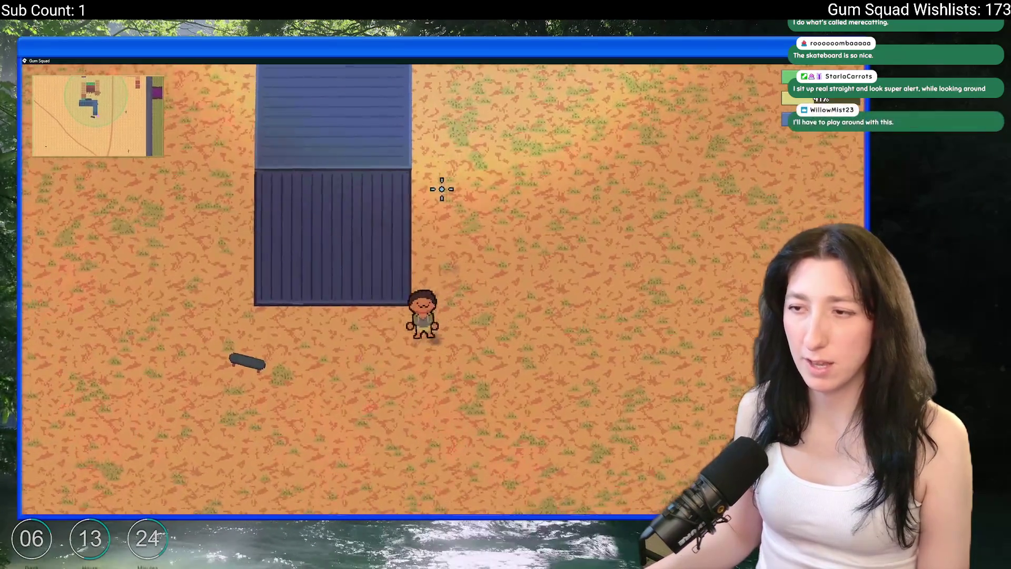
Save and quit to the main menu and browse the saved worlds, settling on GummyAir
key(Escape)
click(417, 422)
click(443, 305)
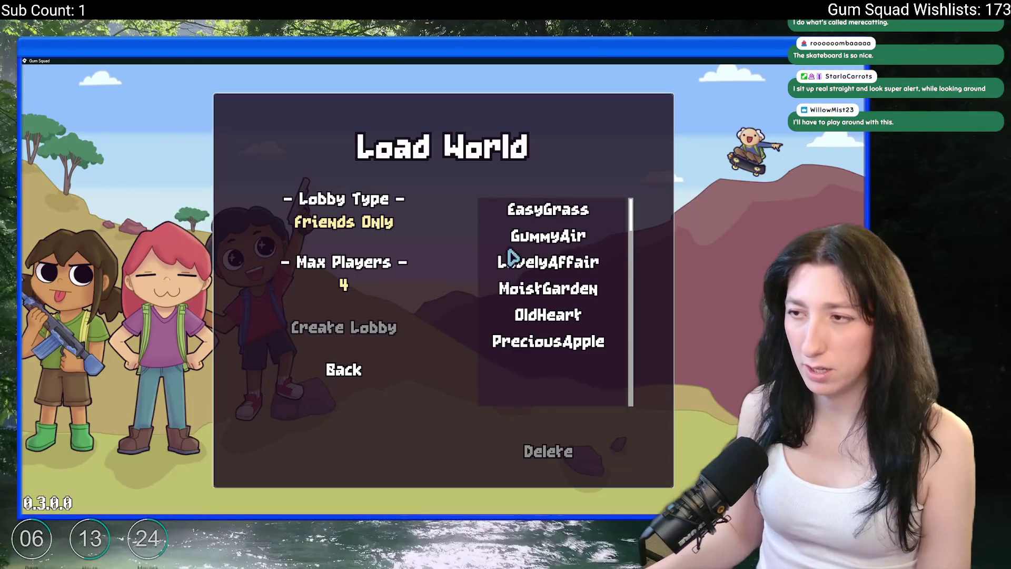
click(518, 341)
click(519, 314)
click(545, 288)
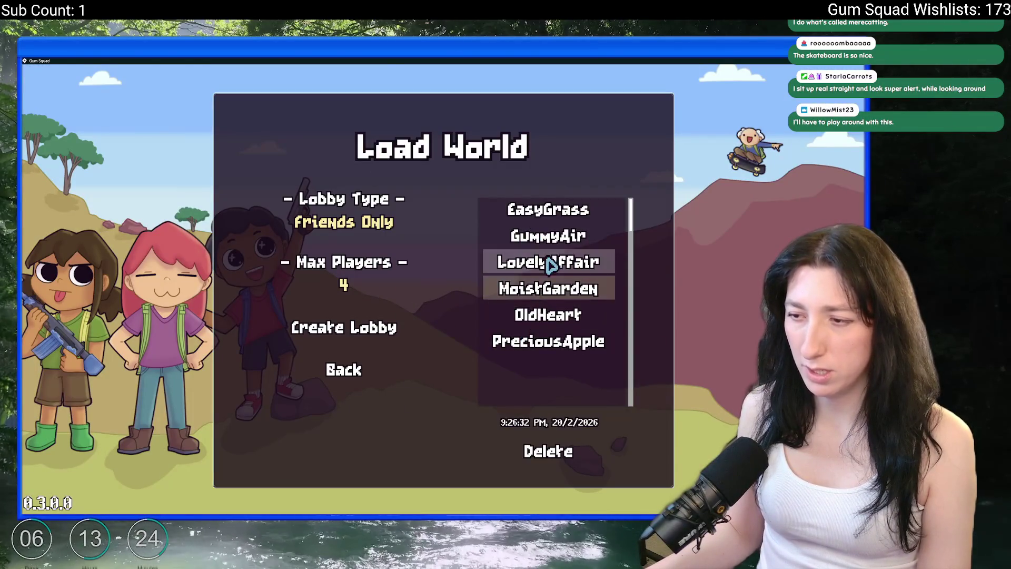
click(549, 234)
click(546, 209)
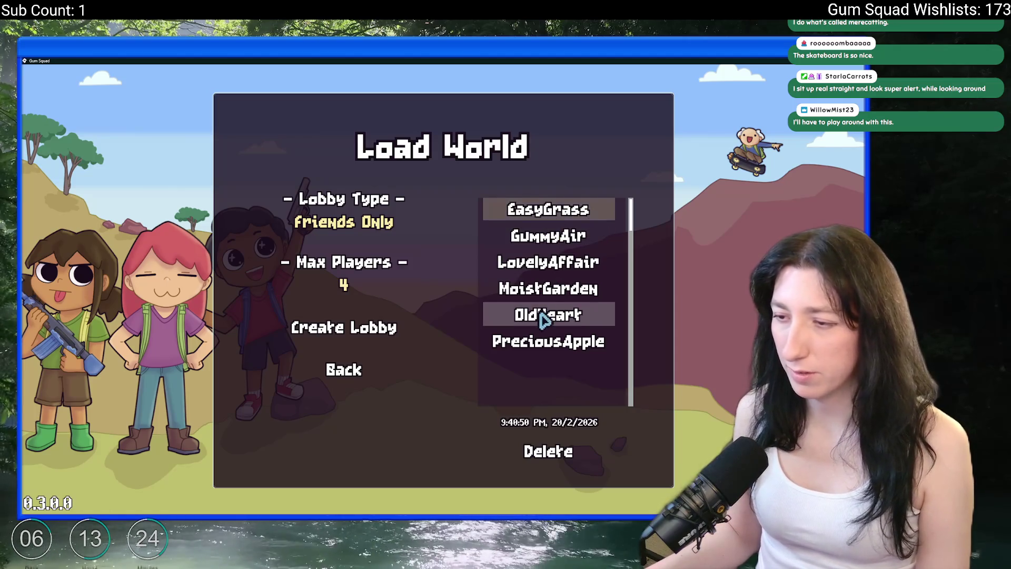
click(548, 235)
Back out of the world list and quit the game to the desktop
key(alt+Tab)
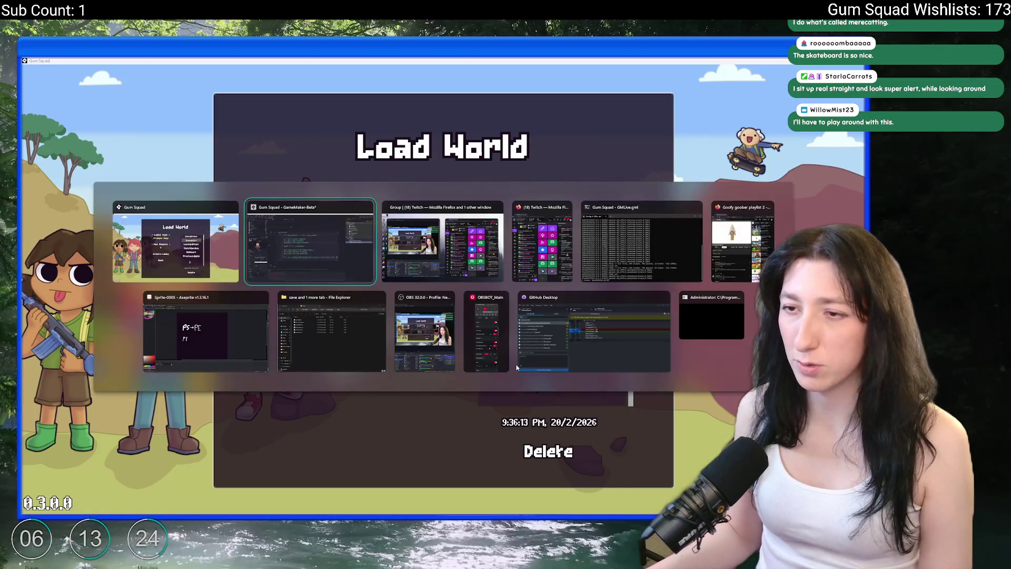
key(Escape)
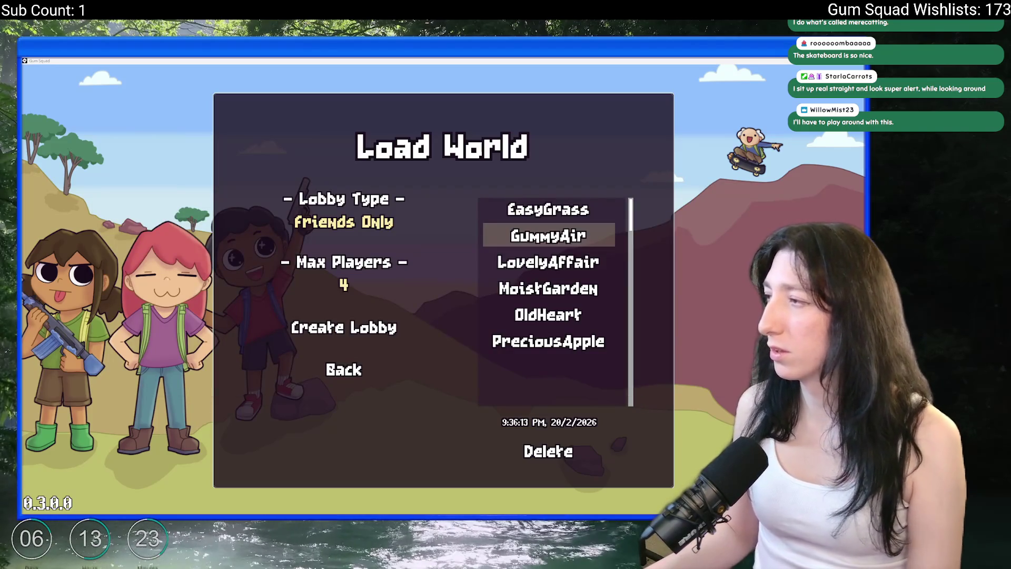
click(343, 372)
click(421, 297)
key(Escape)
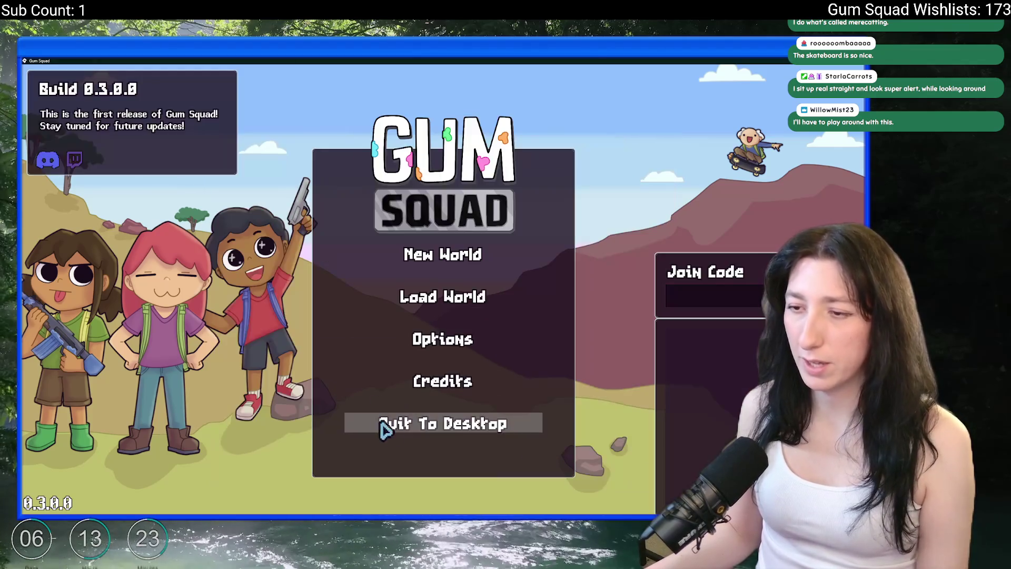
click(385, 429)
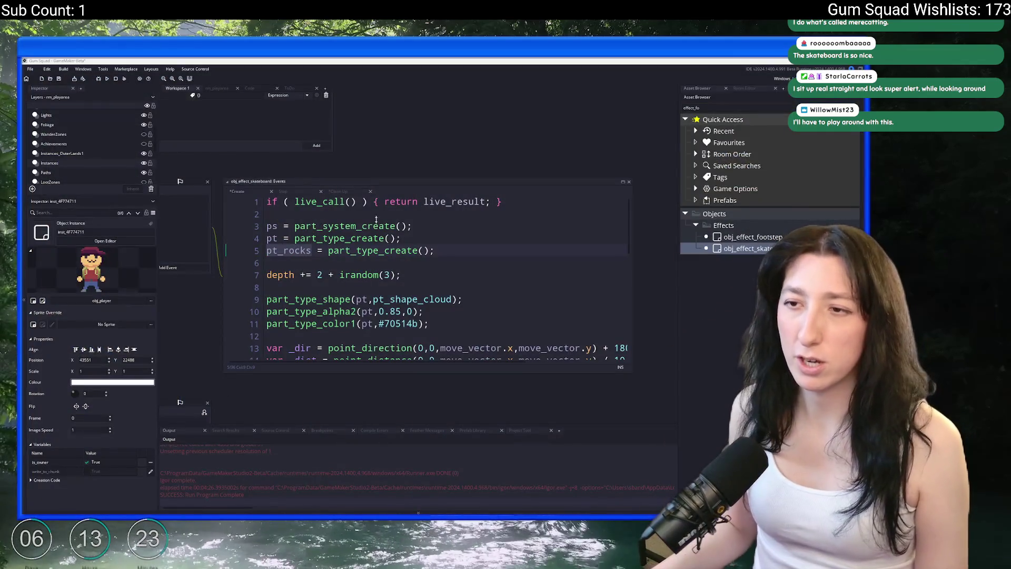
Review the Clean Up and Create event code, then rebuild and run with F5
click(337, 191)
click(251, 194)
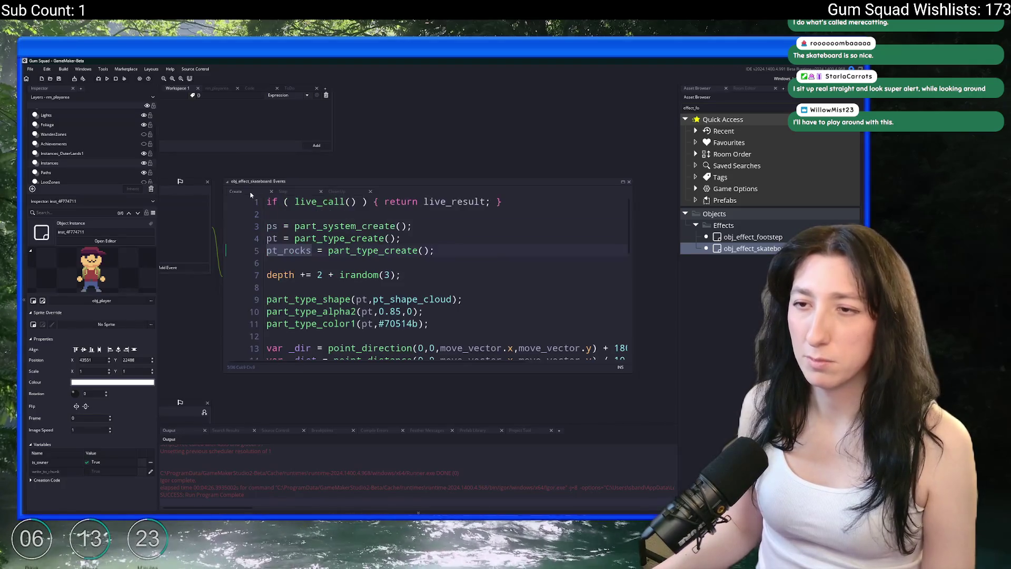
click(488, 250)
scroll(489, 250, down, 2)
key(F5)
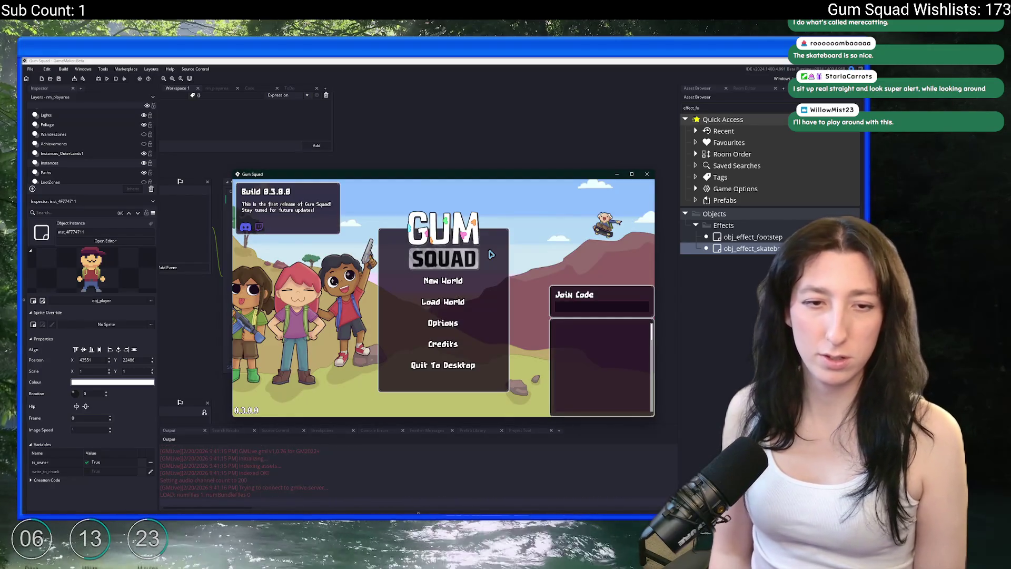
Host a lobby with the chosen world, maximise it, and skate right and up to check the dust
click(424, 302)
click(412, 317)
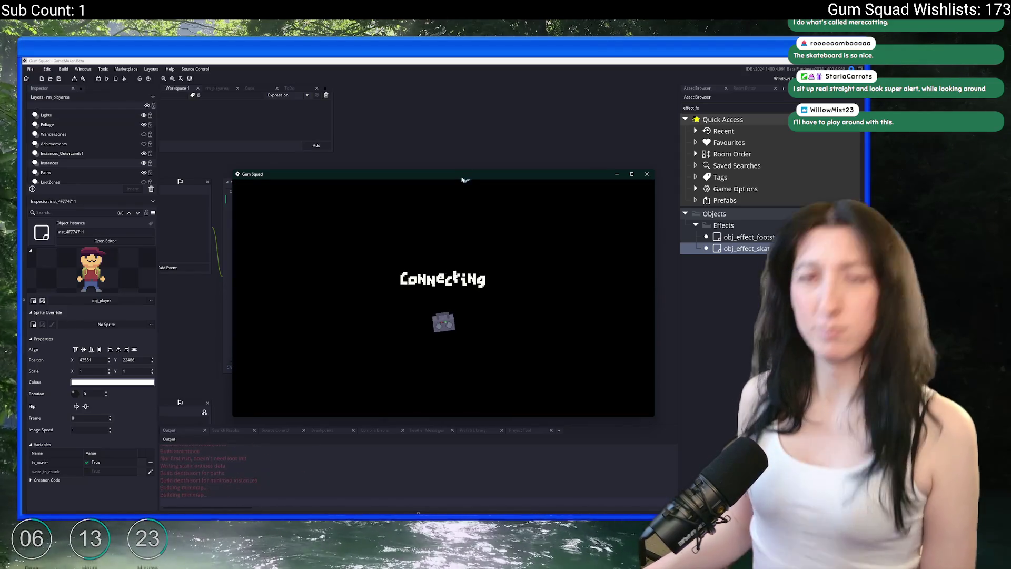
drag(463, 181, 526, 57)
key(s)
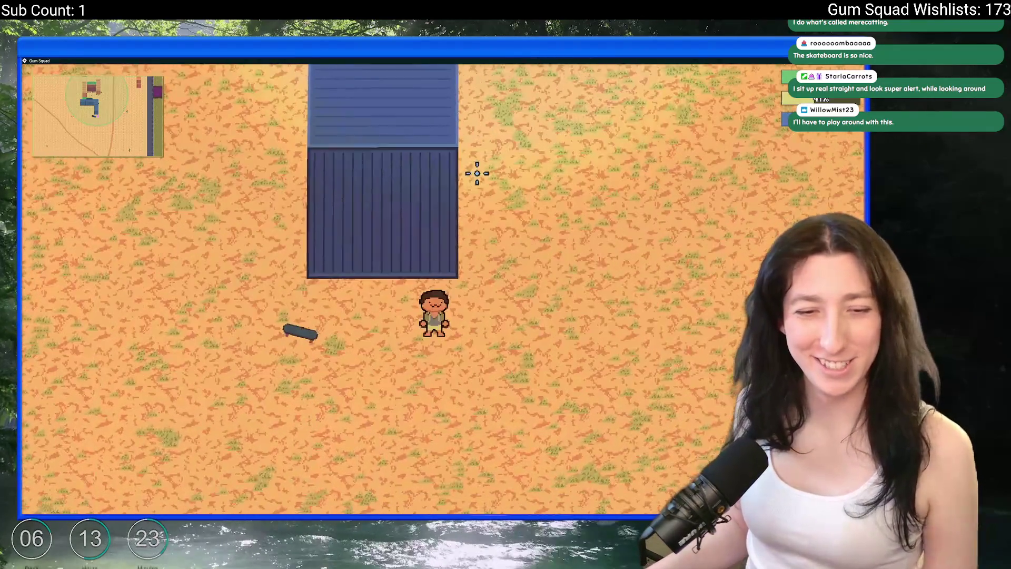
key(a)
key(d)
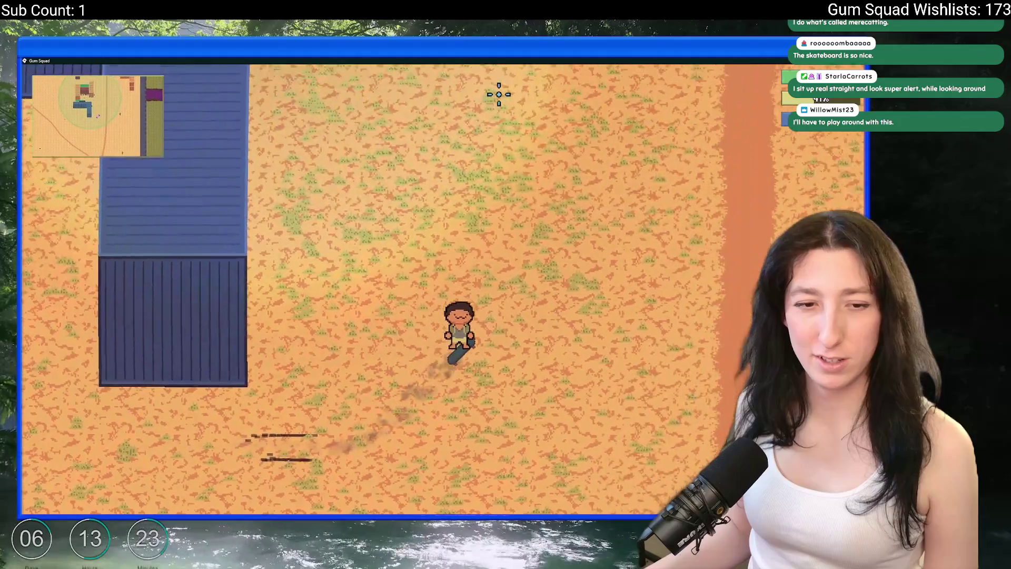
key(w)
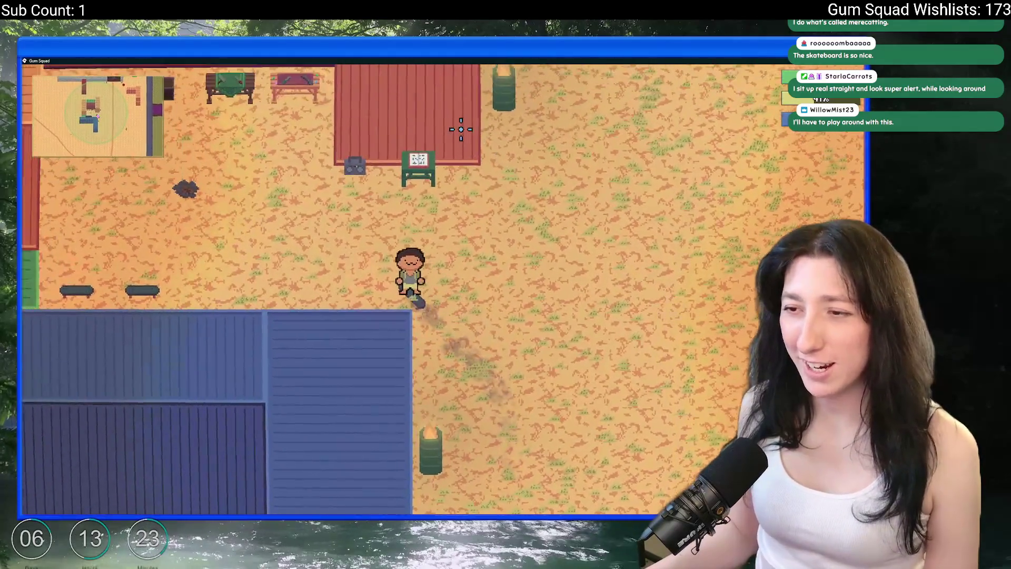
key(d)
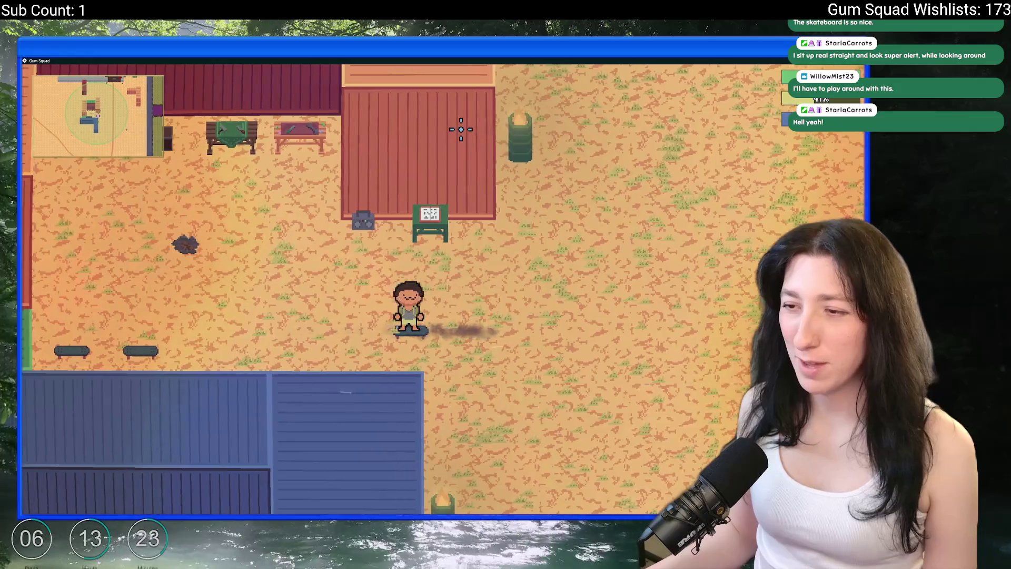
key(alt+Tab)
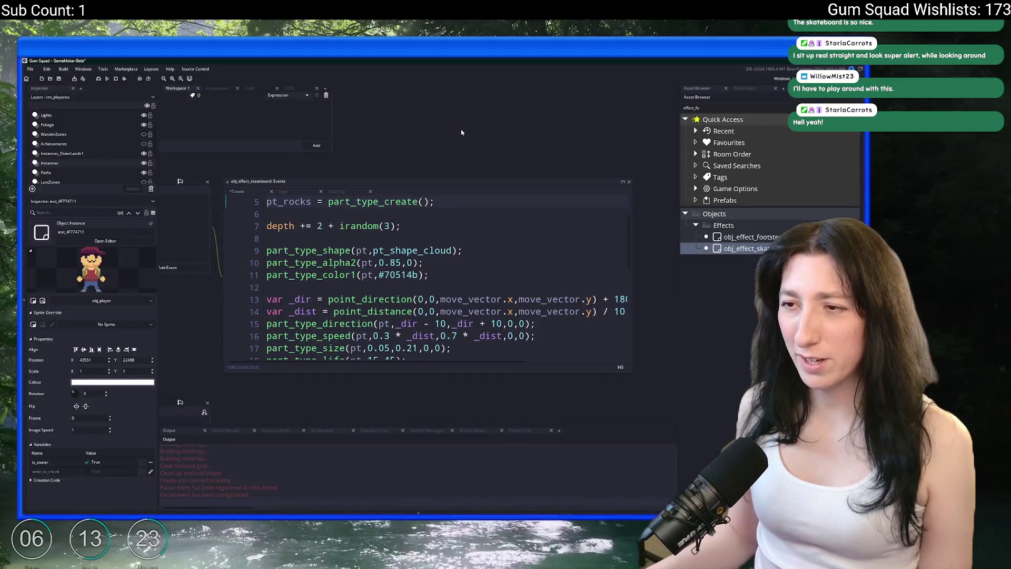
Hide the side panels with F12 and enlarge the Create event code editor
key(alt+Tab)
key(d)
key(alt+Tab)
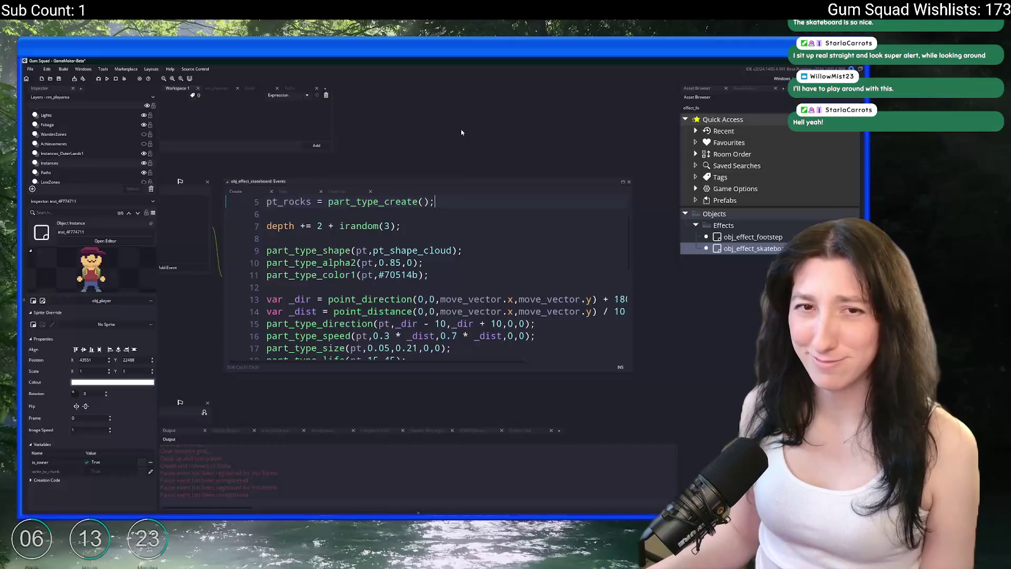
key(F12)
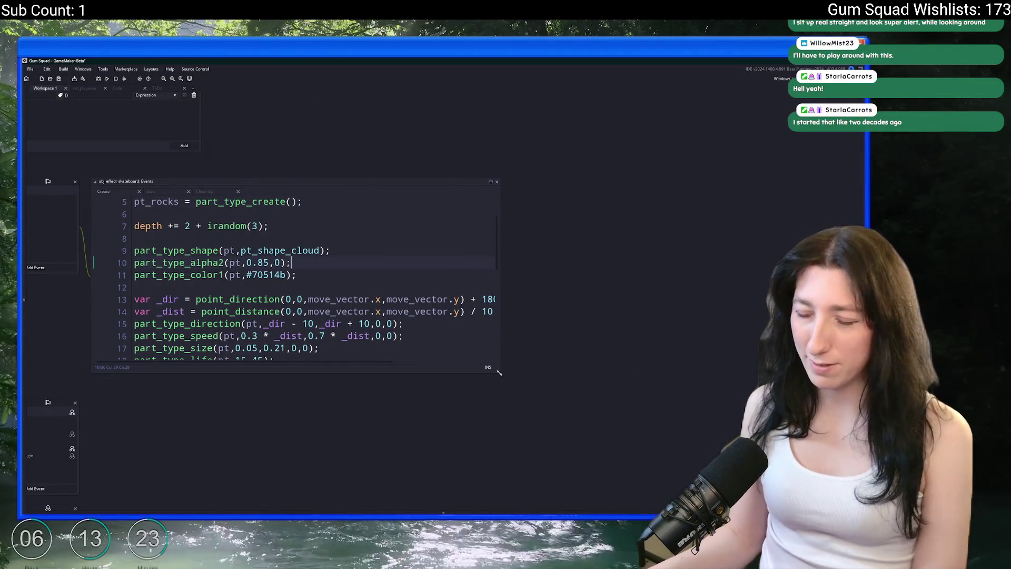
drag(500, 373, 698, 466)
click(531, 310)
scroll(202, 288, up, 2)
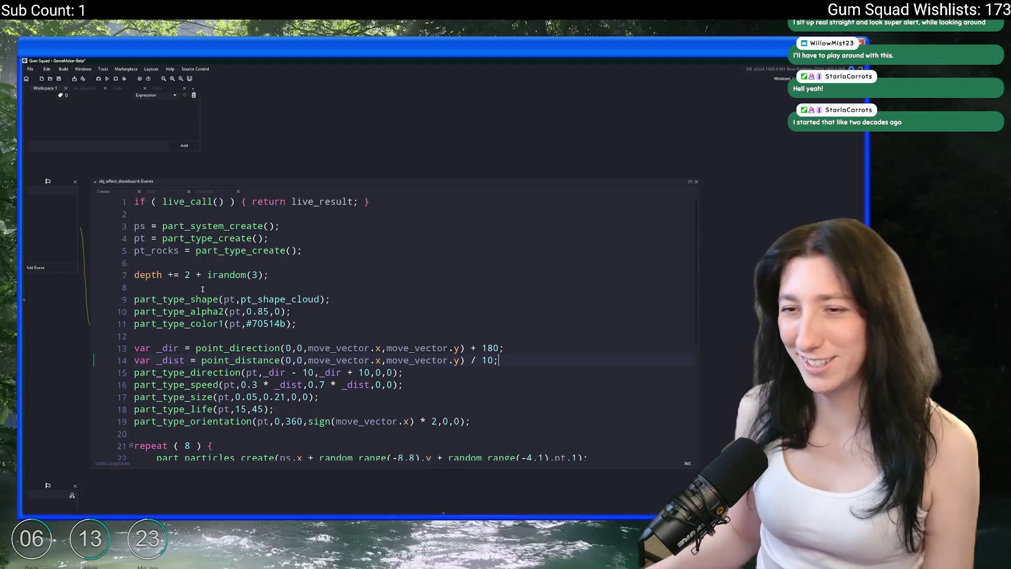
click(332, 299)
scroll(312, 320, down, 3)
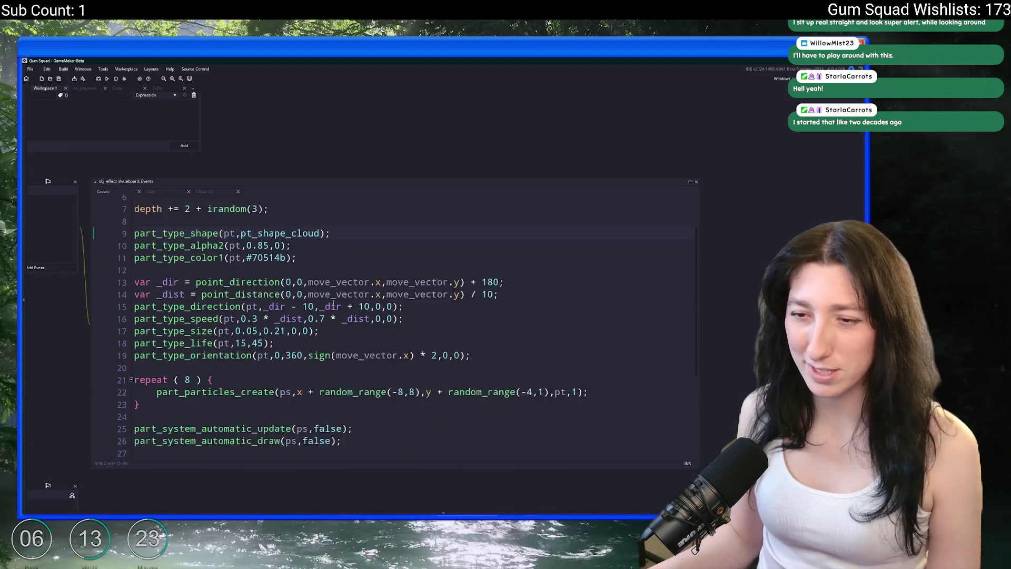
scroll(311, 320, up, 2)
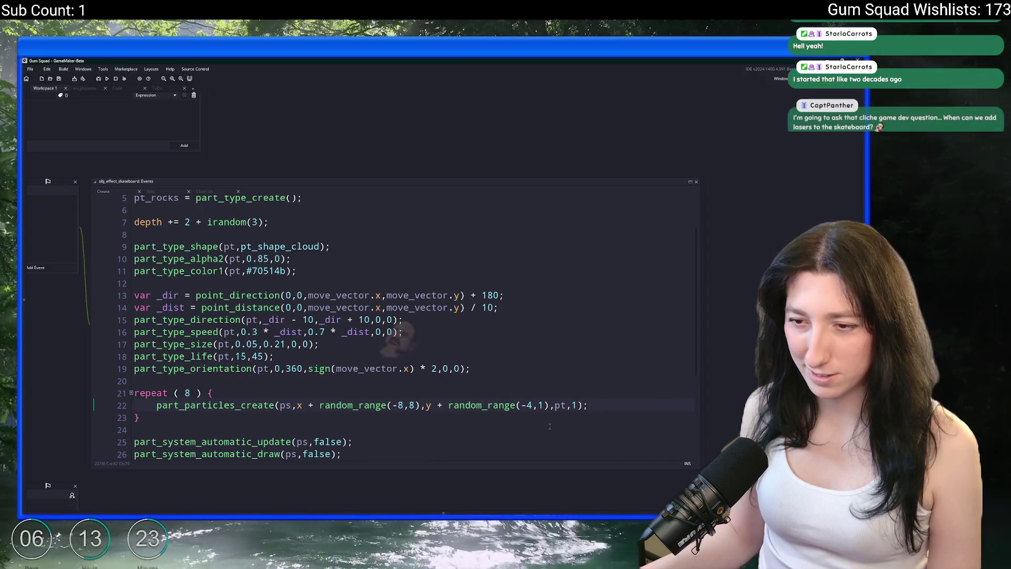
Duplicate the part_particles_create line so the copy spawns pt_rocks
key(ctrl+d)
key(Left)
key(Left)
key(Left)
text(_rocks)
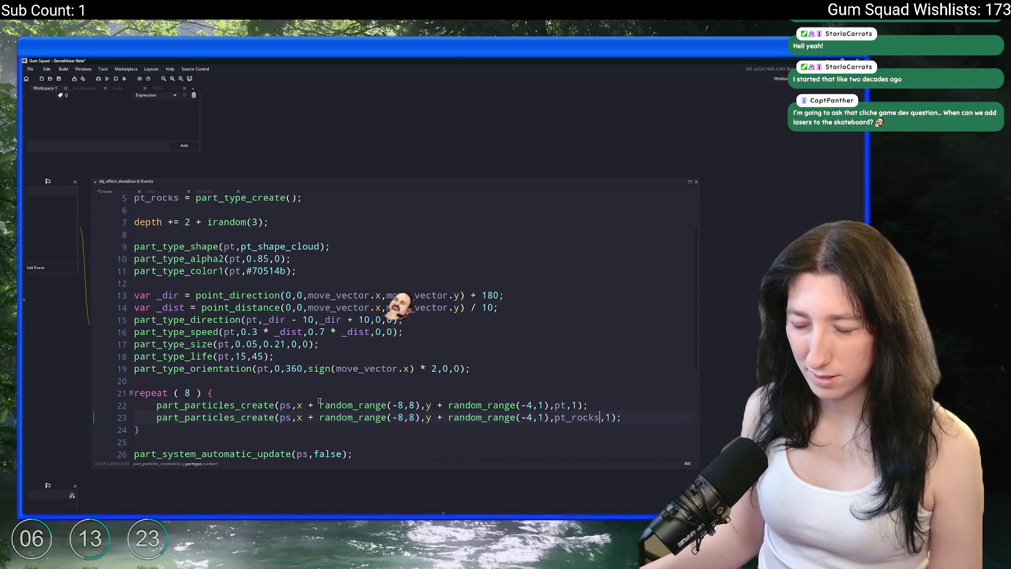
click(609, 404)
key(Return)
key(Return)
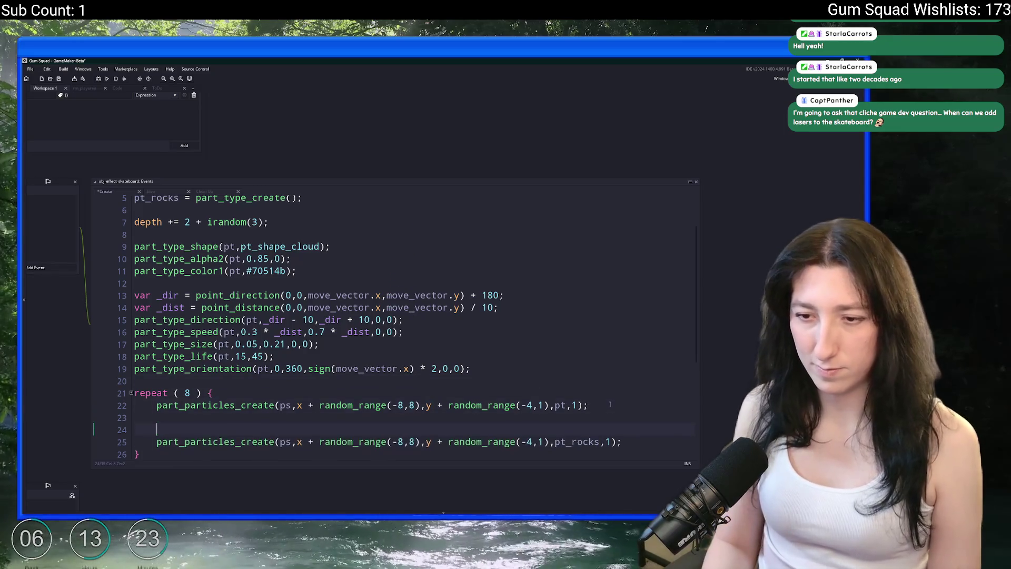
key(ctrl+z)
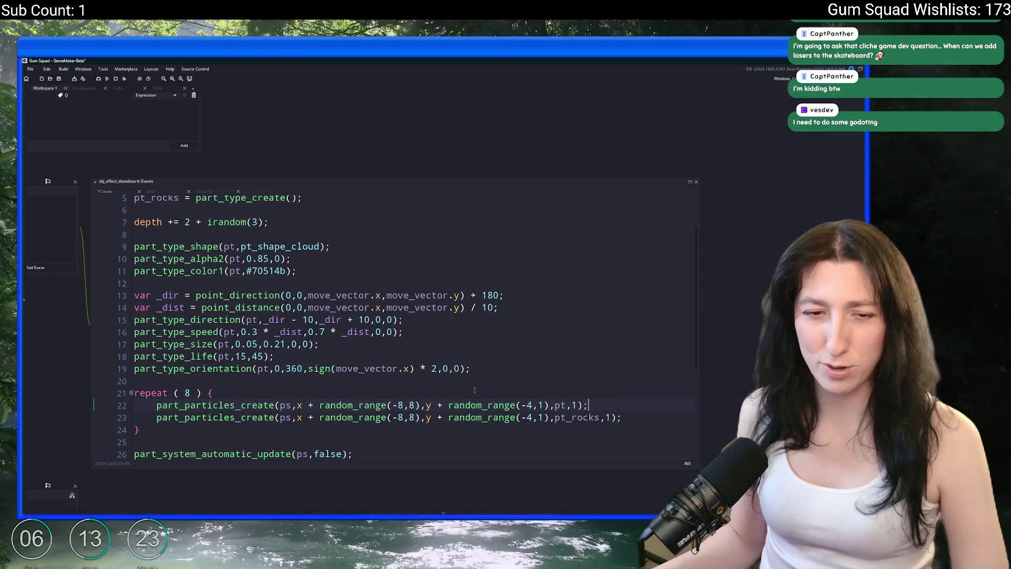
Duplicate the dust particle settings block, lines 8–19, below for the rocks
scroll(562, 374, down, 1)
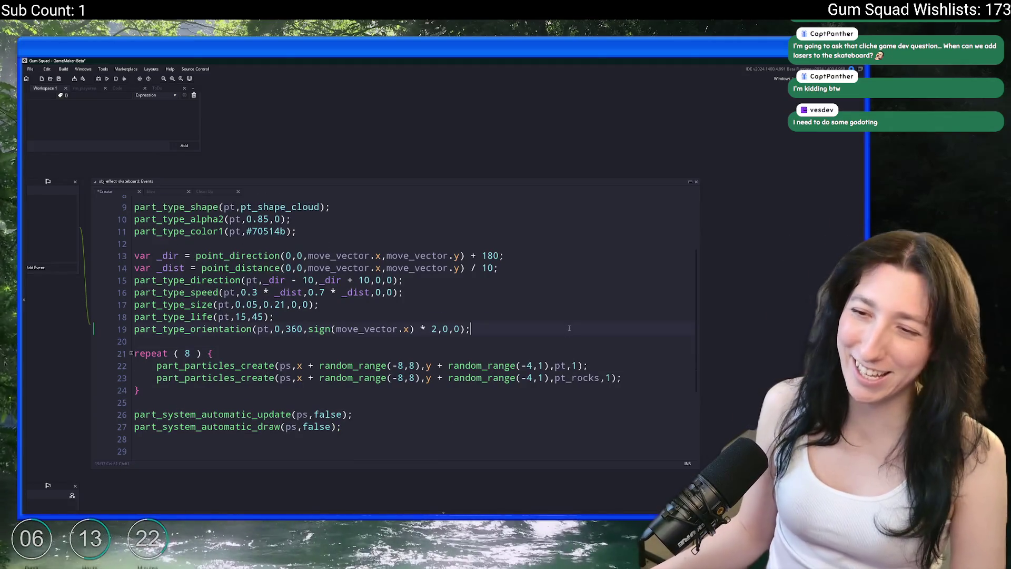
click(569, 328)
key(Return)
key(Return)
text(par)
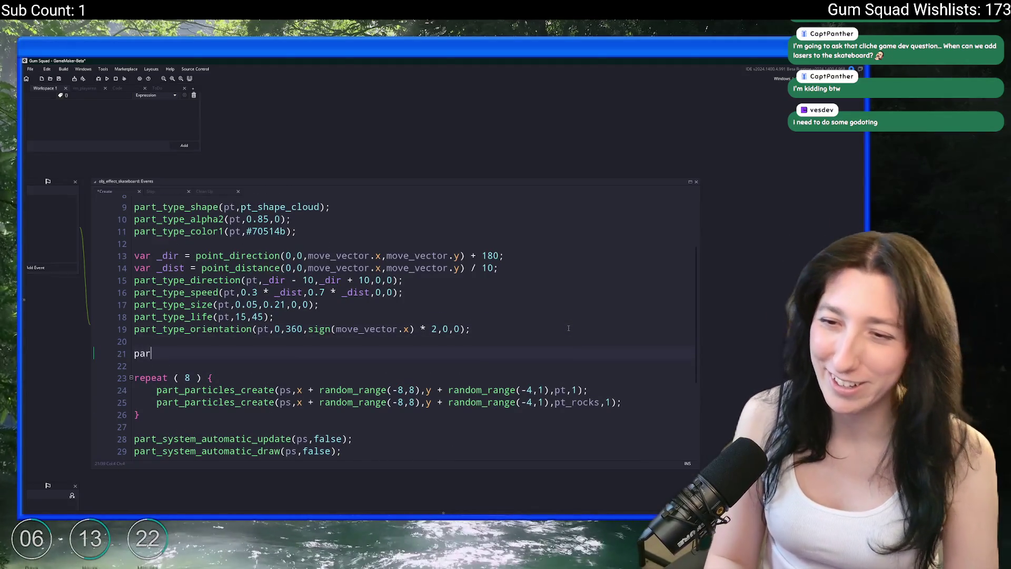
text(t_type_)
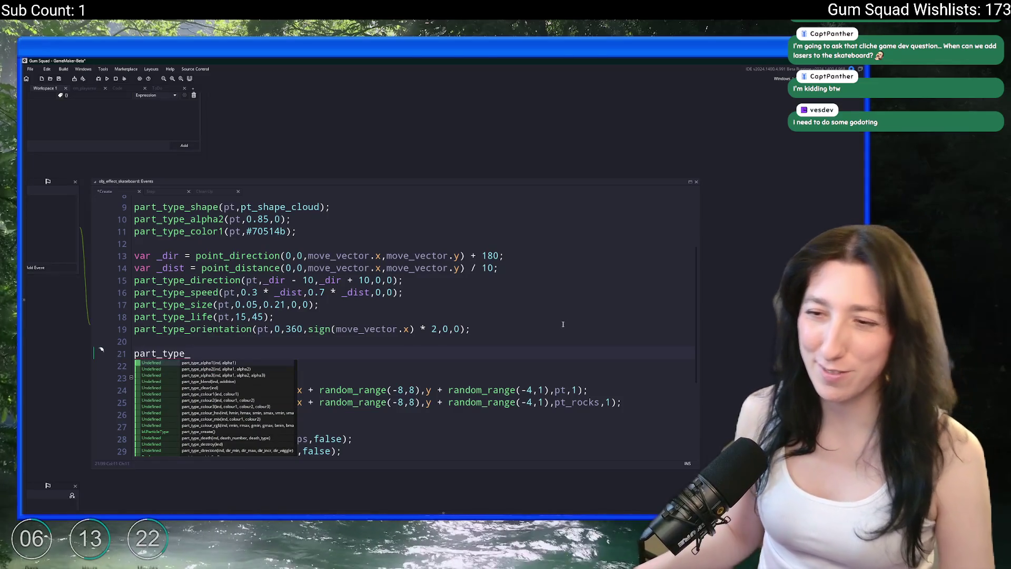
text(speed)
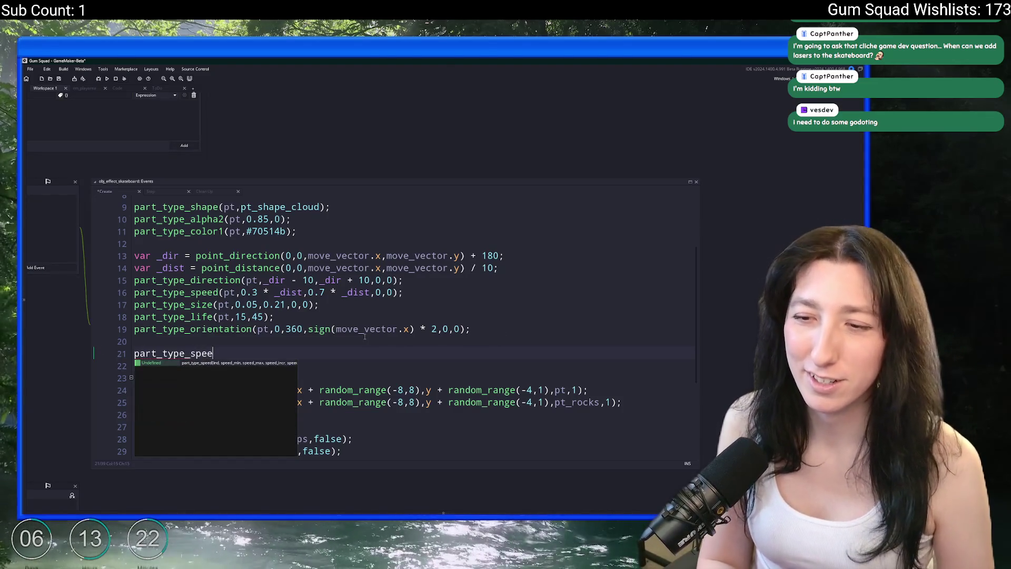
key(BackSpace)
key(BackSpace)
key(BackSpace)
mouse_move(474, 329)
mouse_down()
mouse_move(221, 200)
mouse_move(220, 284)
mouse_up()
key(ctrl+d)
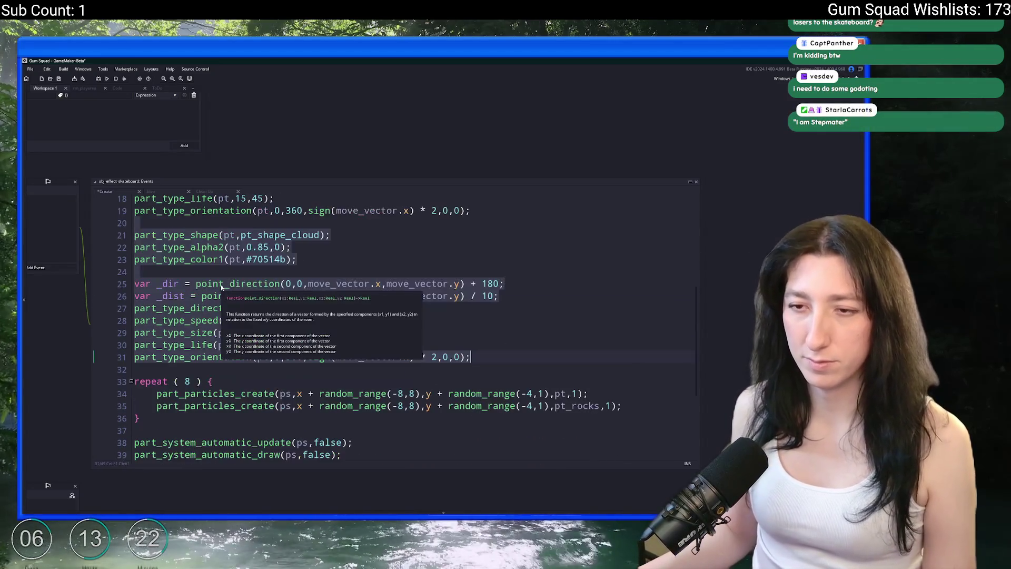
Rename pt to pt_rocks on lines 21–23 and delete the duplicated _dir and _dist lines
click(235, 288)
text(_rocks)
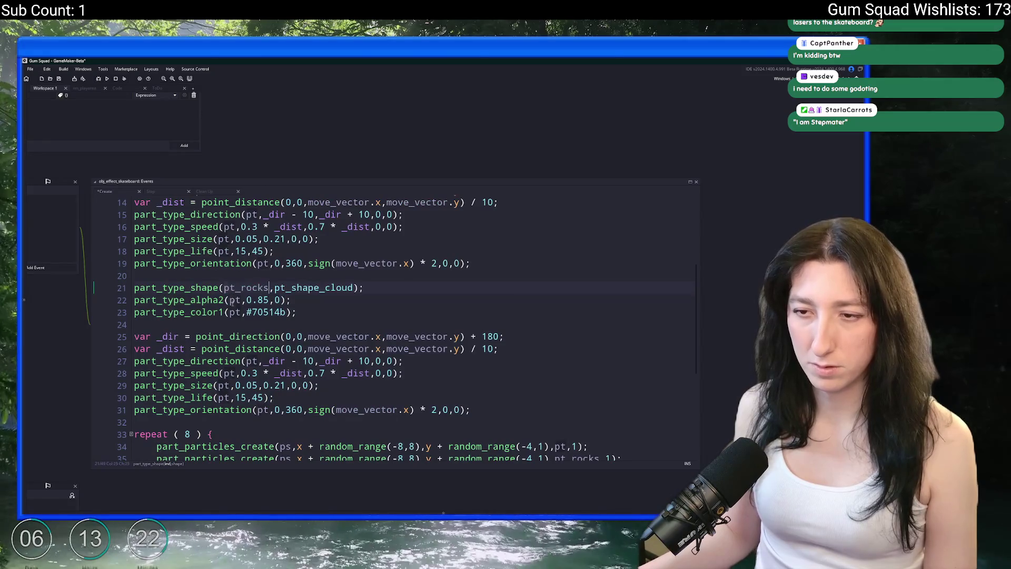
click(235, 300)
text(_rocks)
click(233, 312)
text(_rocks)
drag(506, 349, 518, 322)
key(BackSpace)
Rename pt to pt_rocks on the remaining copied settings lines 25–29
click(257, 336)
text(_rocks)
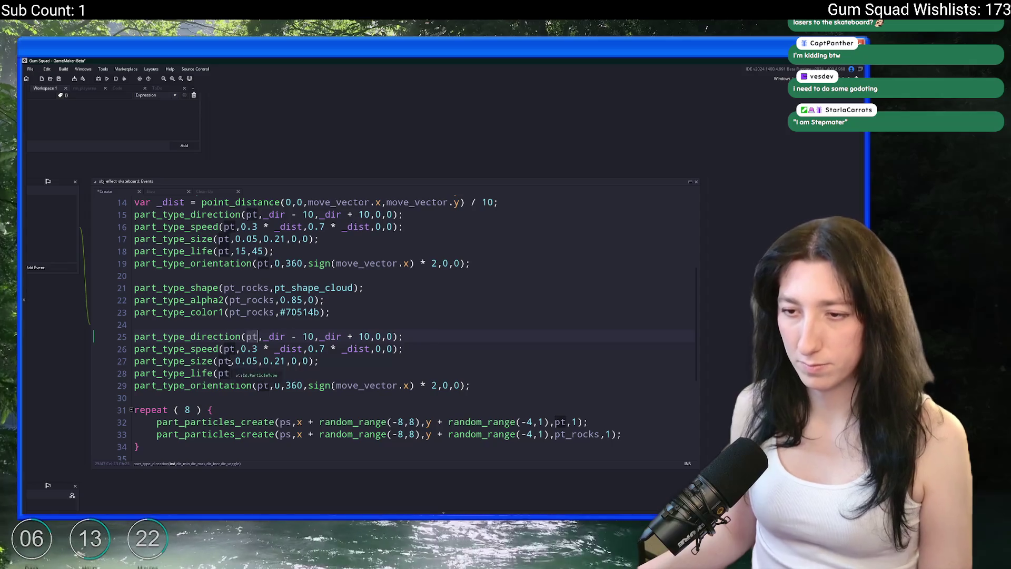
click(235, 348)
text(_rocks)
click(222, 360)
text(_rocks)
click(223, 373)
text(_rocks)
click(262, 385)
text(_rocks)
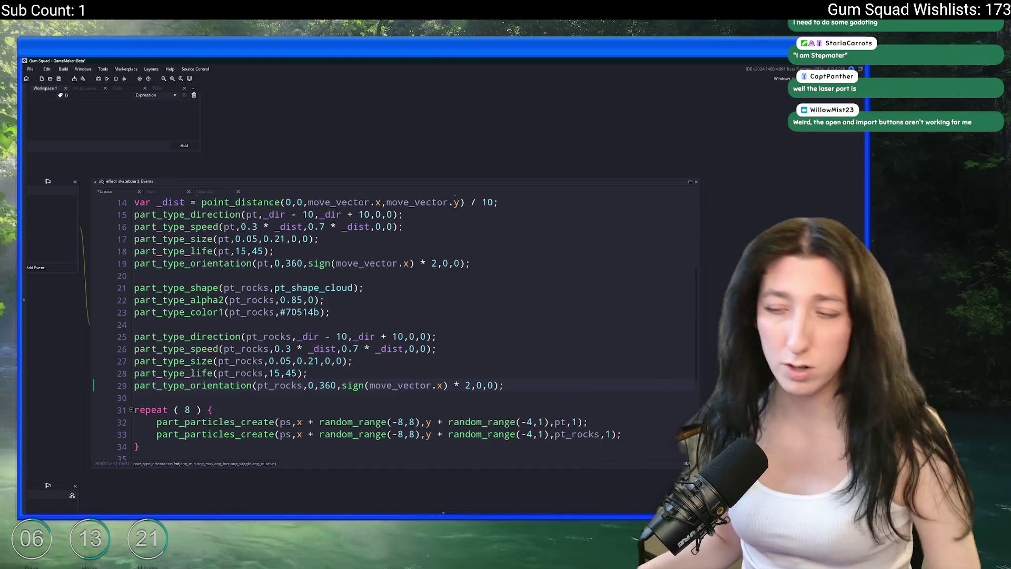
Check the orientation call's parentheses and select the rocks' first direction spread value 10
click(521, 390)
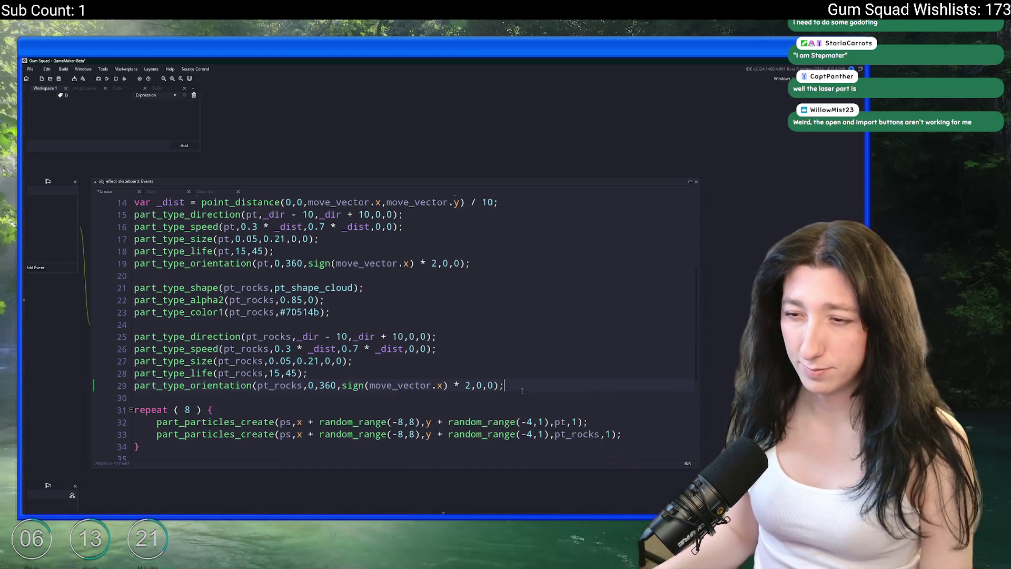
scroll(364, 347, down, 2)
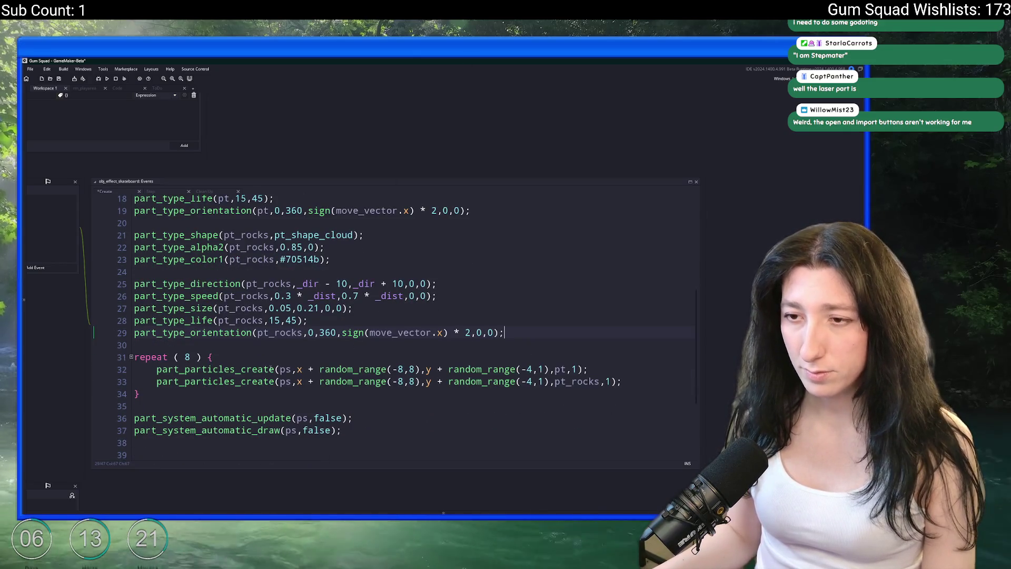
scroll(369, 316, up, 1)
click(443, 373)
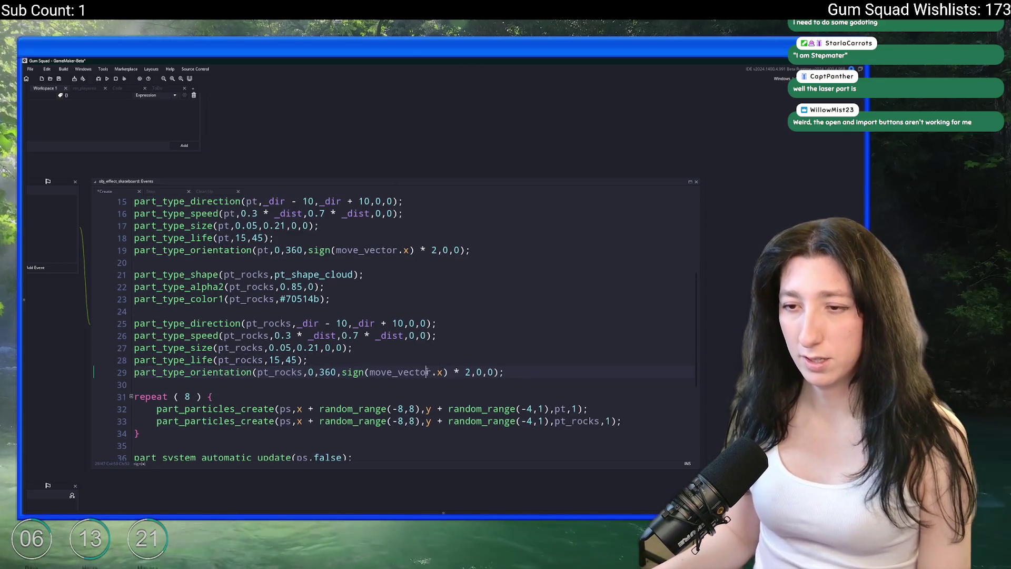
scroll(435, 356, up, 1)
click(393, 336)
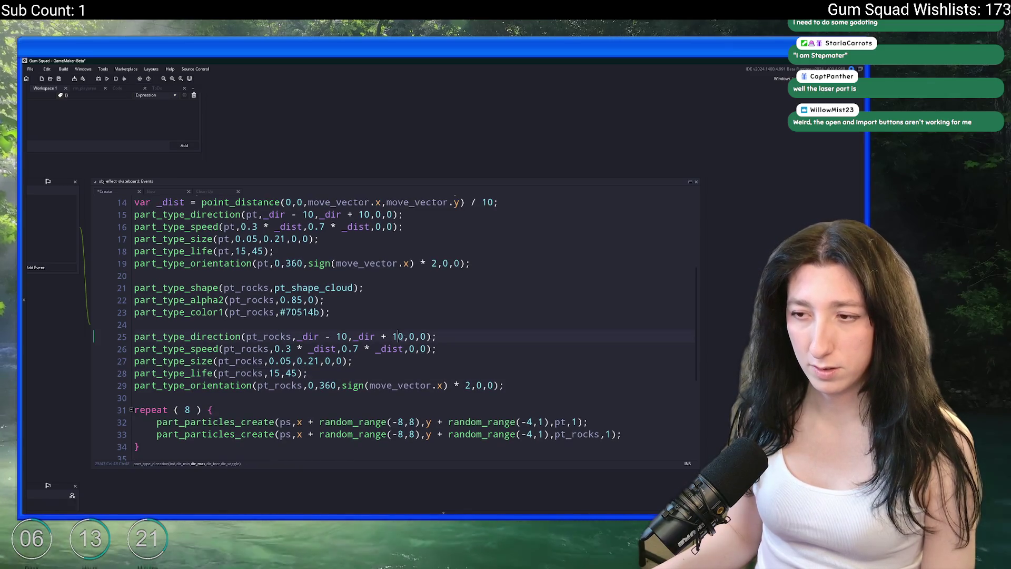
double_click(342, 336)
Widen the rock direction spread to 20 on both values and change its shape to pixel
text(20)
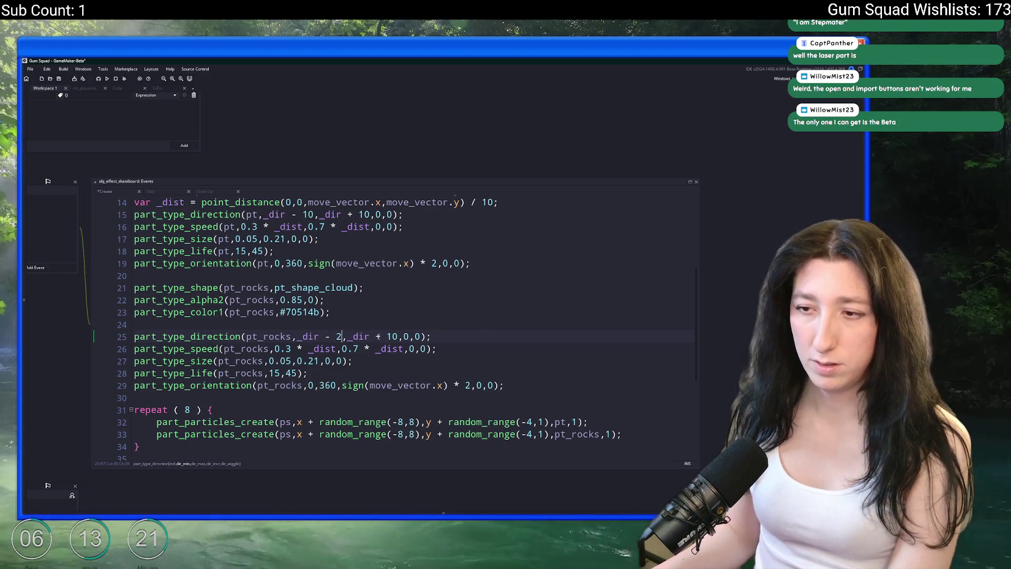
double_click(397, 336)
text(20)
scroll(319, 282, up, 3)
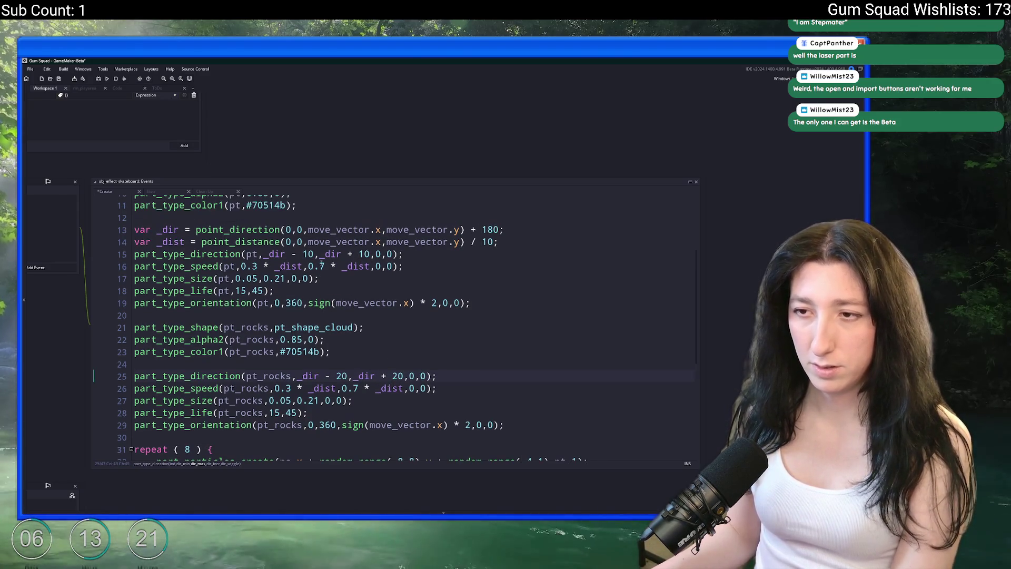
drag(352, 327, 325, 327)
key(BackSpace)
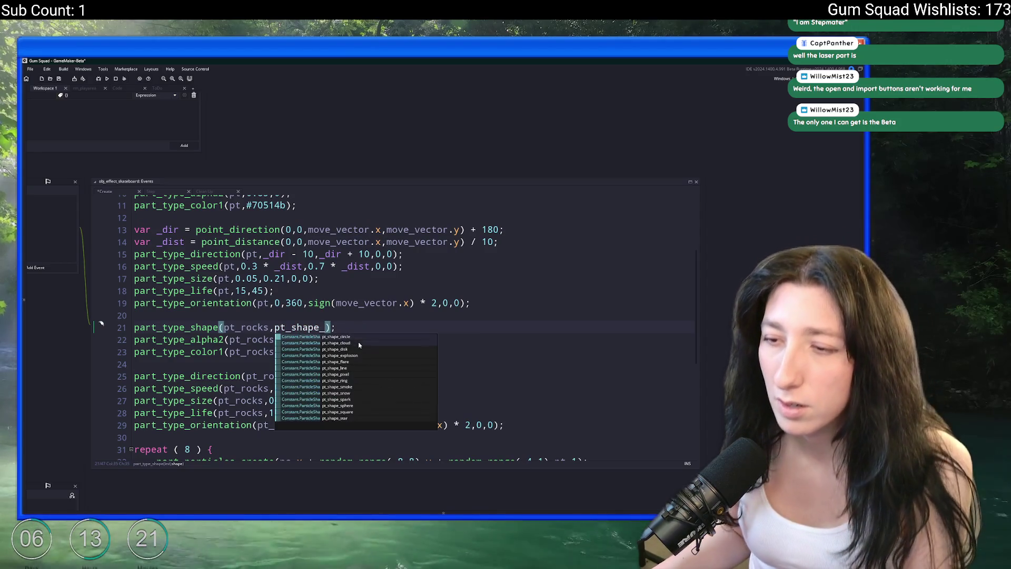
click(360, 374)
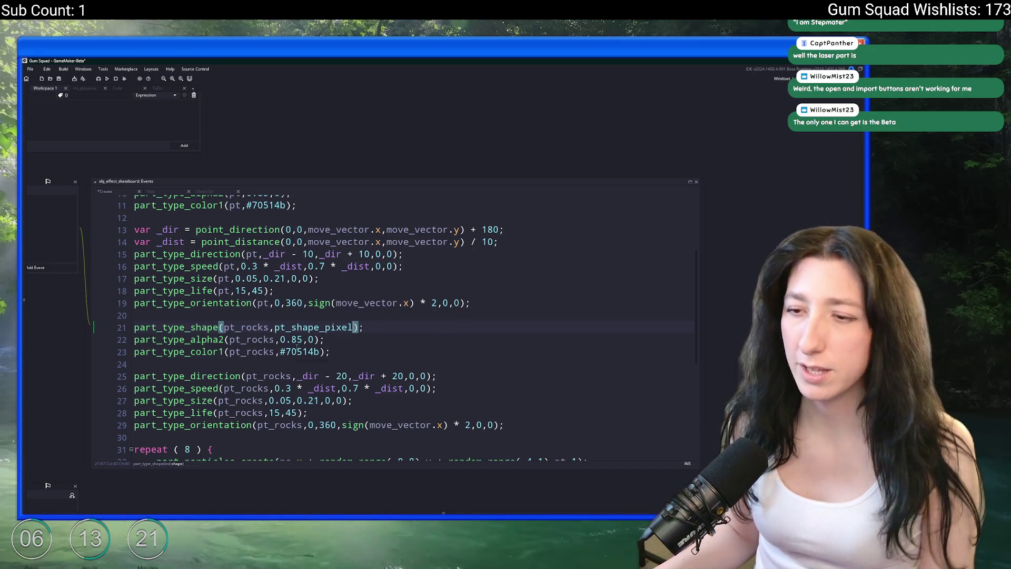
Clear the rock colour #70514b and pick grey 7d8080 from the Aseprite palette
mouse_move(298, 349)
click(329, 357)
double_click(283, 357)
text(pt)
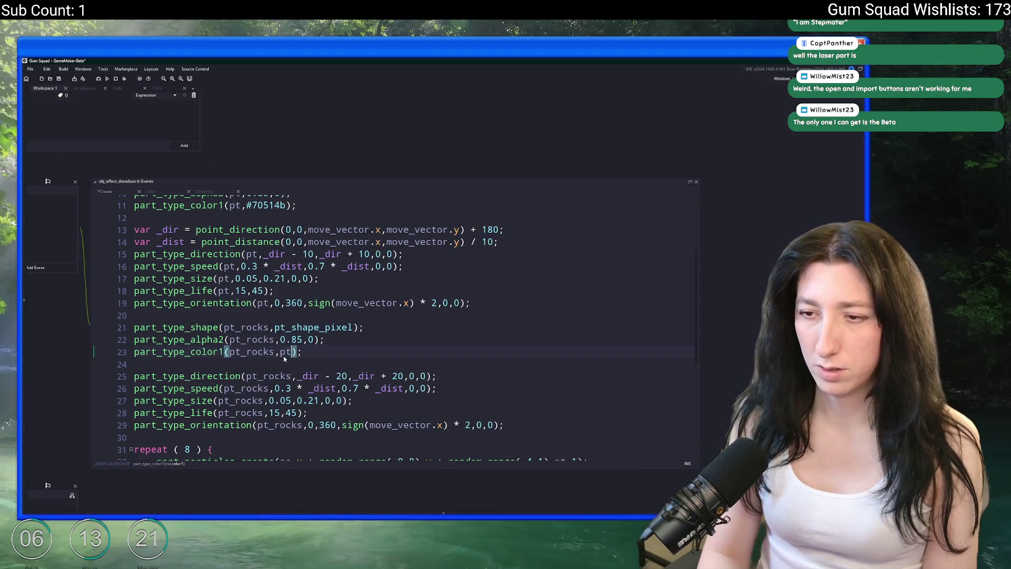
key(BackSpace)
key(BackSpace)
key(alt+Tab)
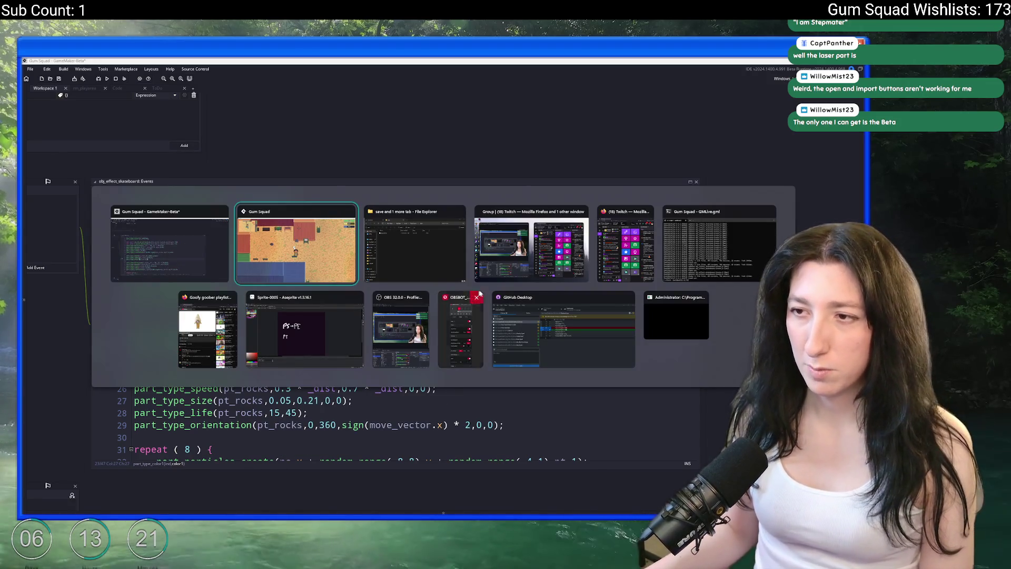
click(305, 328)
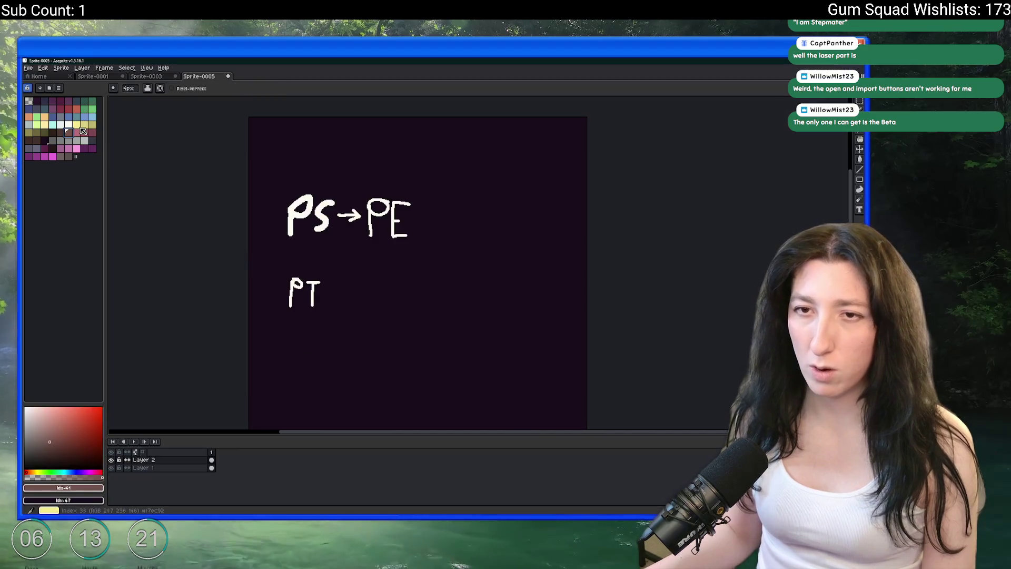
click(60, 140)
click(59, 488)
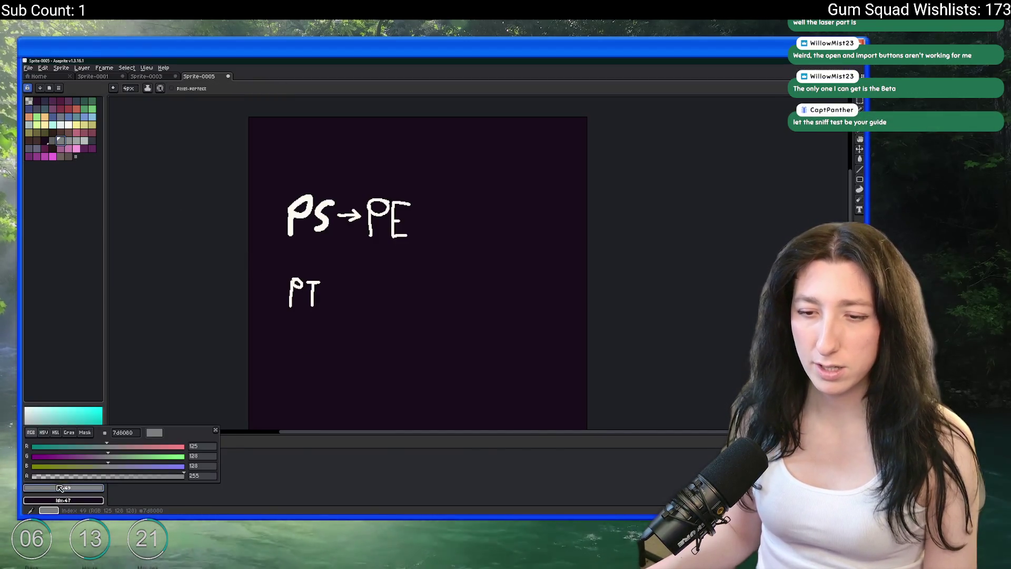
key(alt+Tab)
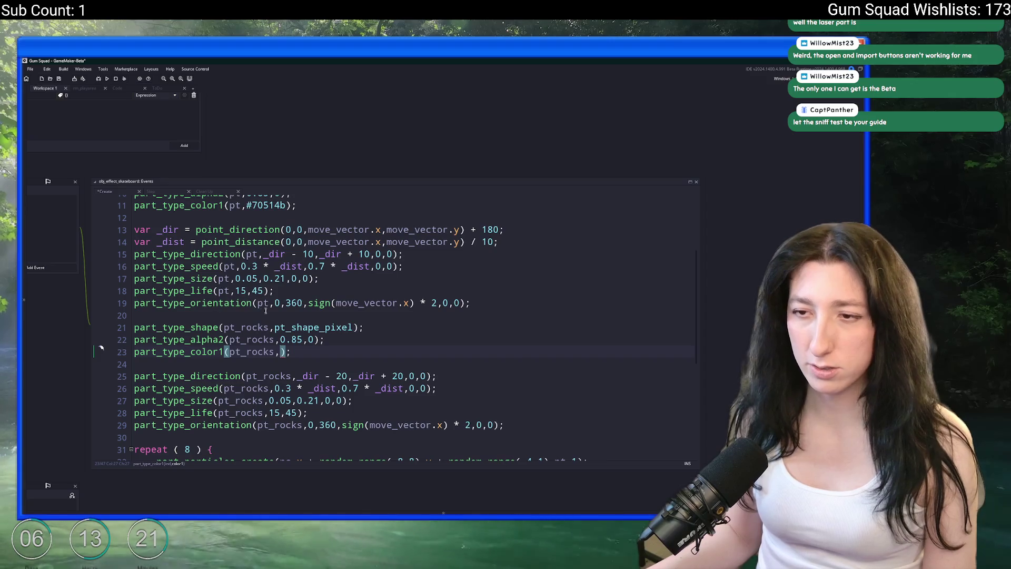
Give pt_rocks colour #7d8080, starting alpha 1 and size 1, then relaunch the game
text(#7d8080)
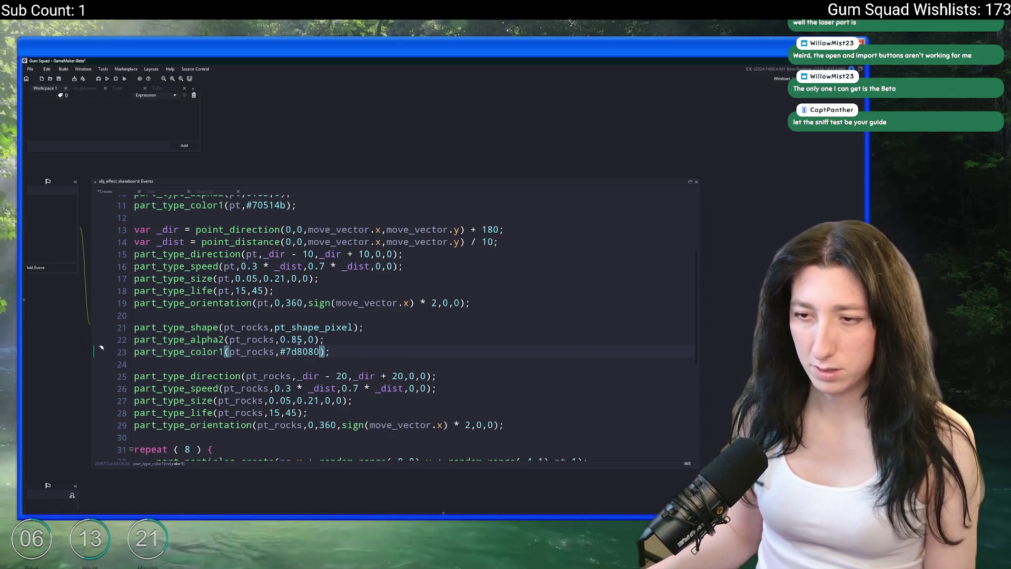
click(285, 339)
double_click(287, 340)
text(1)
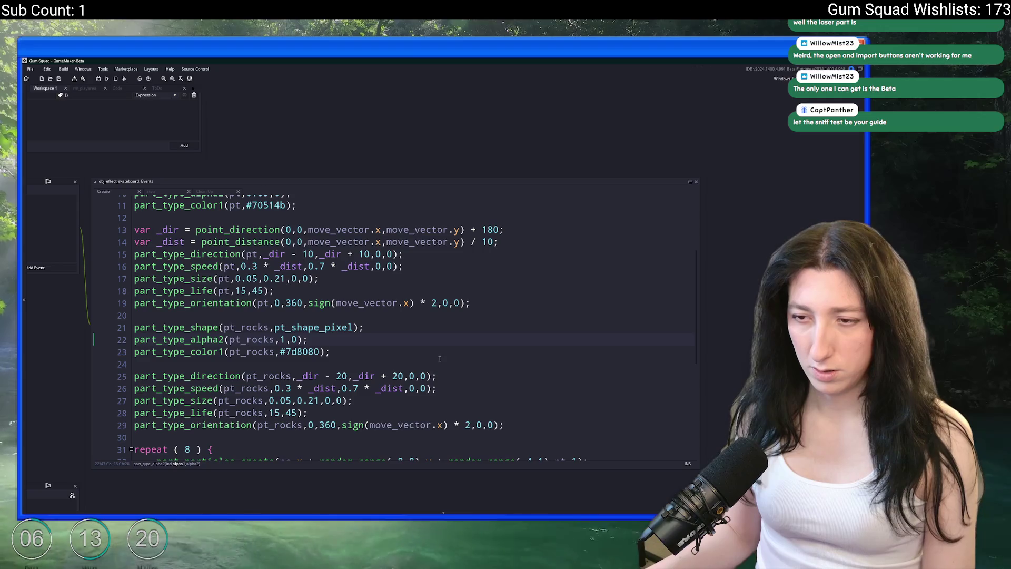
key(alt+Tab)
key(alt+Tab)
click(272, 400)
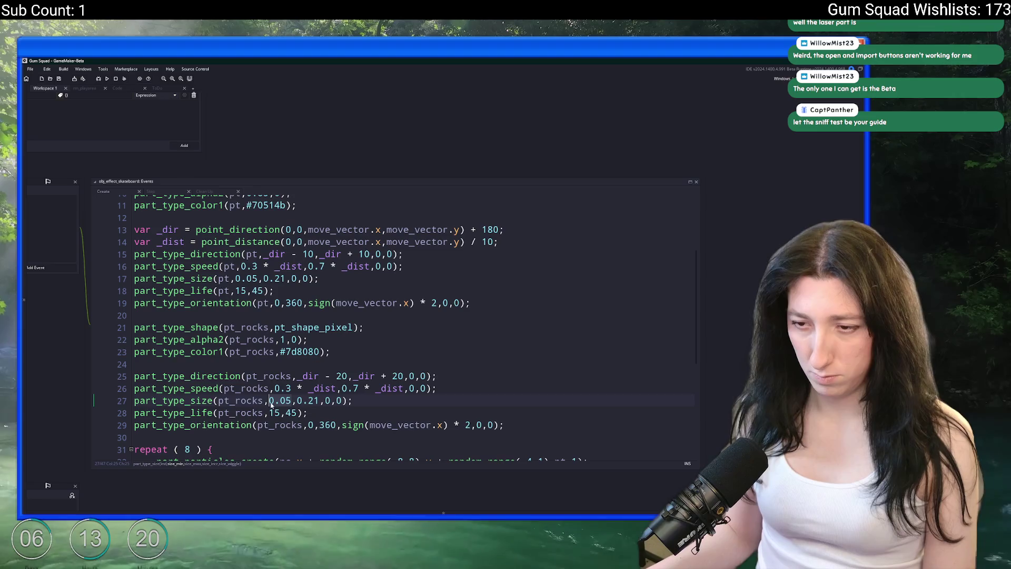
text(1)
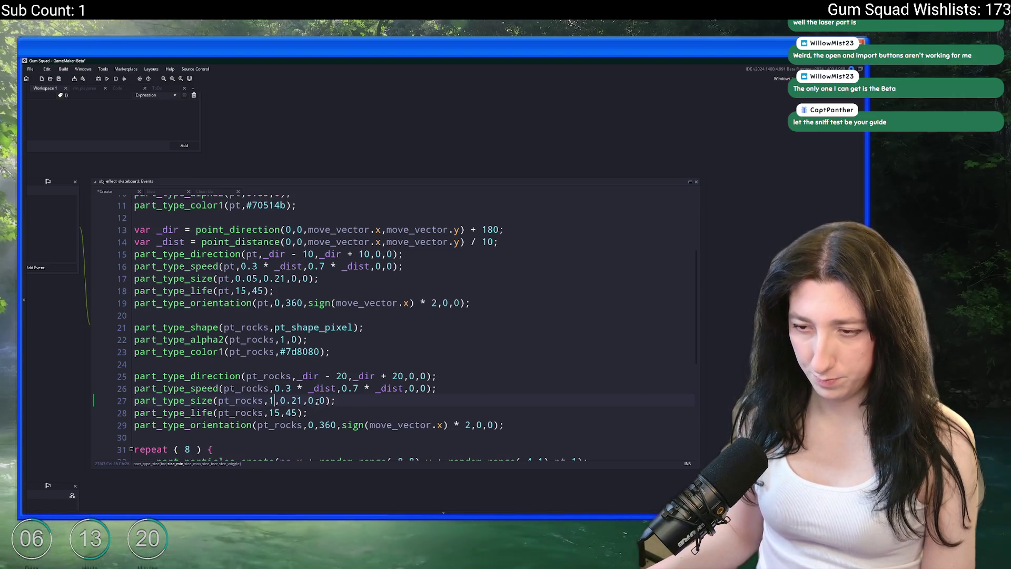
key(F5)
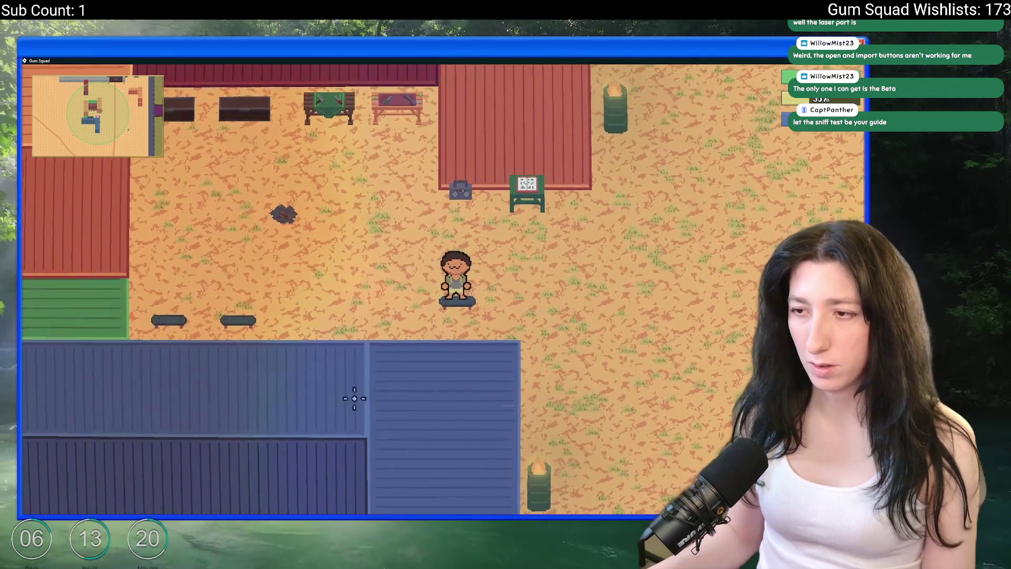
Skate right, down, left and up toward the buildings, weaving to watch dust and rock particles
key(d)
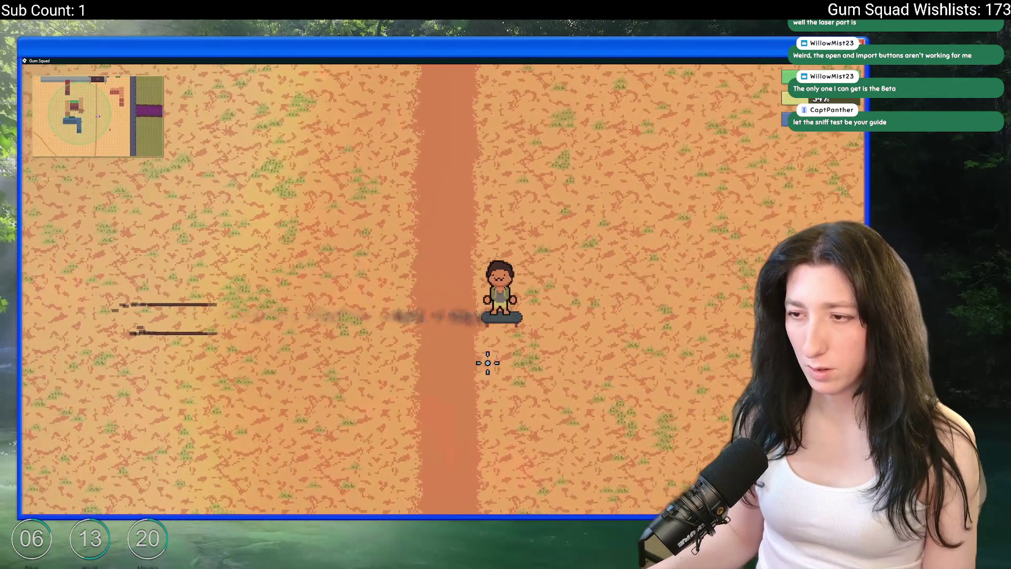
key(s)
key(a)
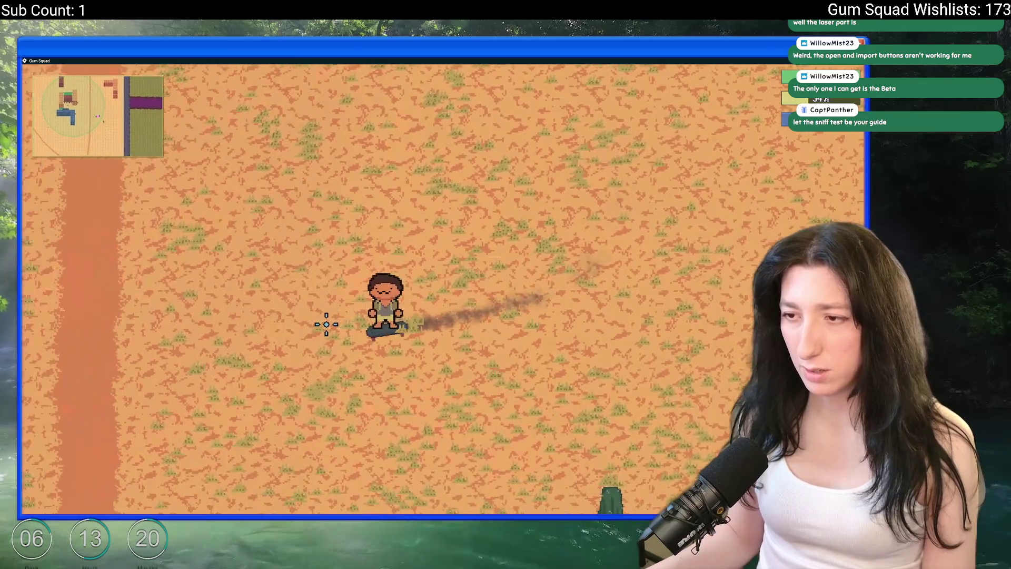
key(alt+Tab)
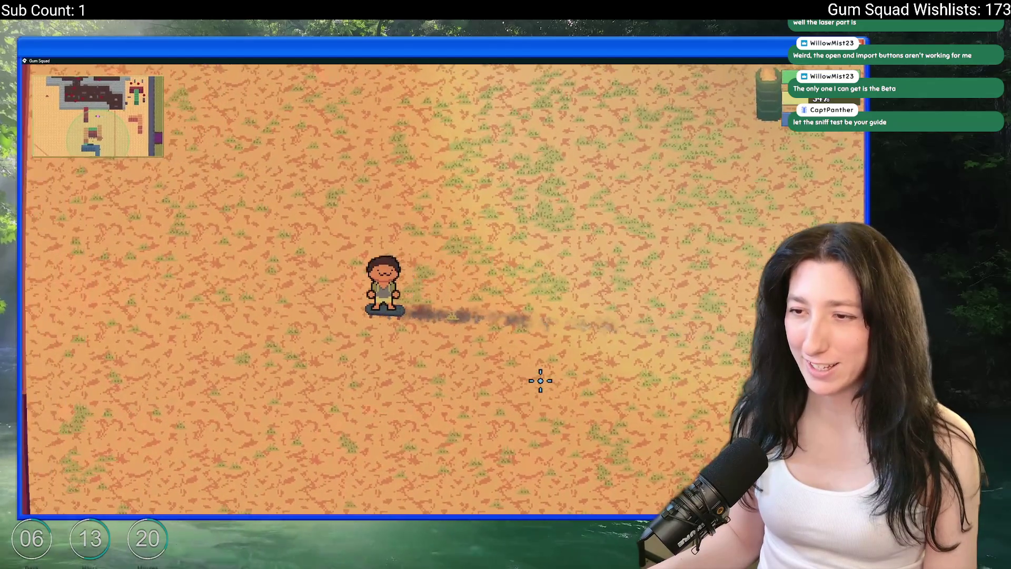
key(w)
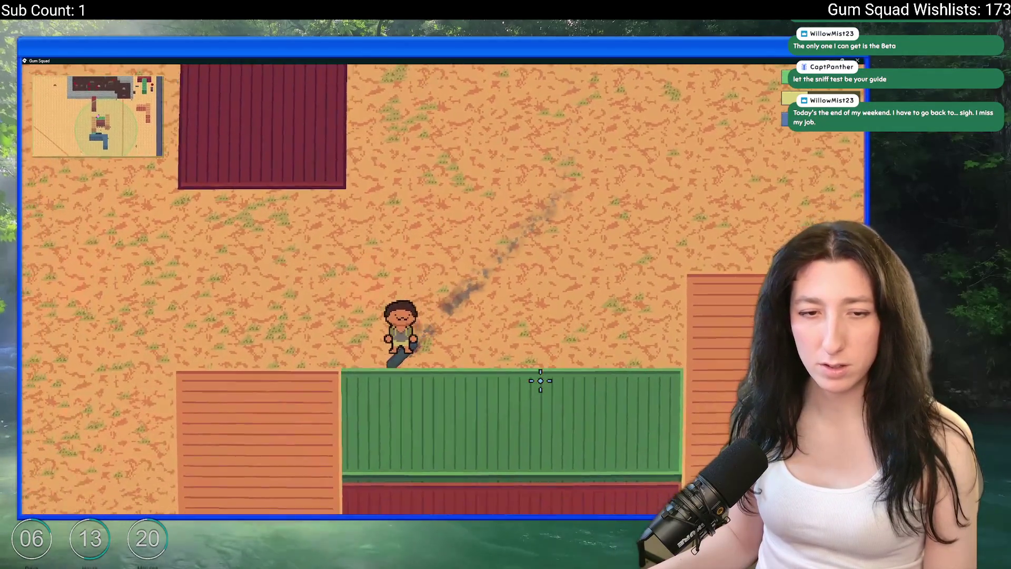
key(d)
key(s)
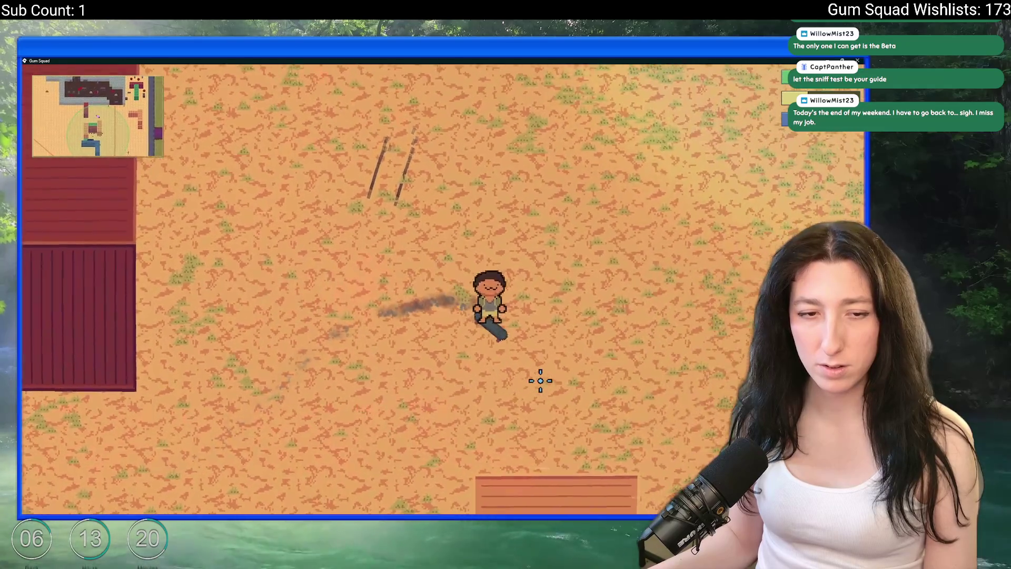
key(a)
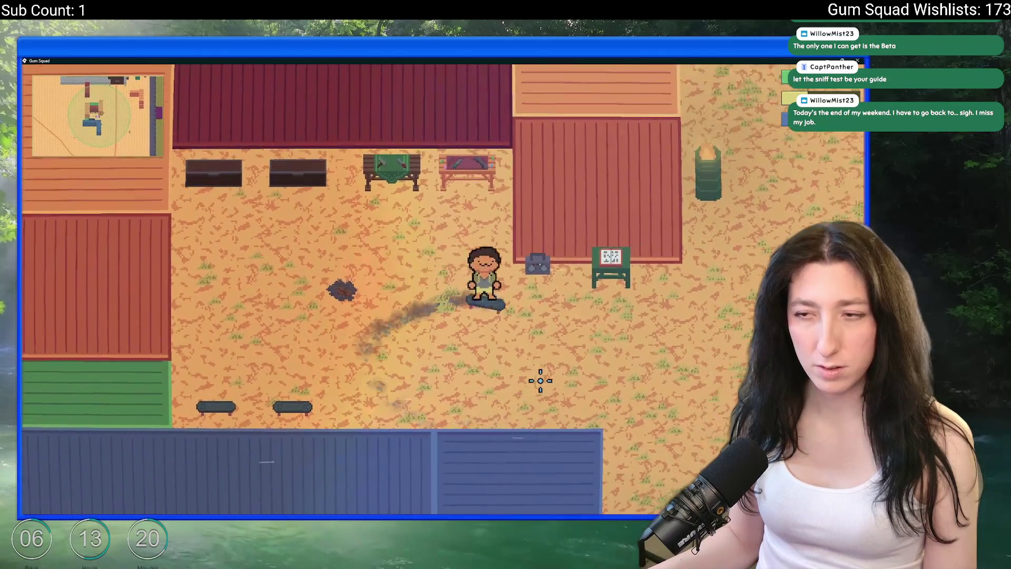
key(d)
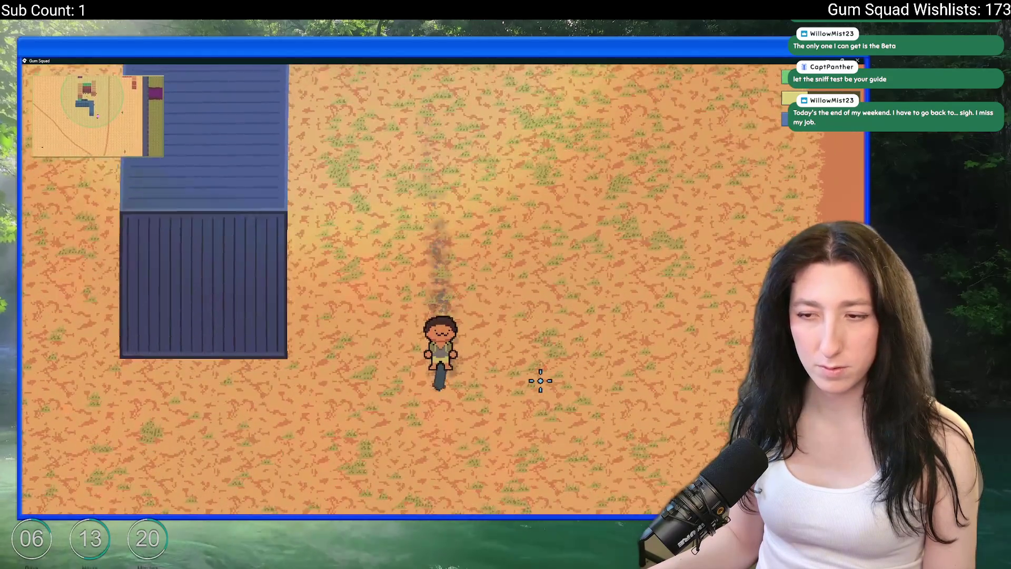
key(a)
key(a)
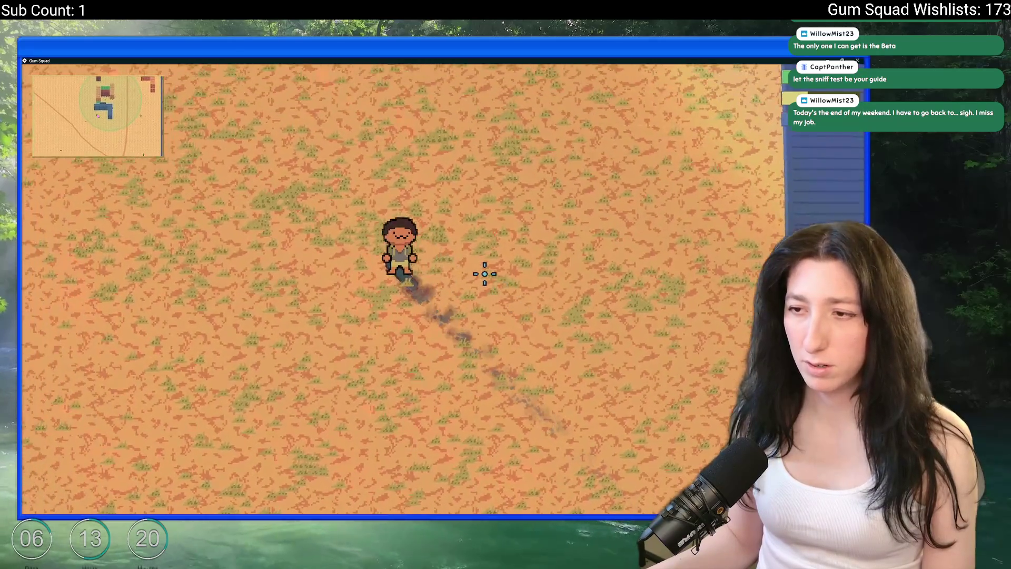
key(a)
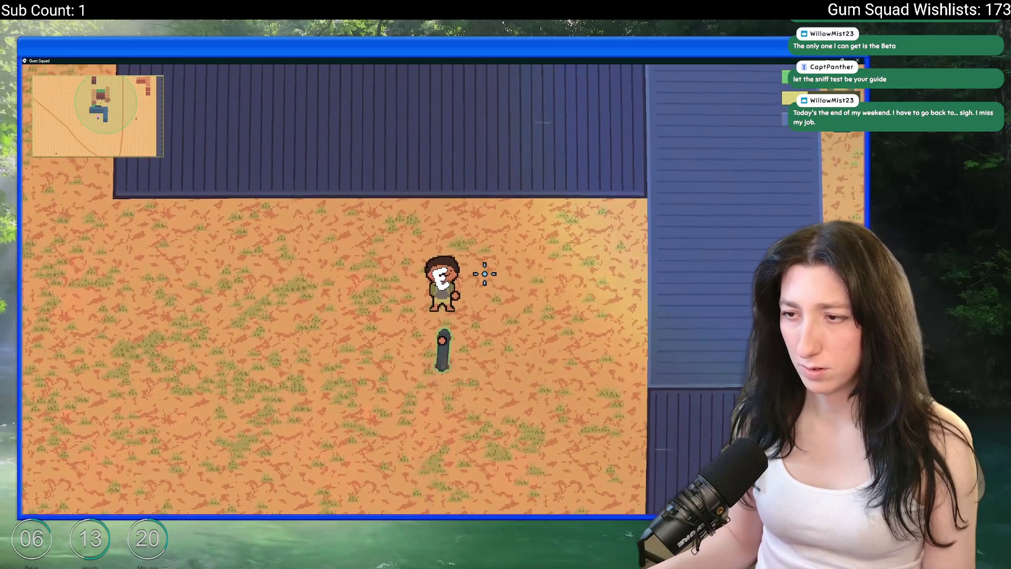
key(alt+Tab)
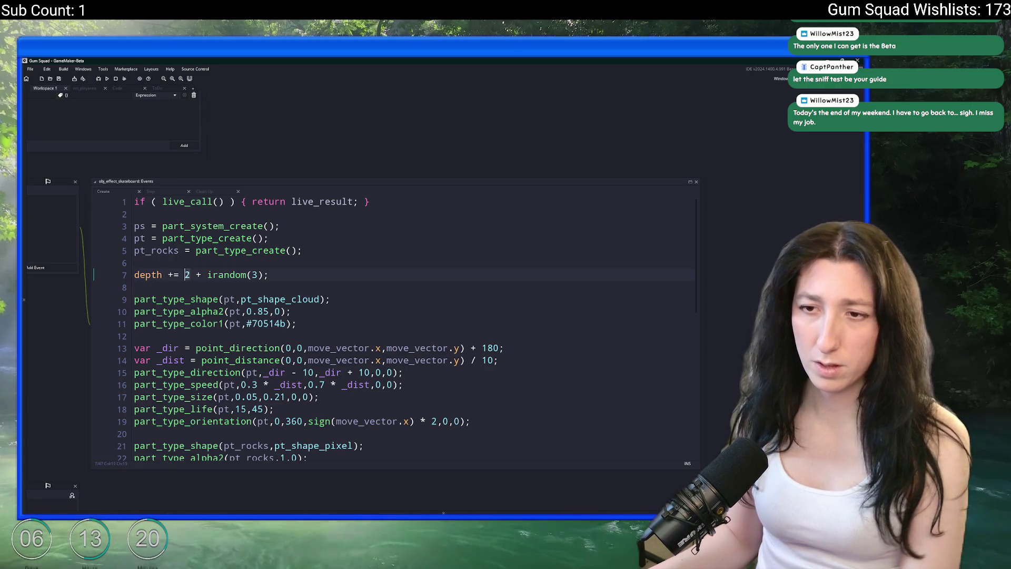
Fix the skateboard effect's depth offset at 10, save, and test-ride the skater around town
key(Delete)
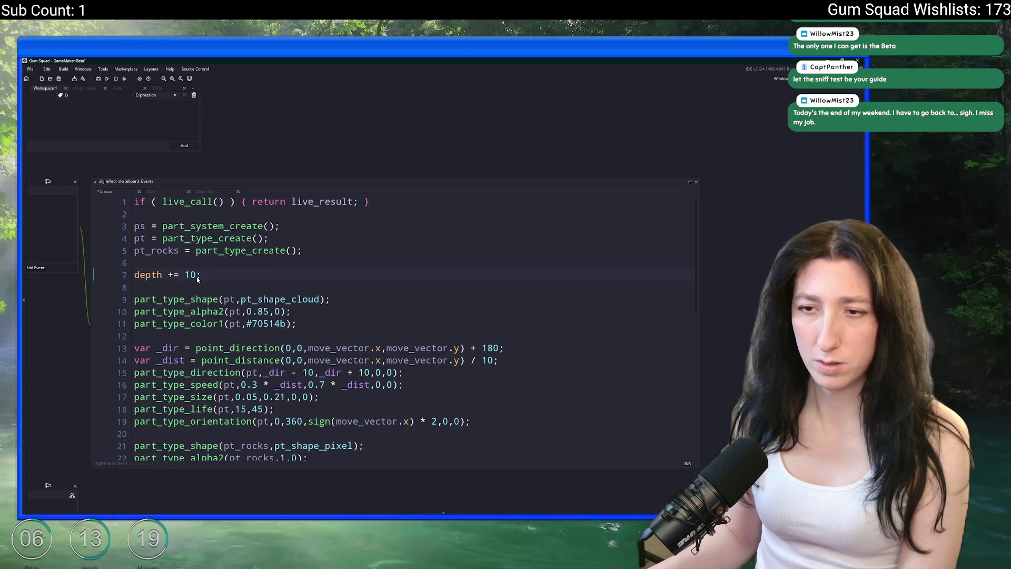
key(ctrl+s)
key(alt+Tab)
key(w)
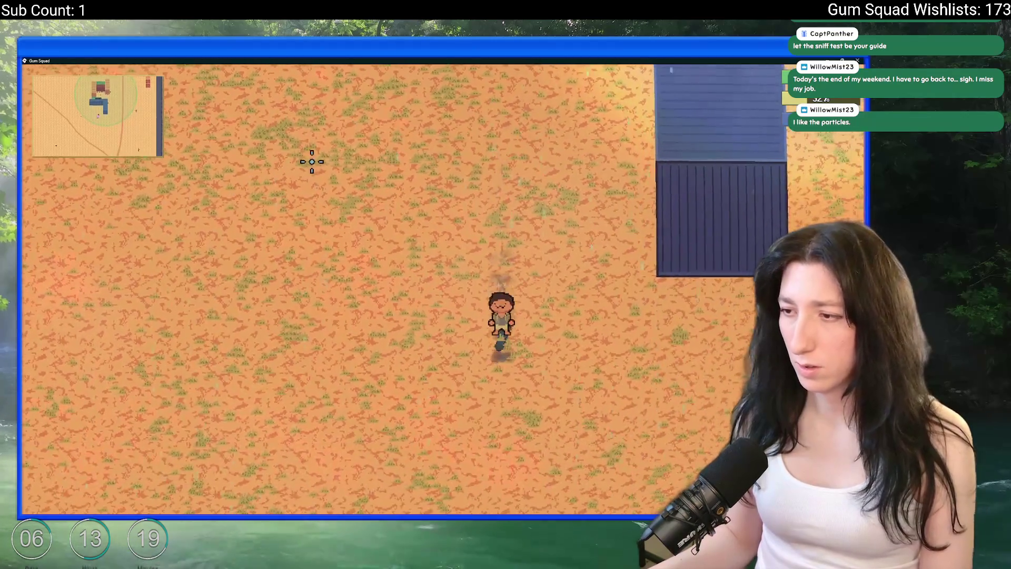
key(w+a)
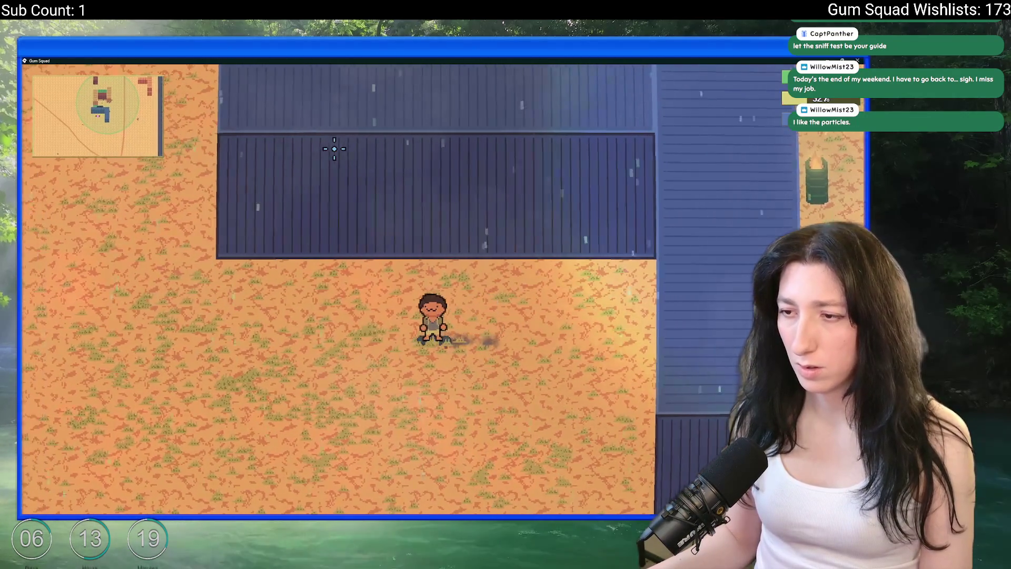
key(s+d)
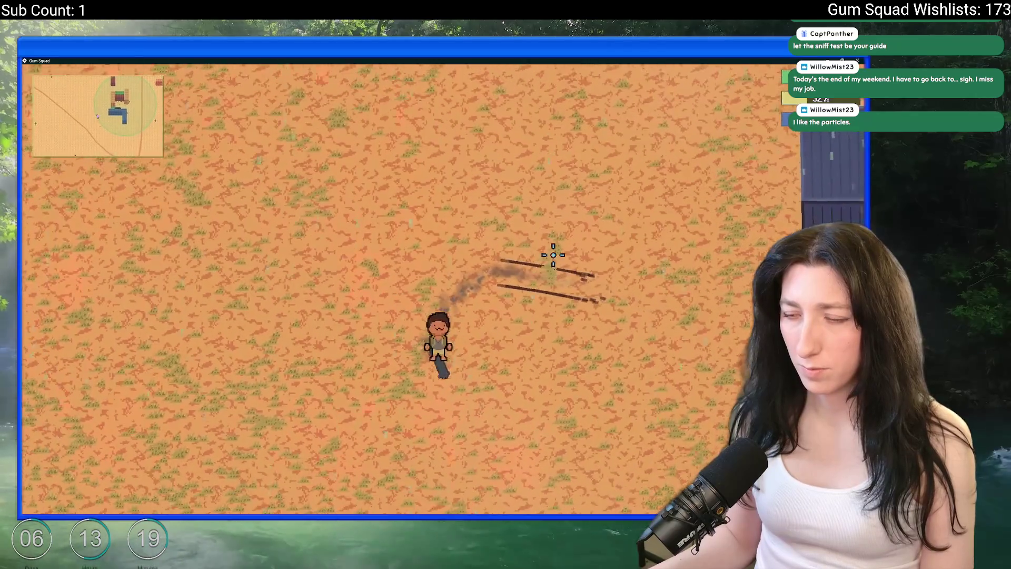
key(w+d)
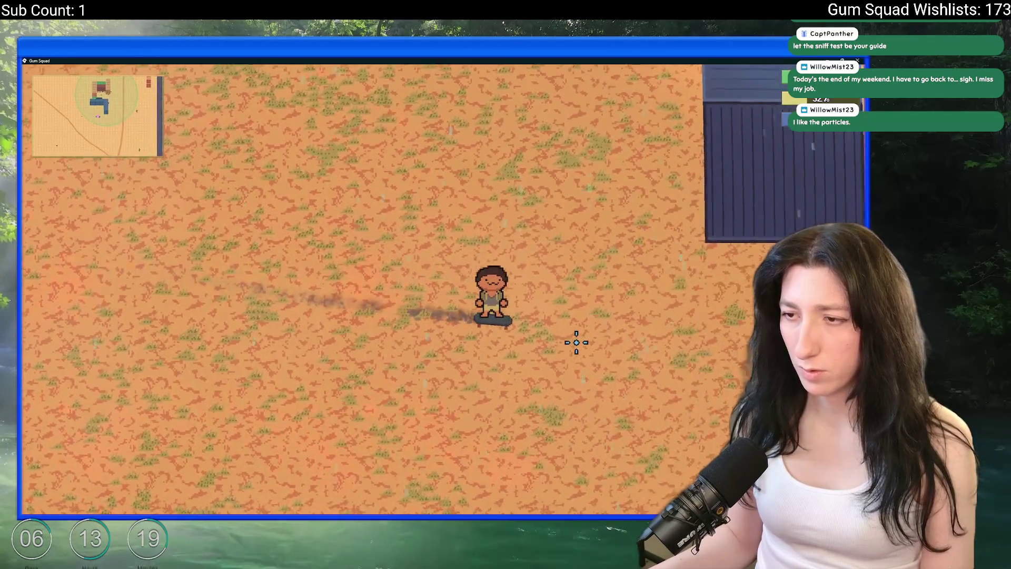
key(alt+Tab)
scroll(301, 288, down, 5)
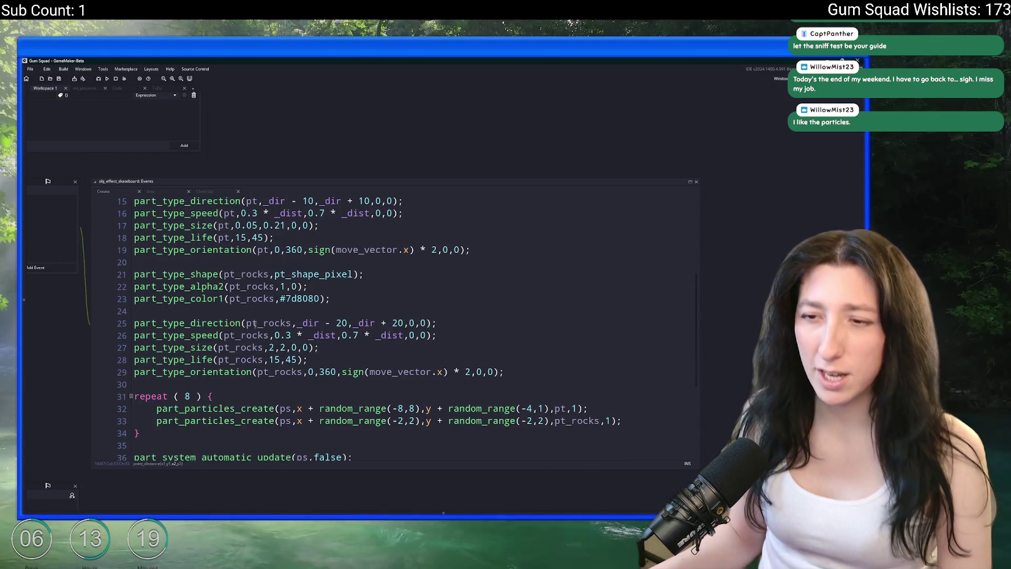
Lower the rocks' minimum size from 2 to 1 and save, keeping the speed minimum at 0.3
click(269, 347)
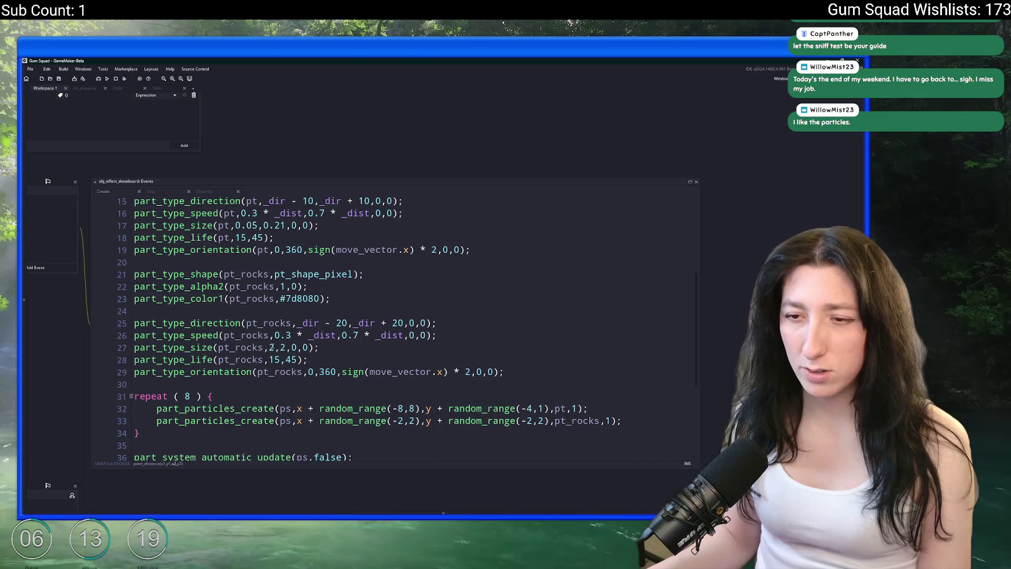
key(Delete)
text(1)
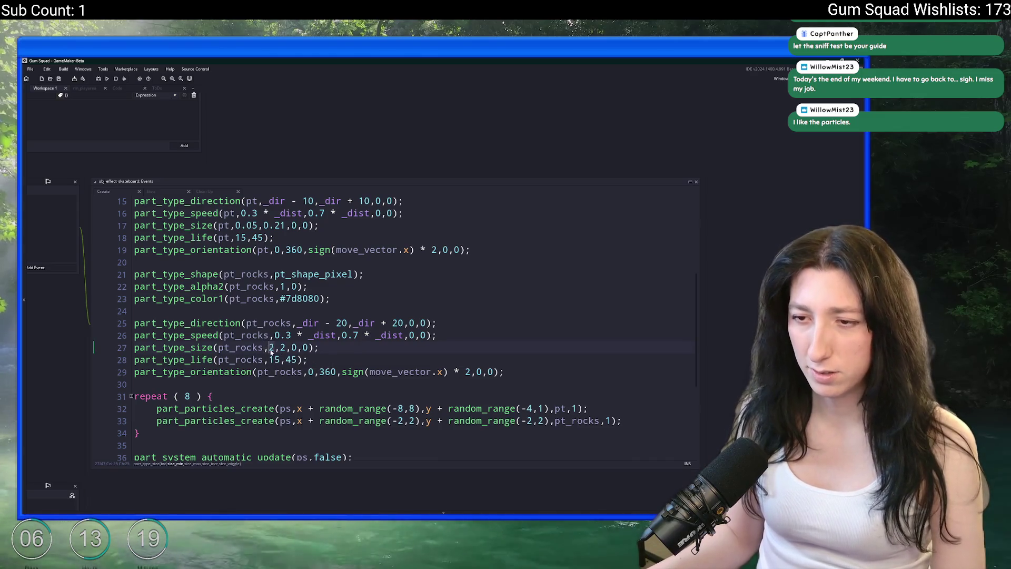
key(Up)
key(Right)
key(Right)
text(2)
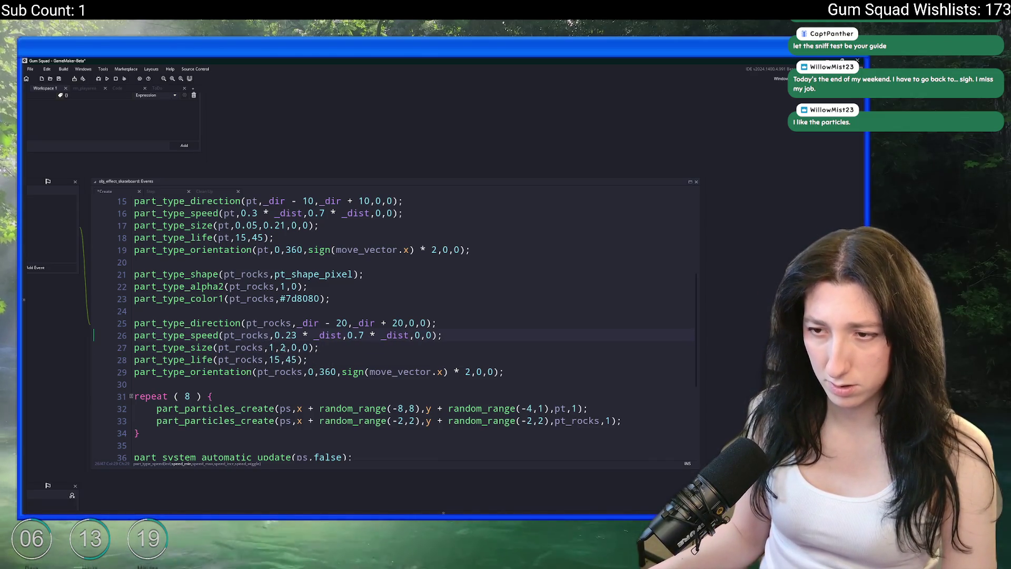
key(BackSpace)
key(ctrl+s)
Widen the rocks' direction spread to _dir - 30 to _dir + 30 and save
click(325, 323)
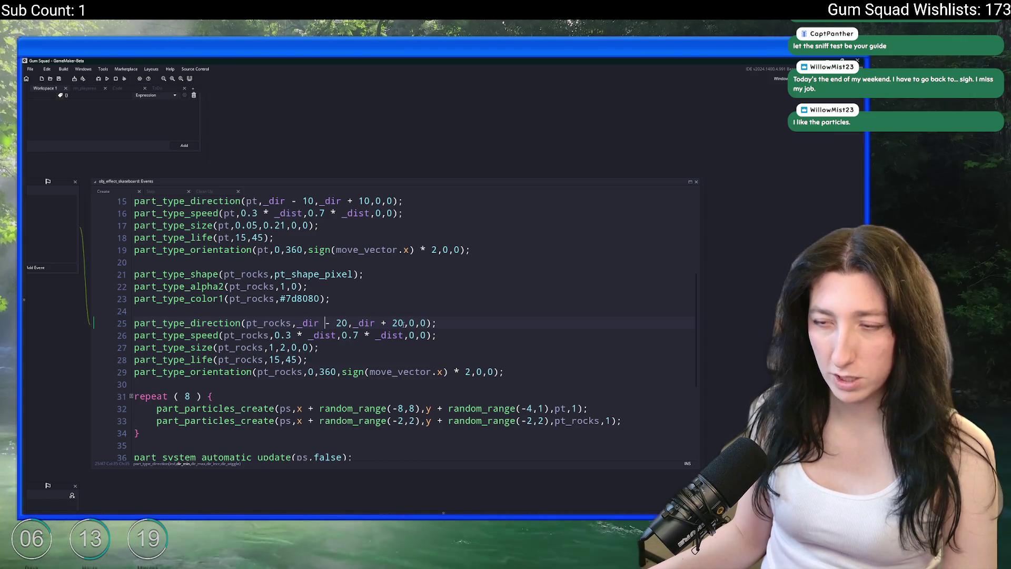
double_click(342, 323)
text(30)
click(392, 323)
key(Delete)
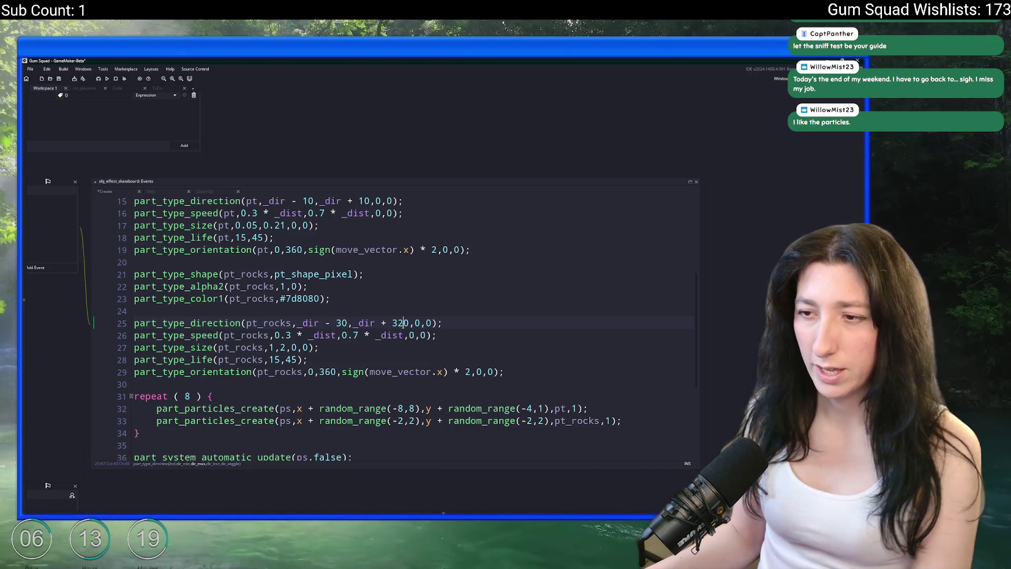
text(3)
key(ctrl+s)
Look up the colour values of a lighter grey swatch in Aseprite's palette
click(285, 286)
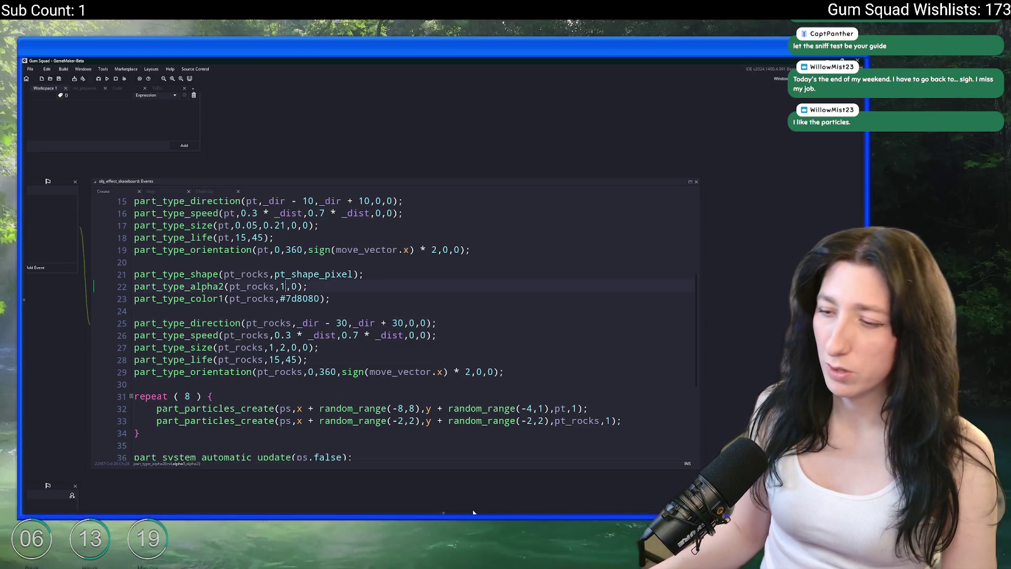
key(alt+Tab)
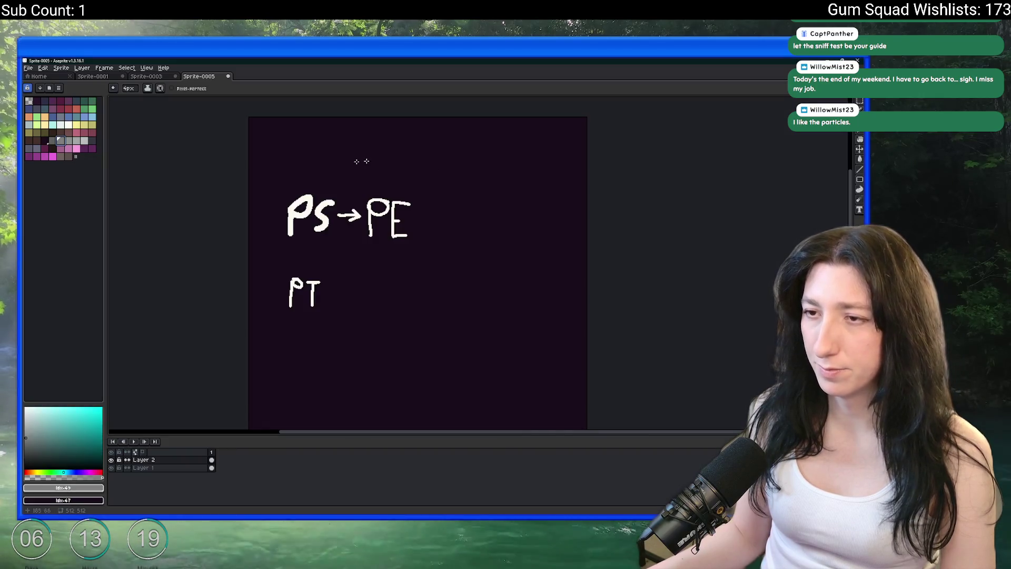
key(alt+Tab)
click(309, 207)
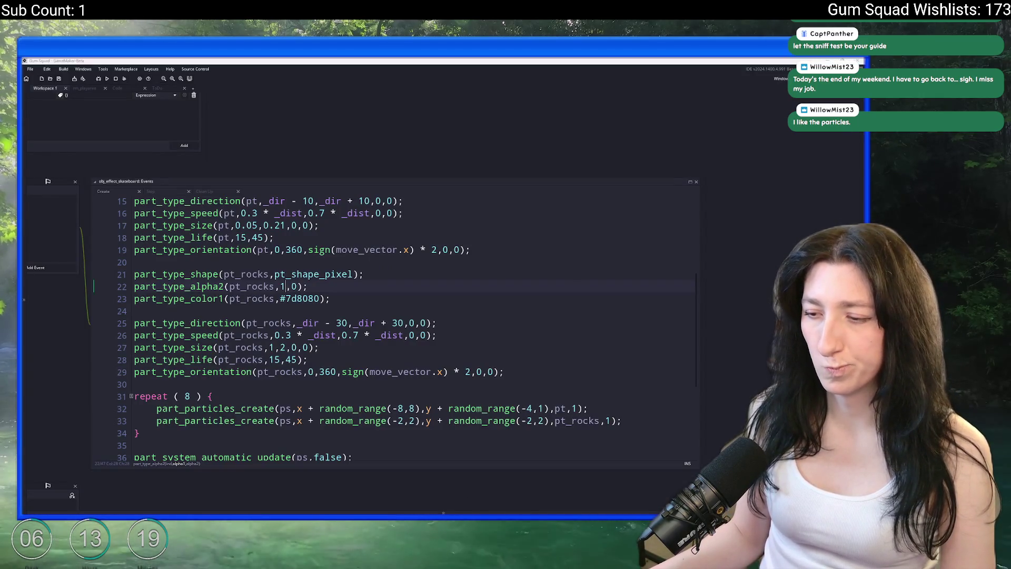
key(alt+Tab)
click(76, 141)
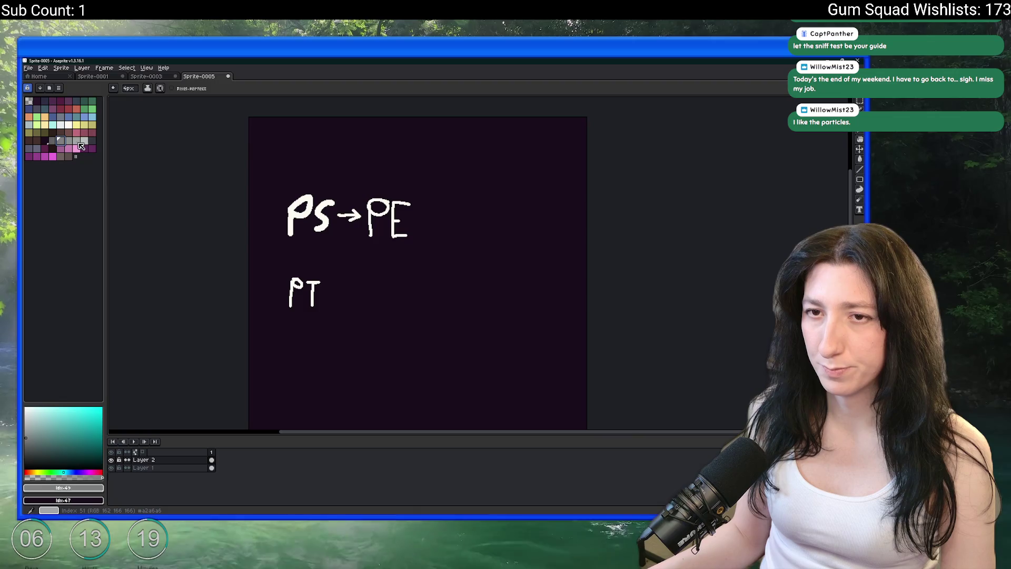
click(63, 488)
key(alt+Tab)
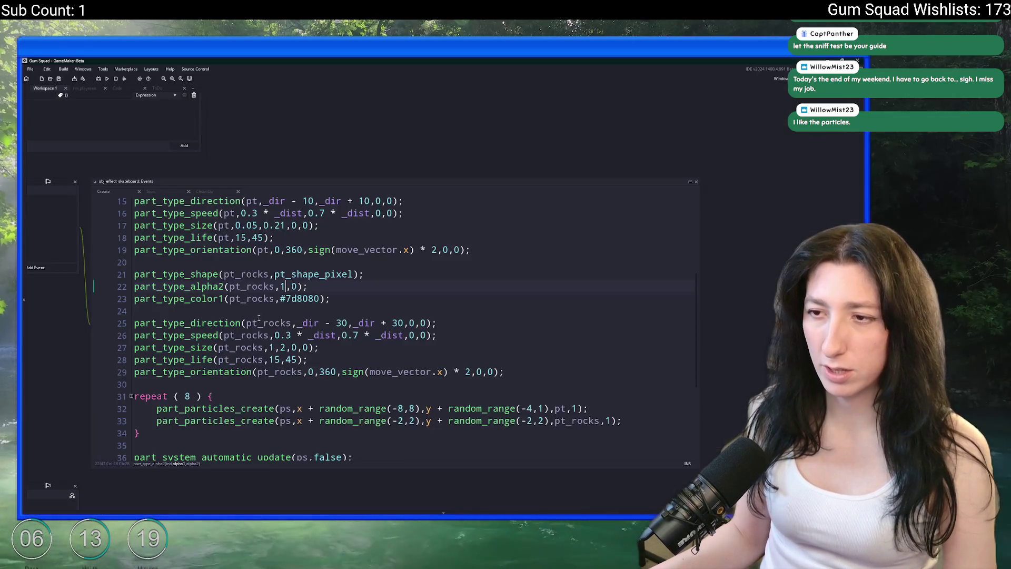
Paste #a2a6a6 over the rock colour #7d8080 on line 23
double_click(300, 299)
text(a2a6a6)
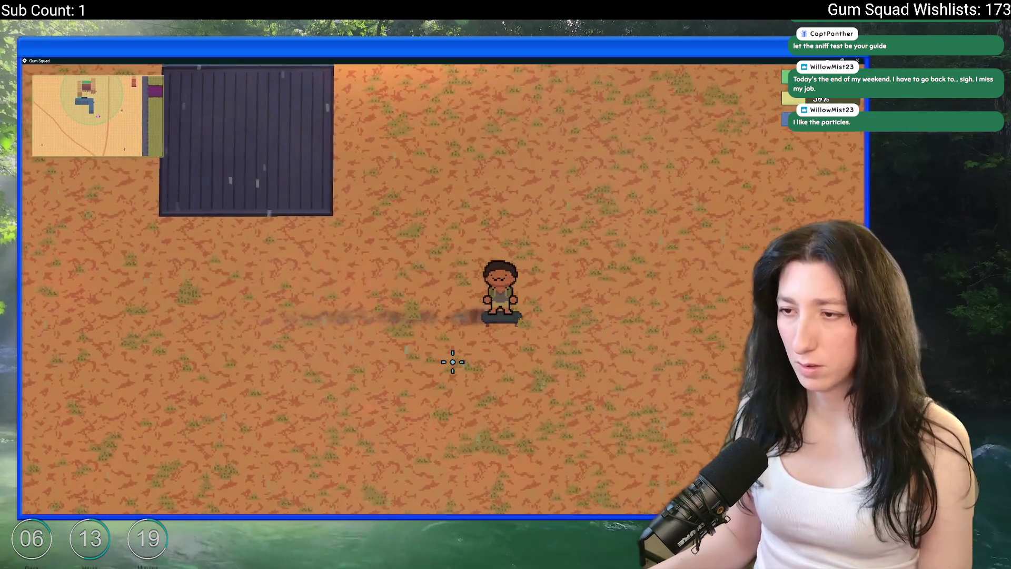
Ride the skateboarder back and forth toward the red building to watch the dust and grey rock trail
key(w)
key(a)
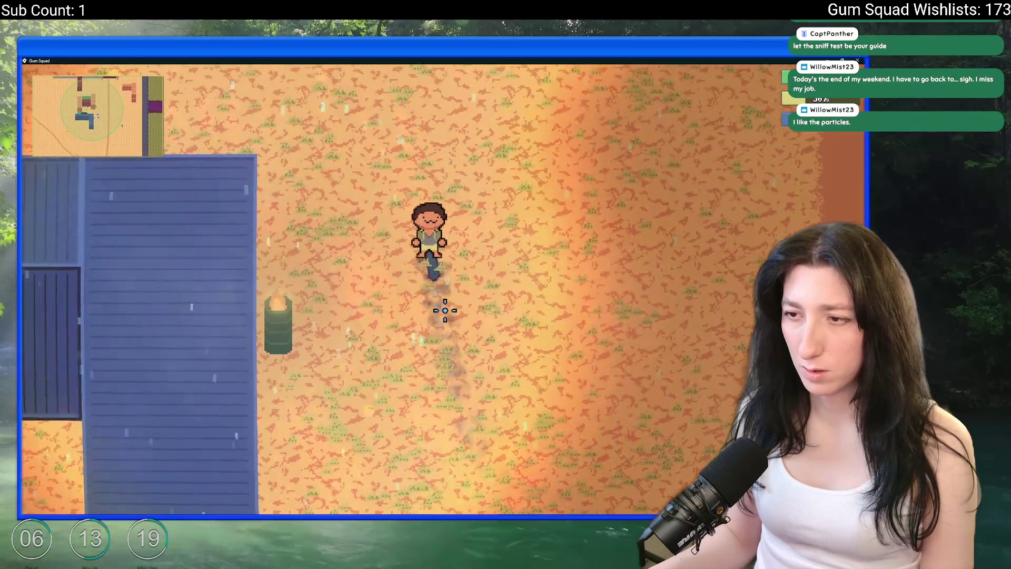
key(d)
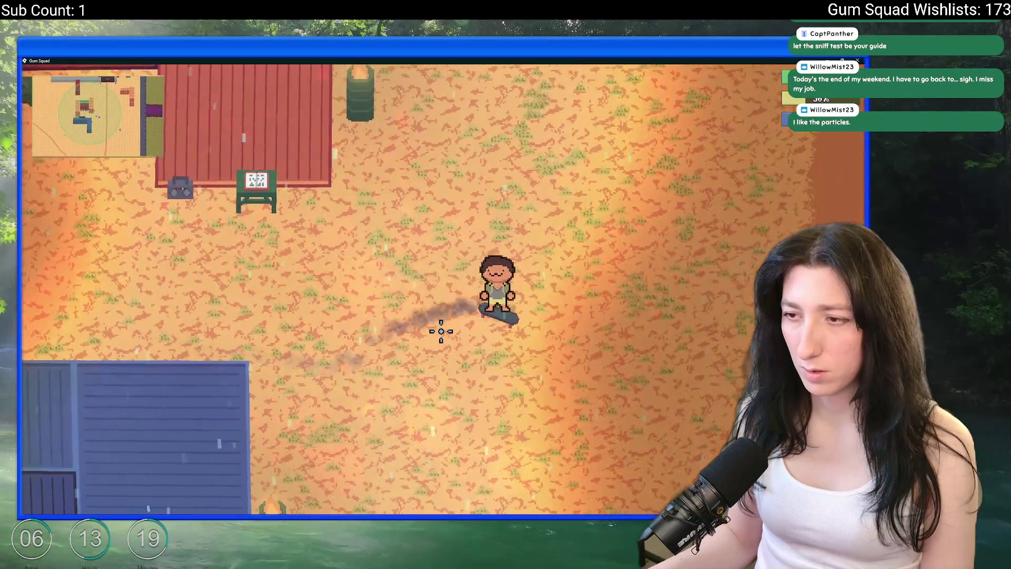
key(a)
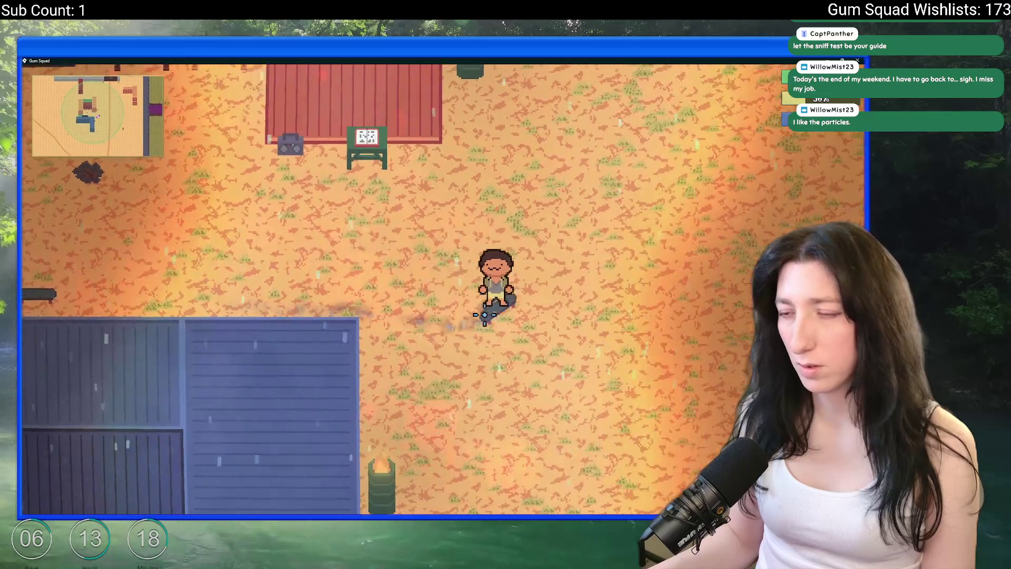
key(d)
key(a)
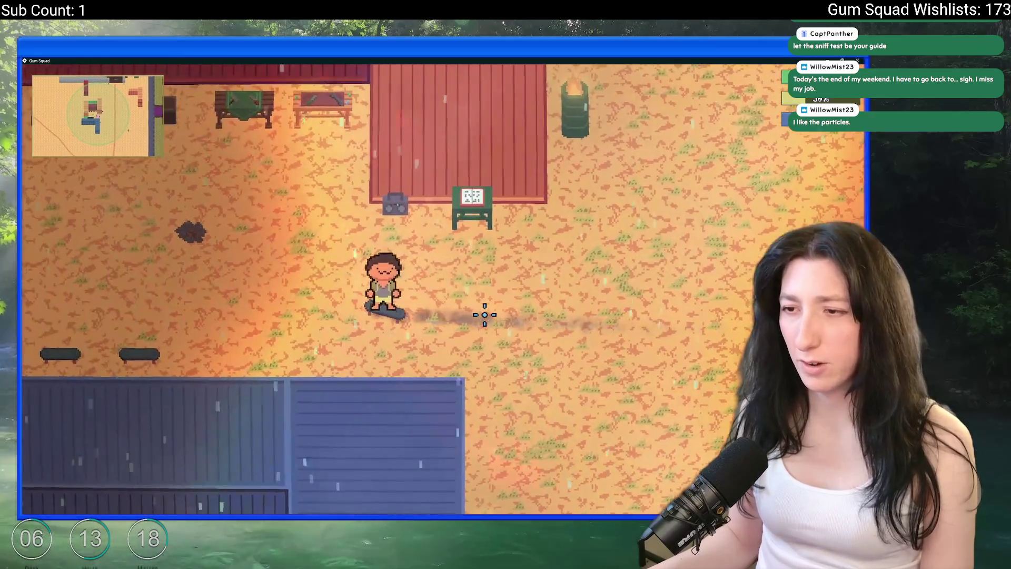
key(d)
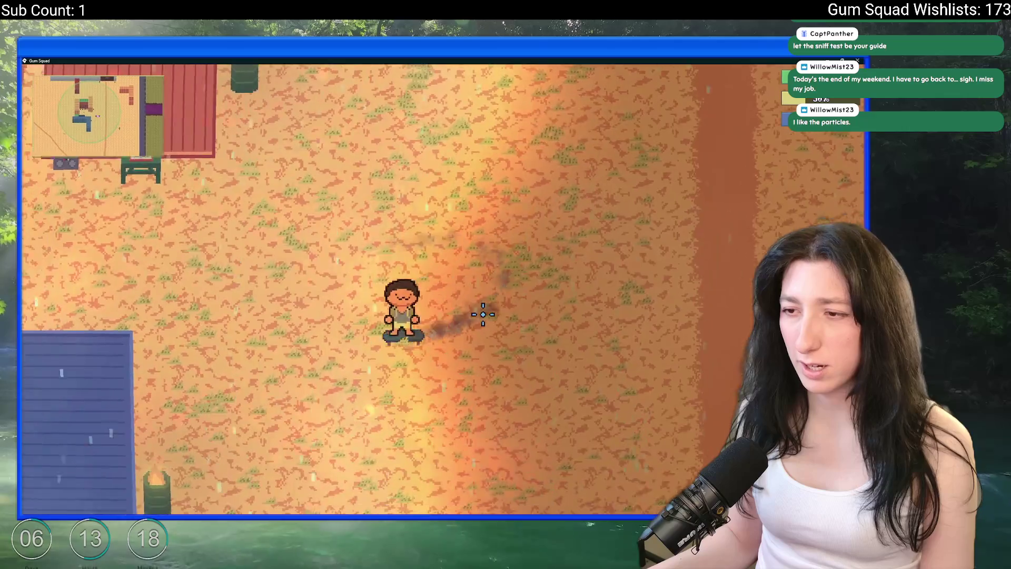
key(w)
key(alt+Tab)
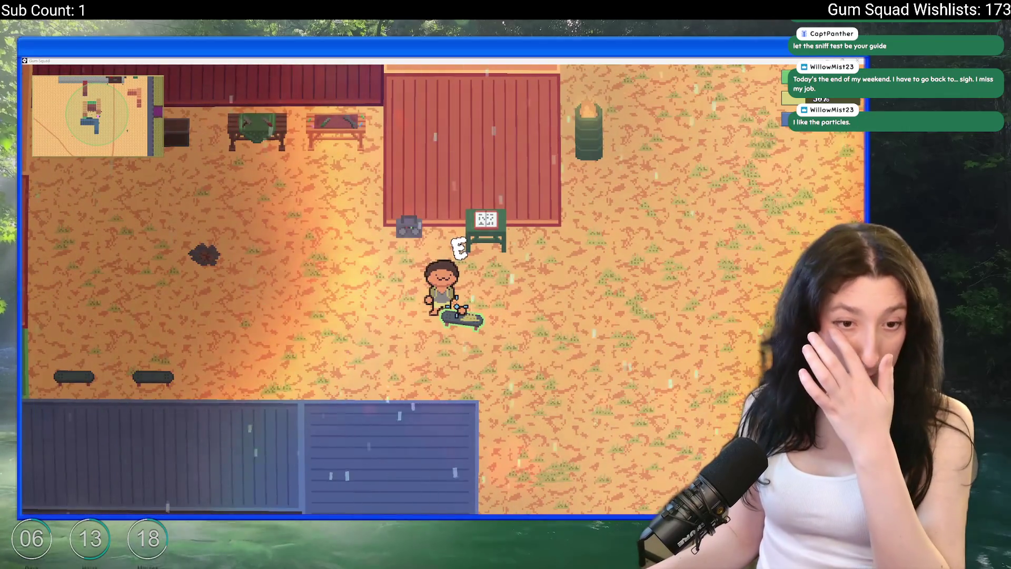
key(alt+Tab)
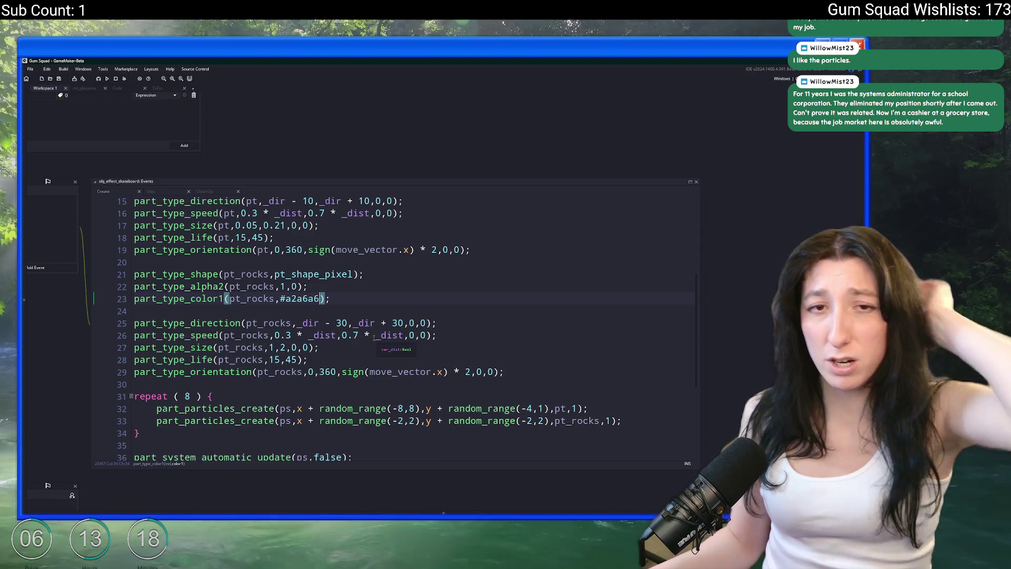
Set both rock direction bounds on line 25 to 90
click(340, 323)
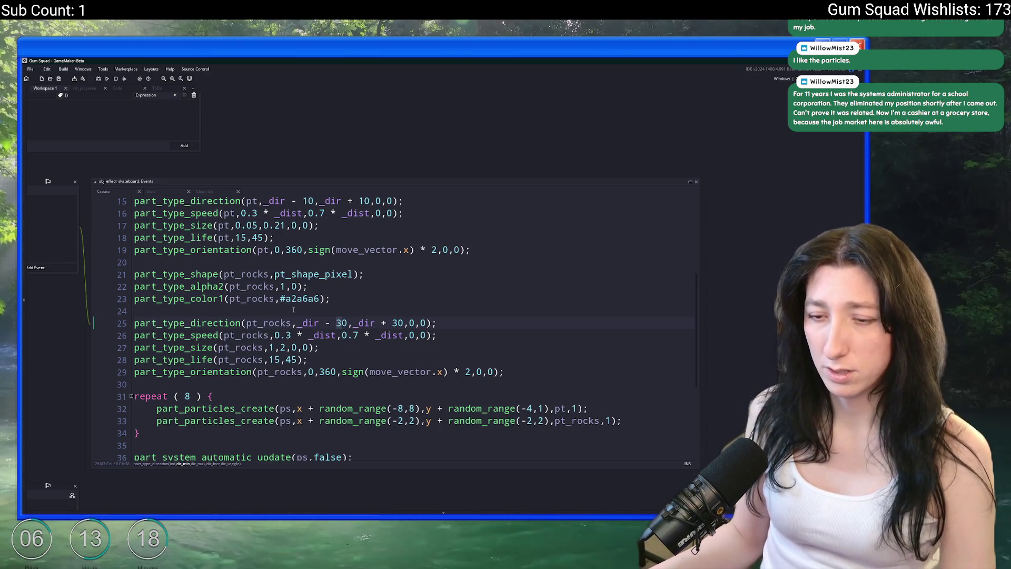
drag(348, 323, 302, 323)
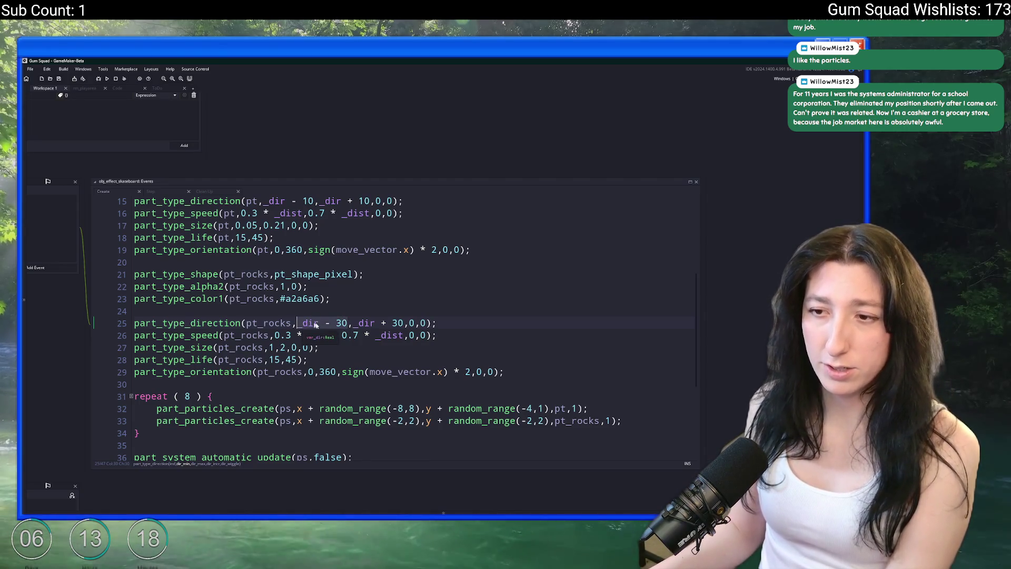
key(BackSpace)
text(90)
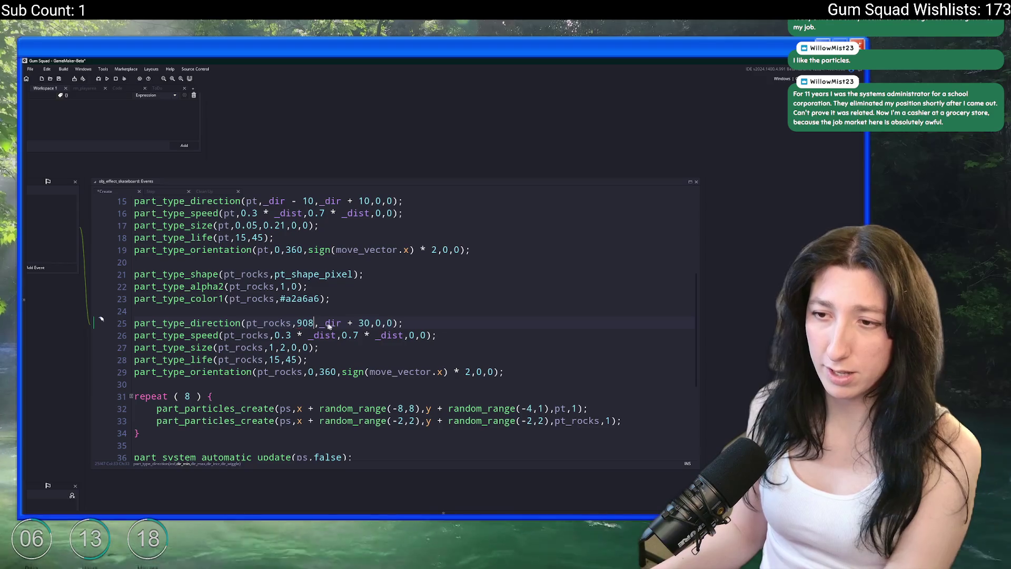
drag(330, 327, 316, 325)
text(90)
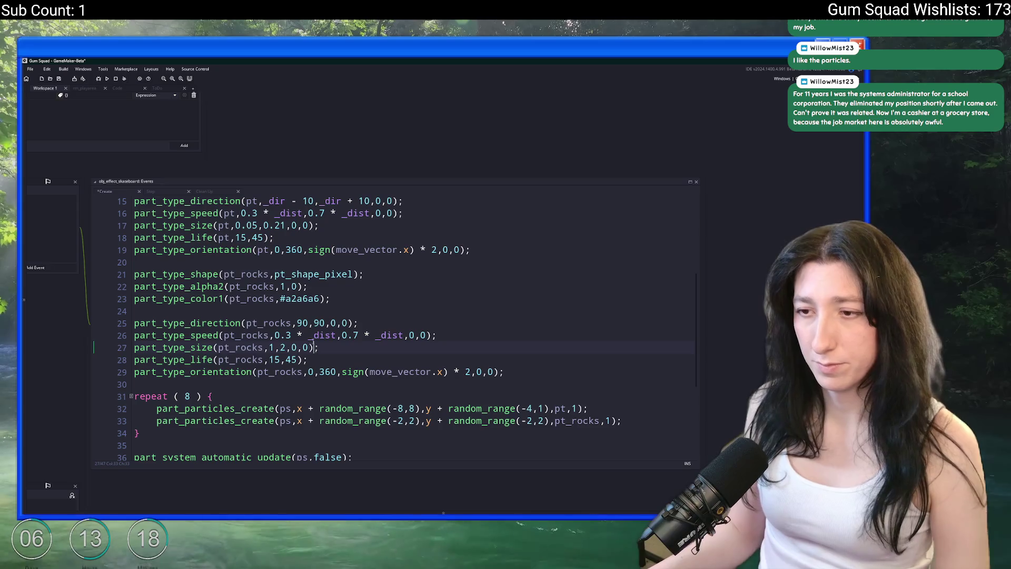
Change the rock speed increment on line 26 to -0.1 and run the game with F5
click(415, 335)
click(410, 335)
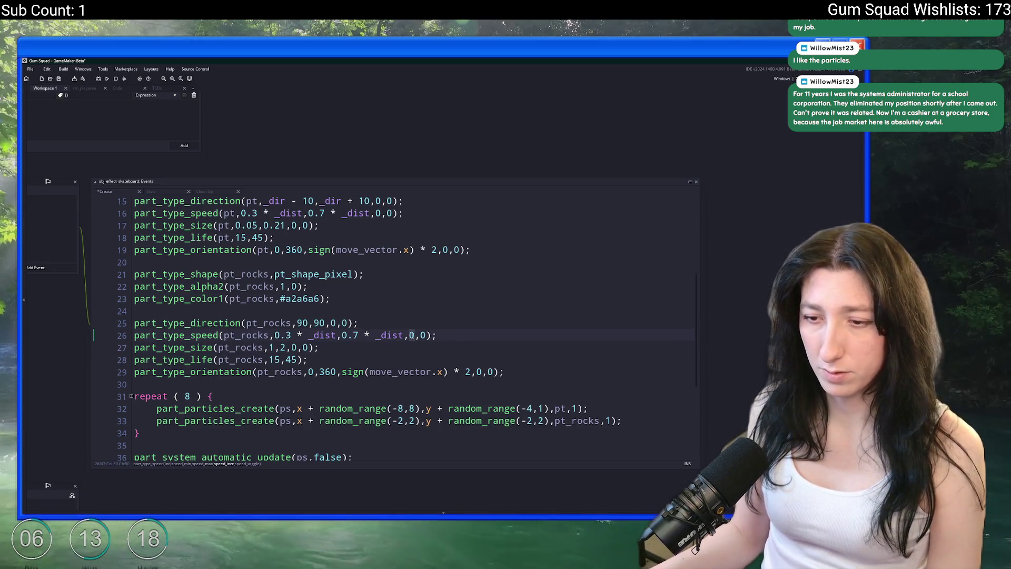
text(-)
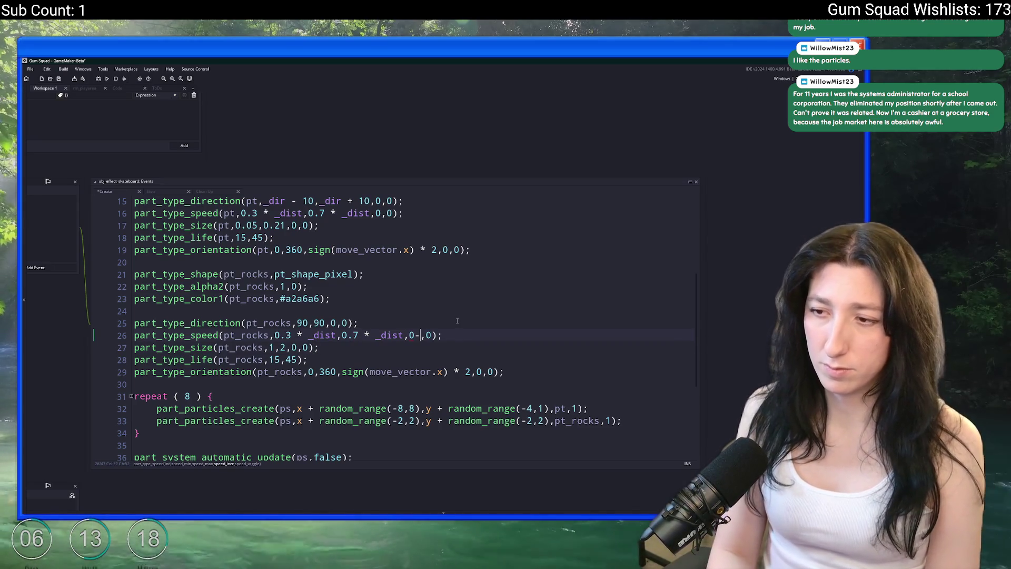
key(BackSpace)
key(BackSpace)
text(-0.1)
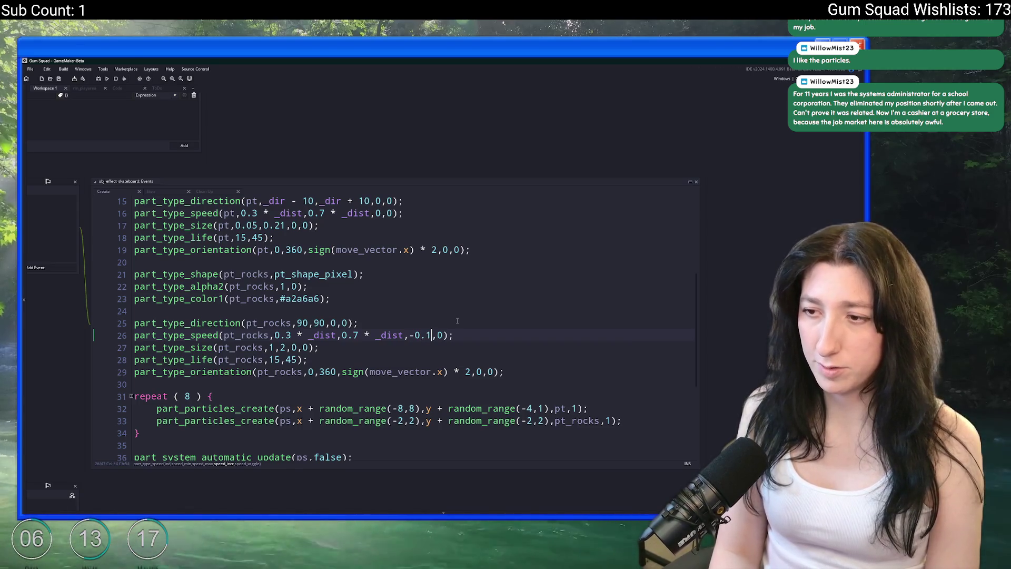
key(F5)
key(alt+Tab)
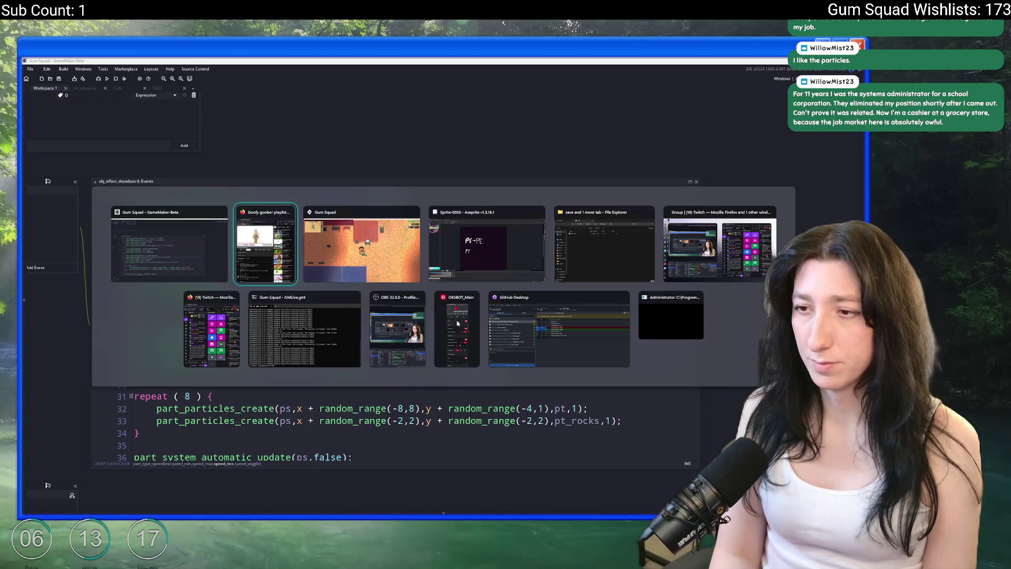
Skate in several directions to test the trail, then save the code so live reload applies it
key(d)
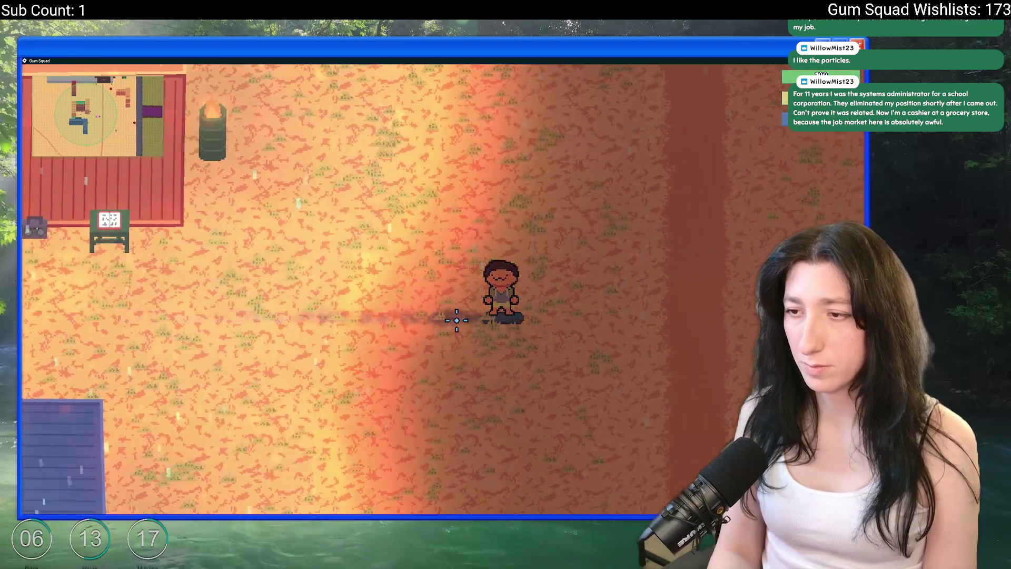
key(w)
key(s)
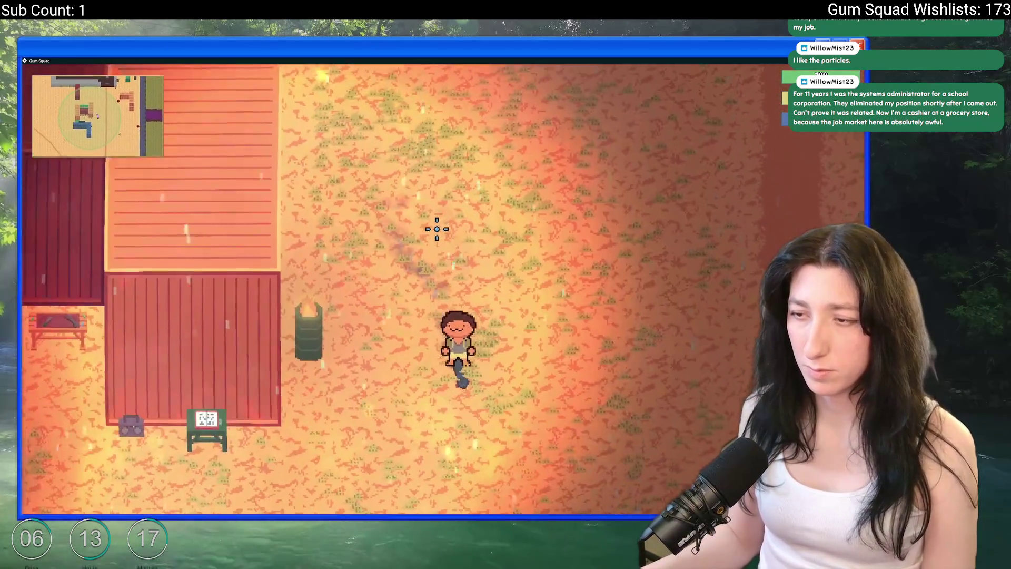
key(d)
key(a)
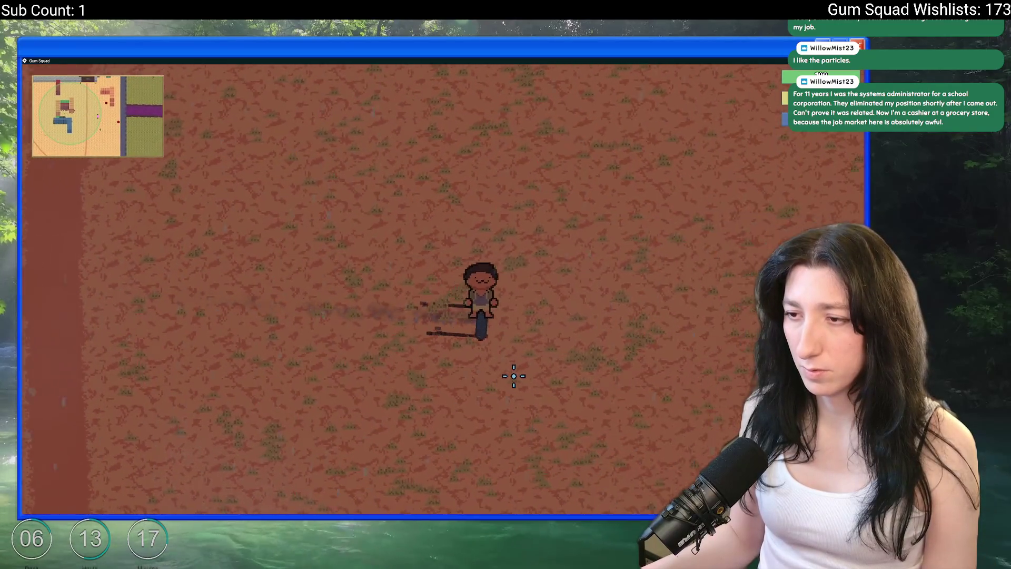
key(alt+Tab)
key(ctrl+s)
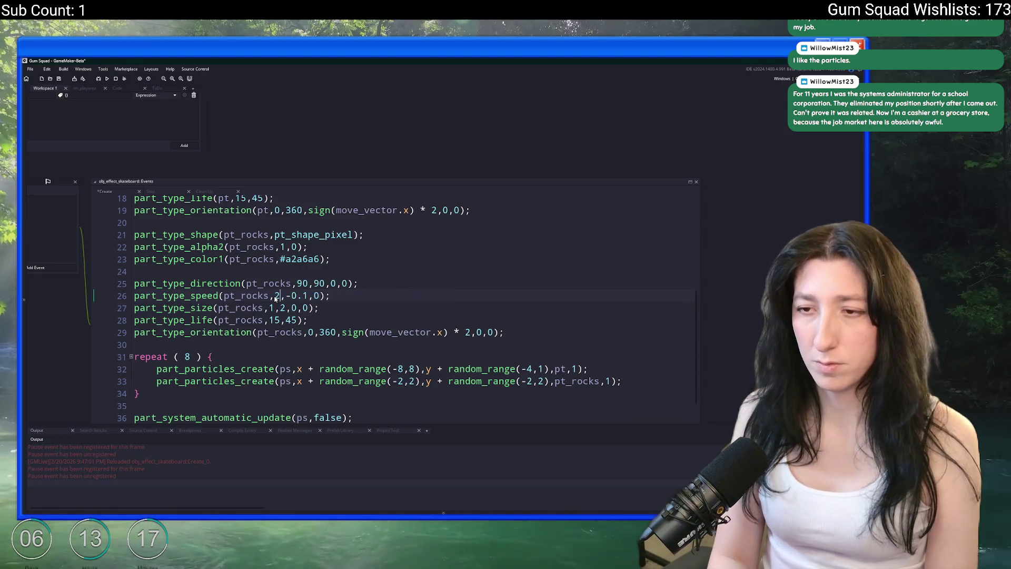
Ride across the field again to check the upward-launched rock trail, then return to GameMaker
key(alt+Tab)
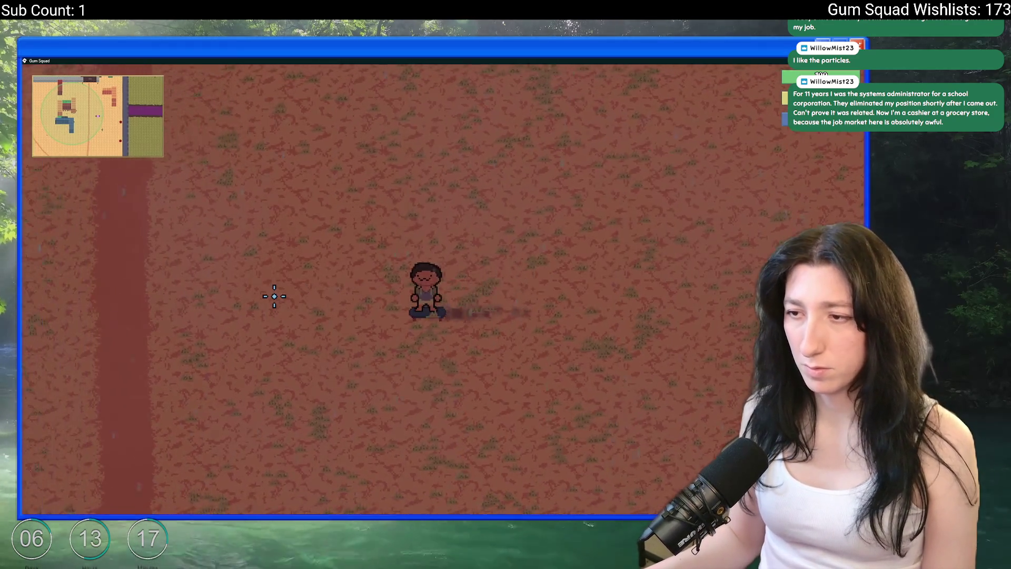
key(s)
key(d)
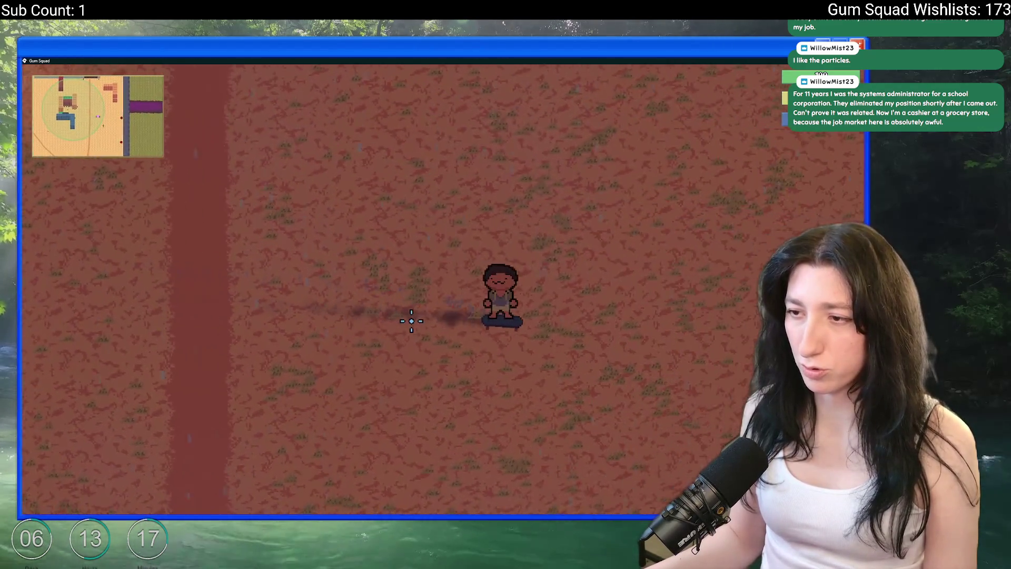
key(a)
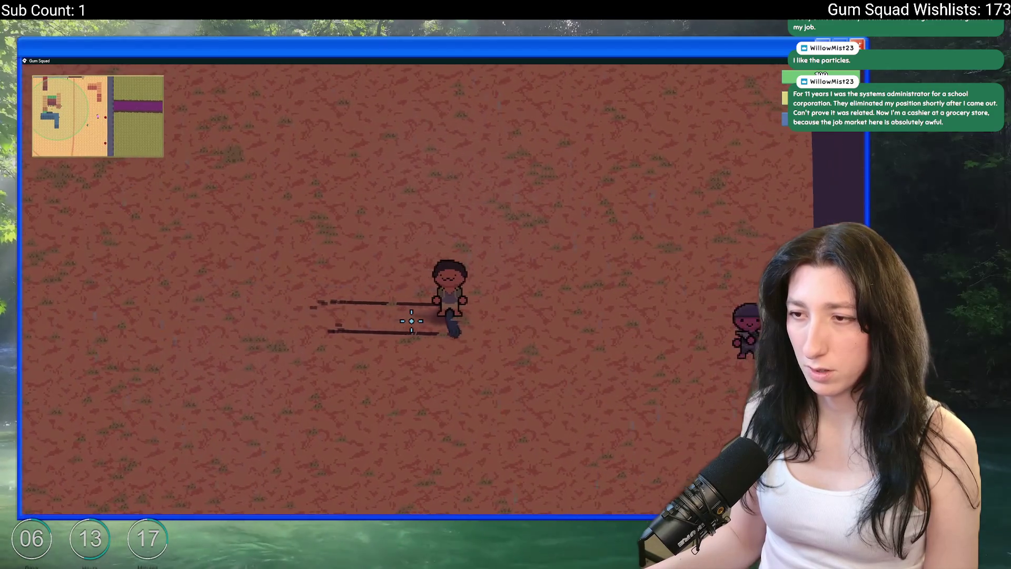
key(d)
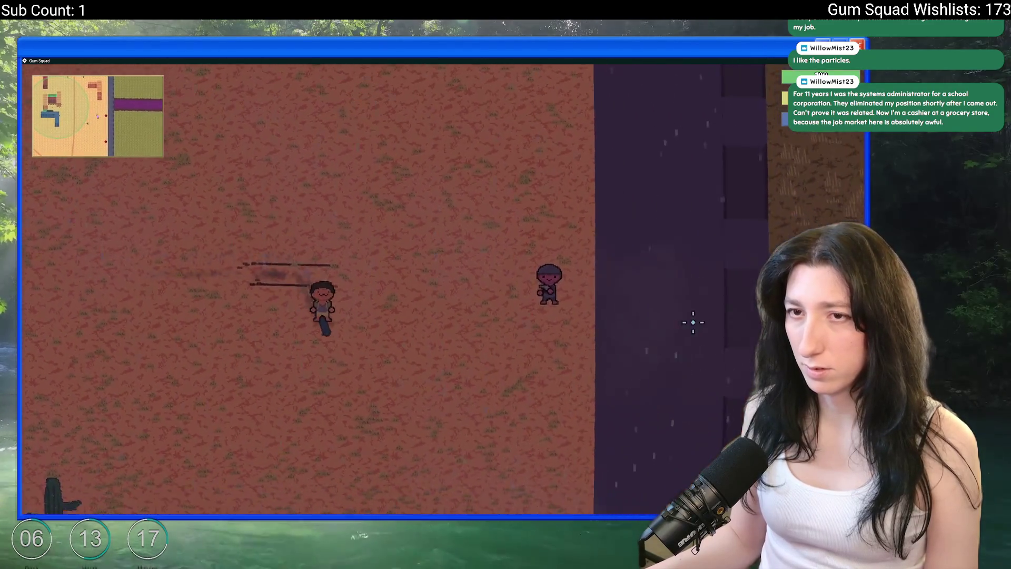
key(s)
key(d)
key(s)
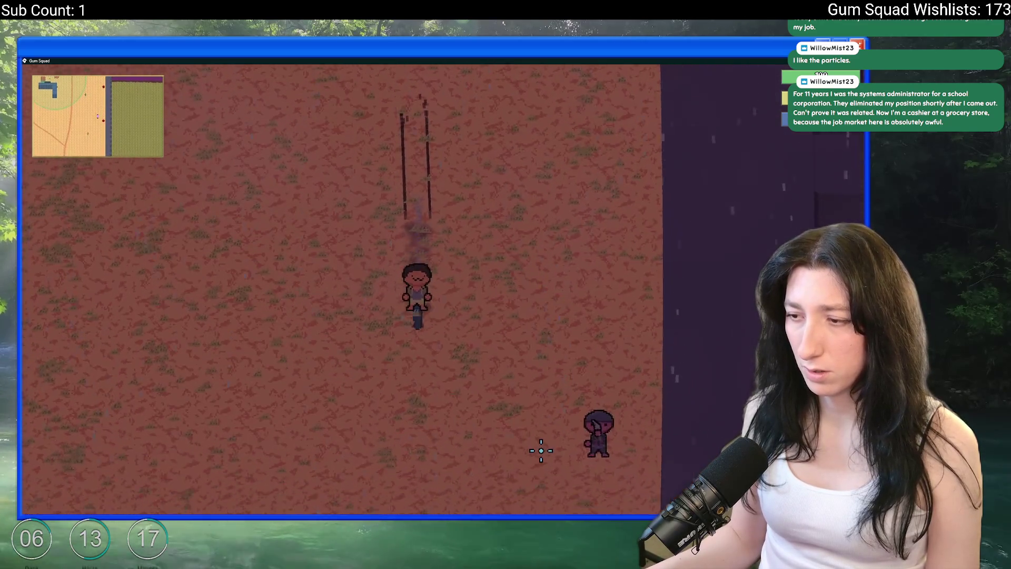
key(d)
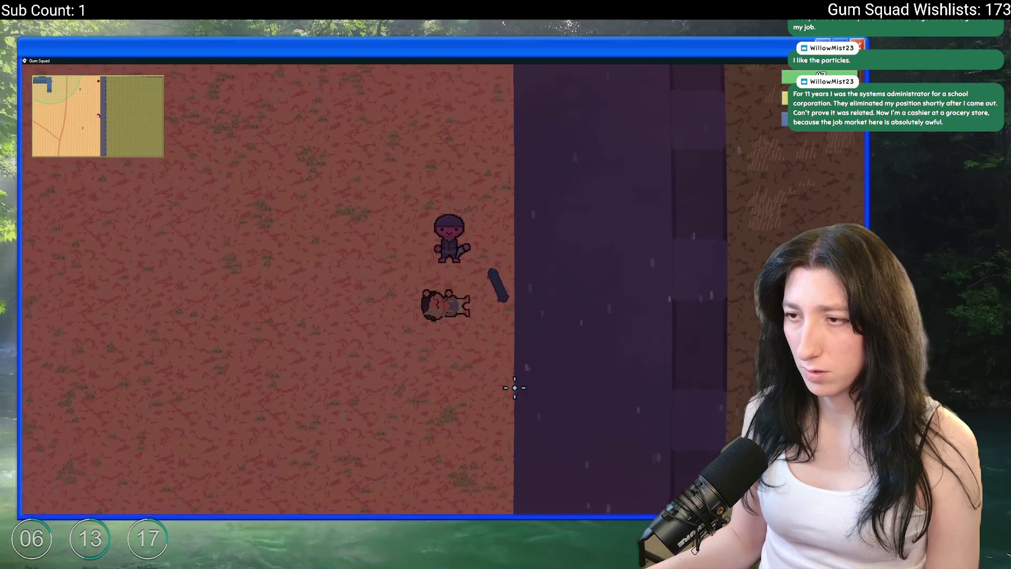
key(w)
key(a)
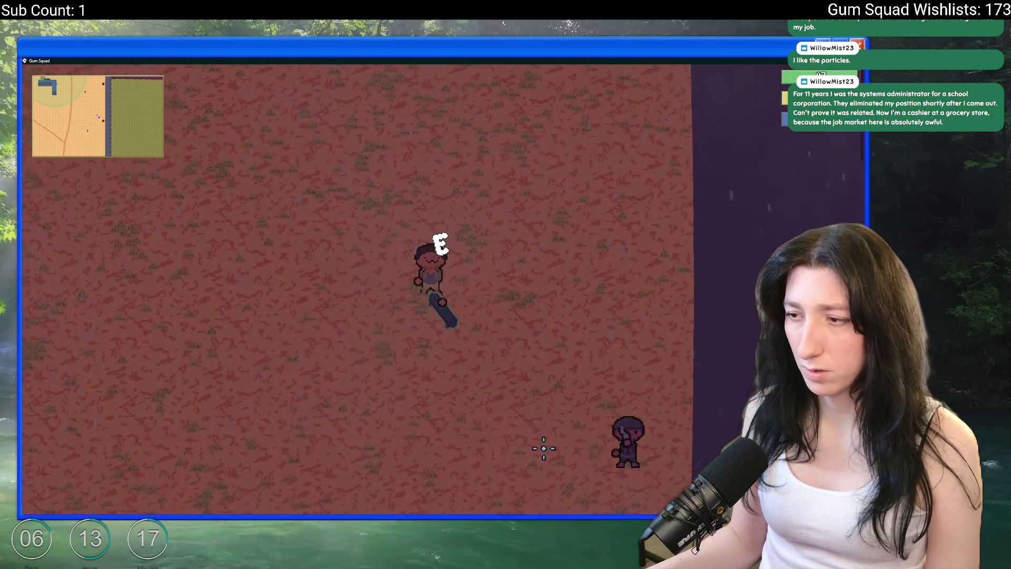
key(Escape)
key(Escape)
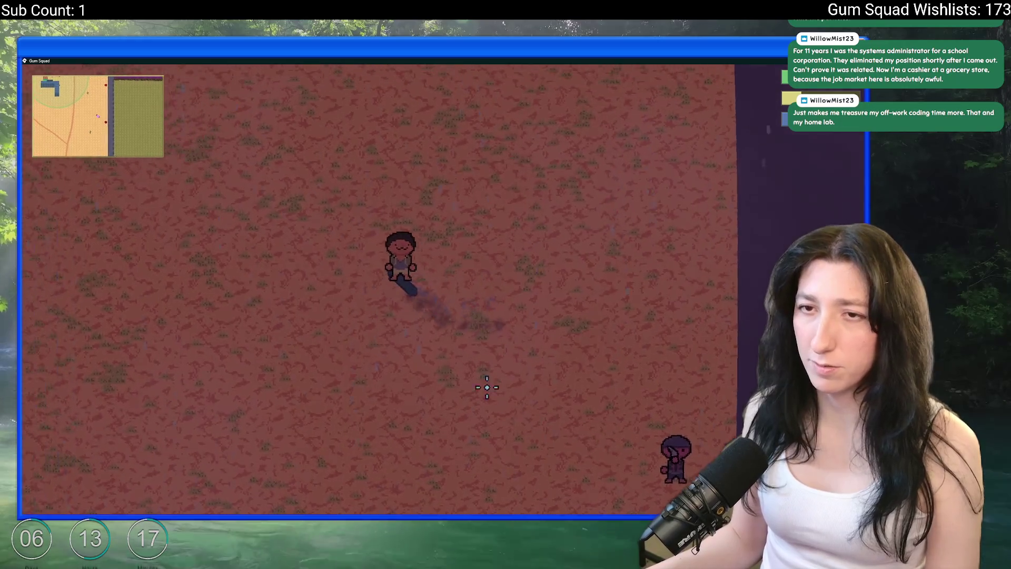
key(a)
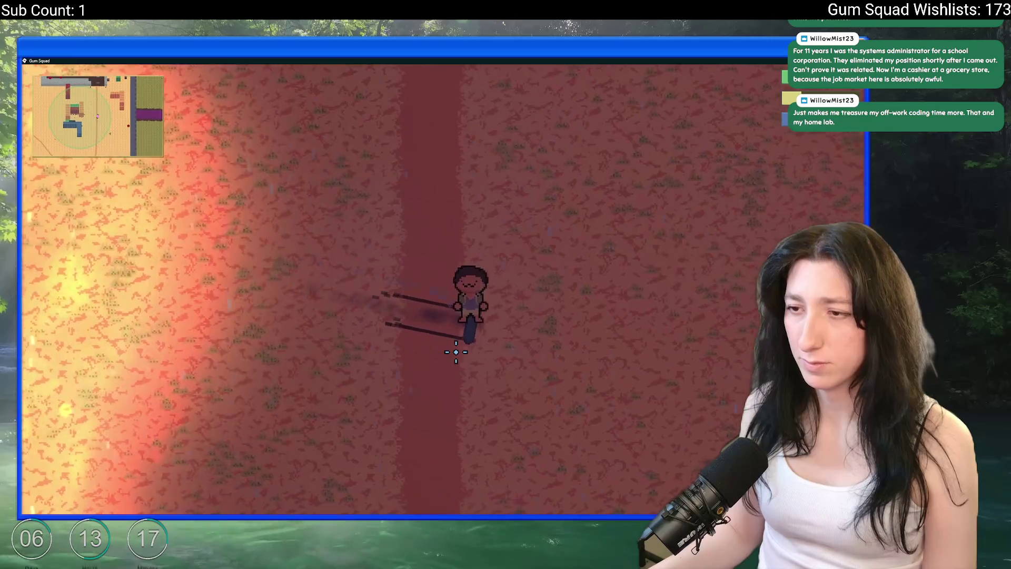
key(alt+Tab)
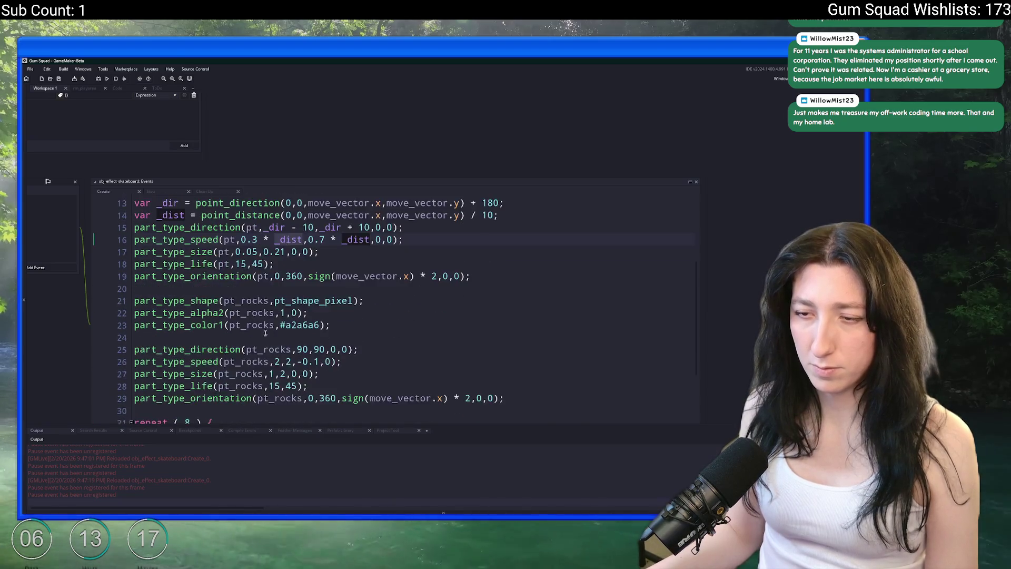
Make the rocks' minimum speed 2 * _dist on line 26 and go back to the game
scroll(266, 333, down, 3)
text(*)
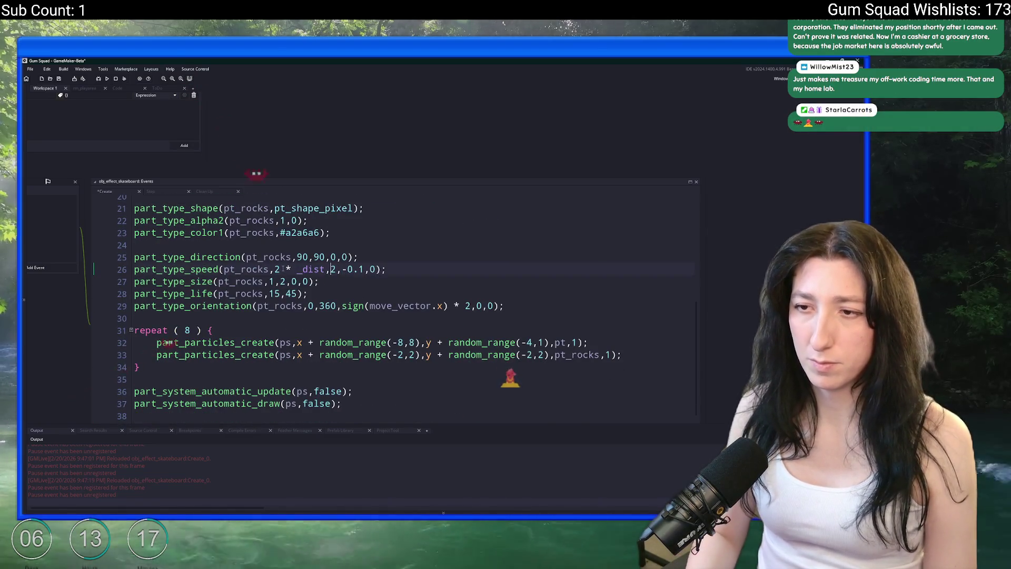
key(alt+Tab)
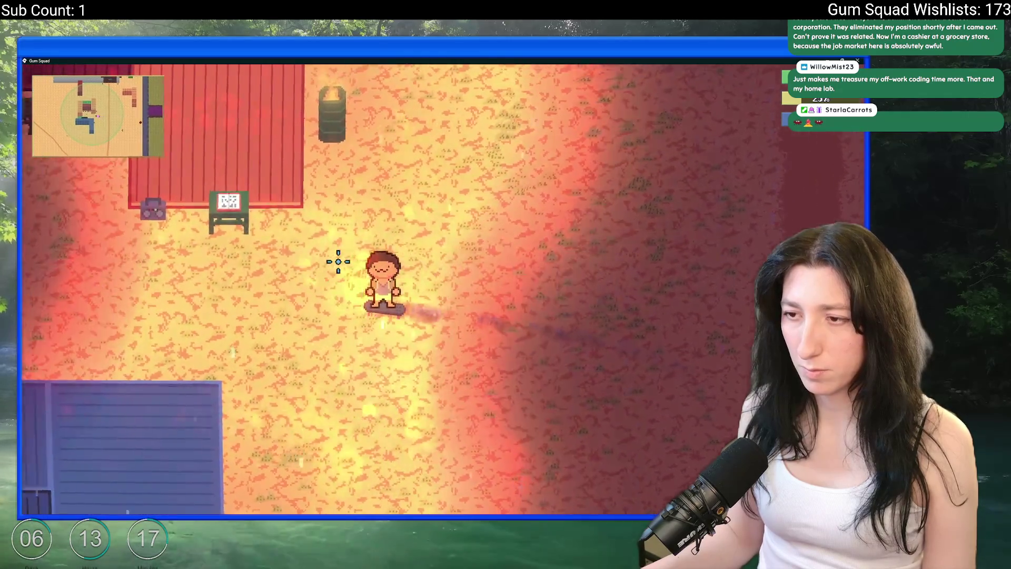
Ride right and up to check the trail, switching to the code between rides to adjust rock speed
key(d)
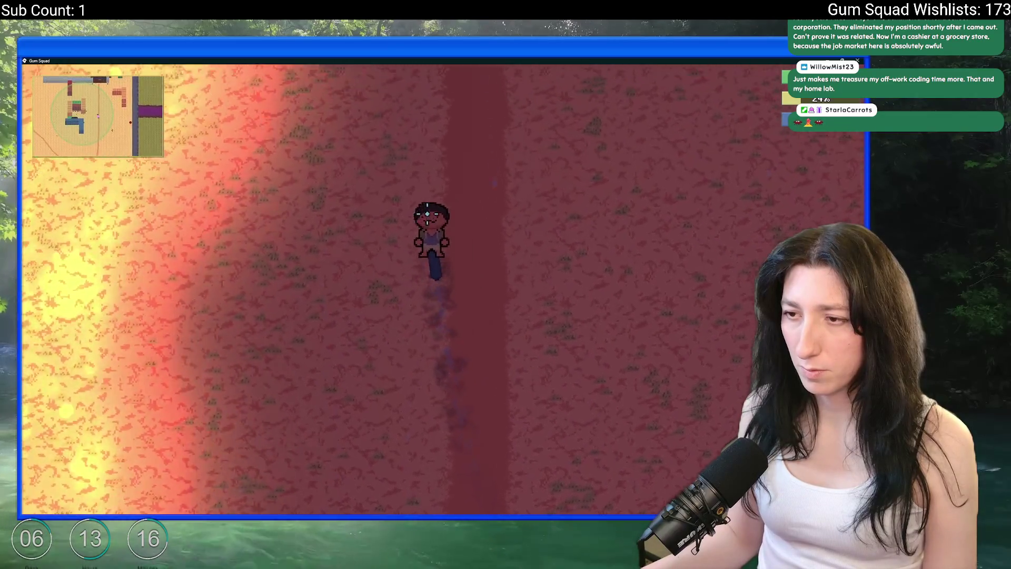
key(alt+Tab)
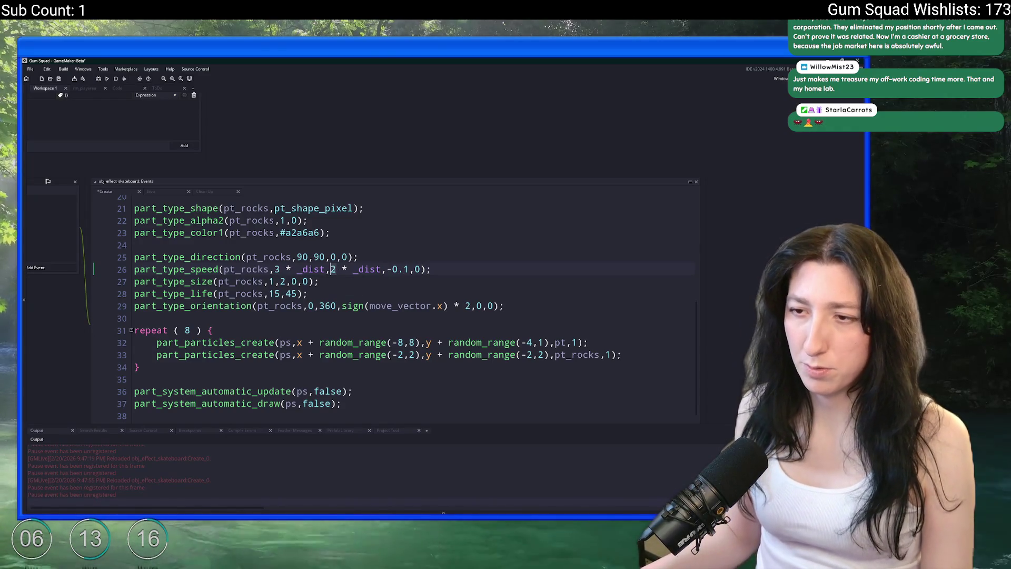
key(alt+Tab)
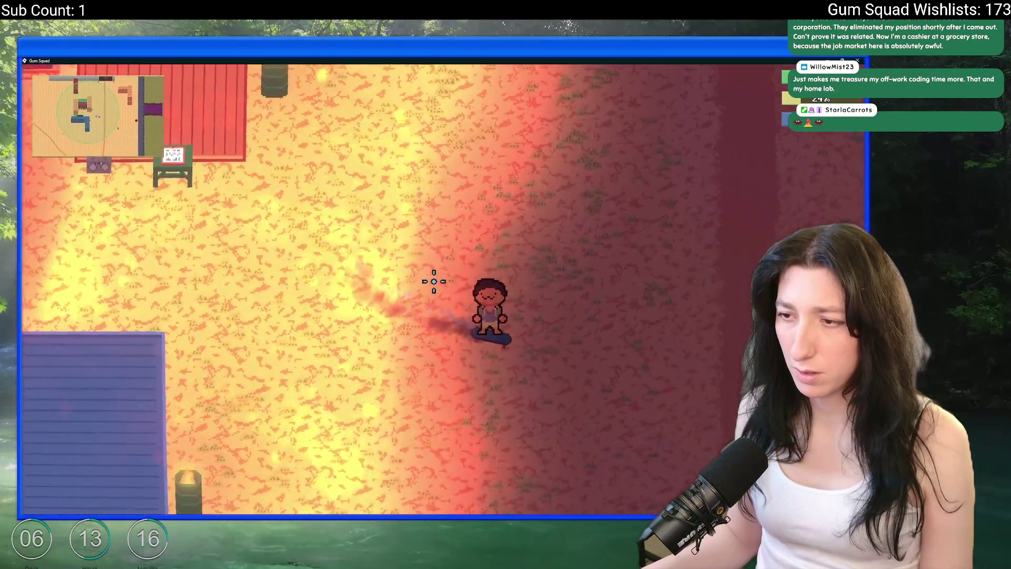
key(w)
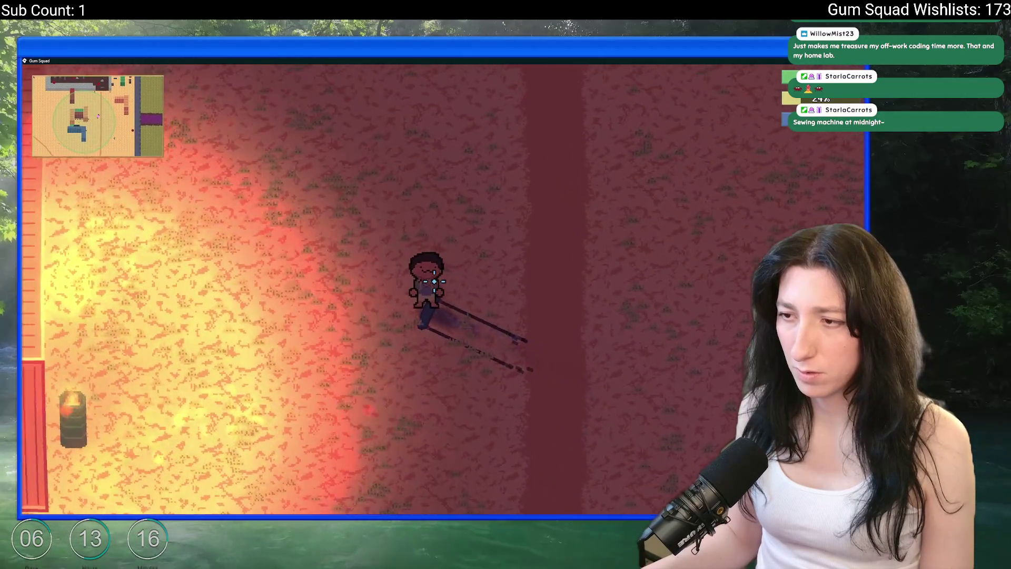
key(alt+Tab)
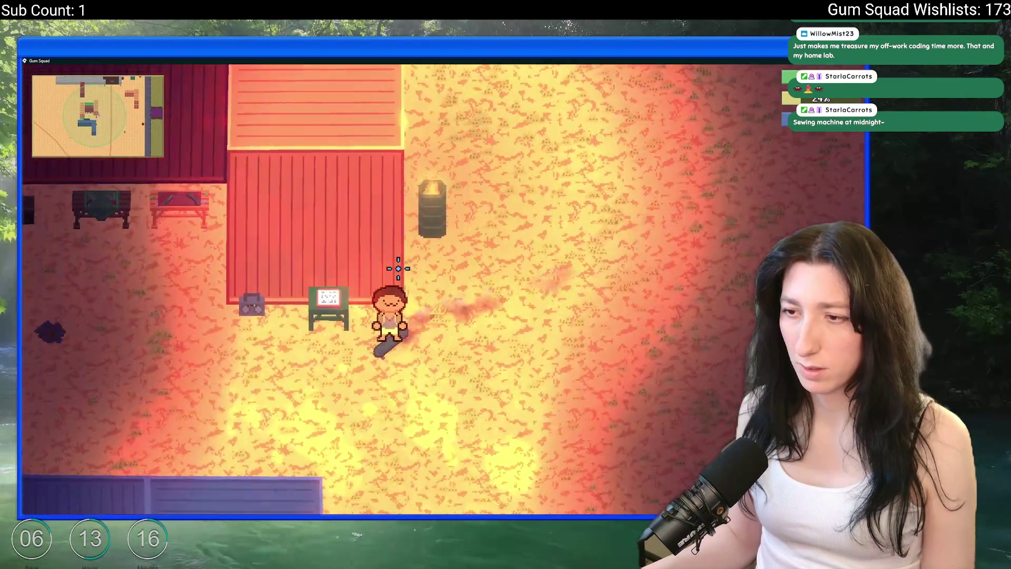
Remount the skateboard and steer in all directions to test the rock trail, then close the game
key(a)
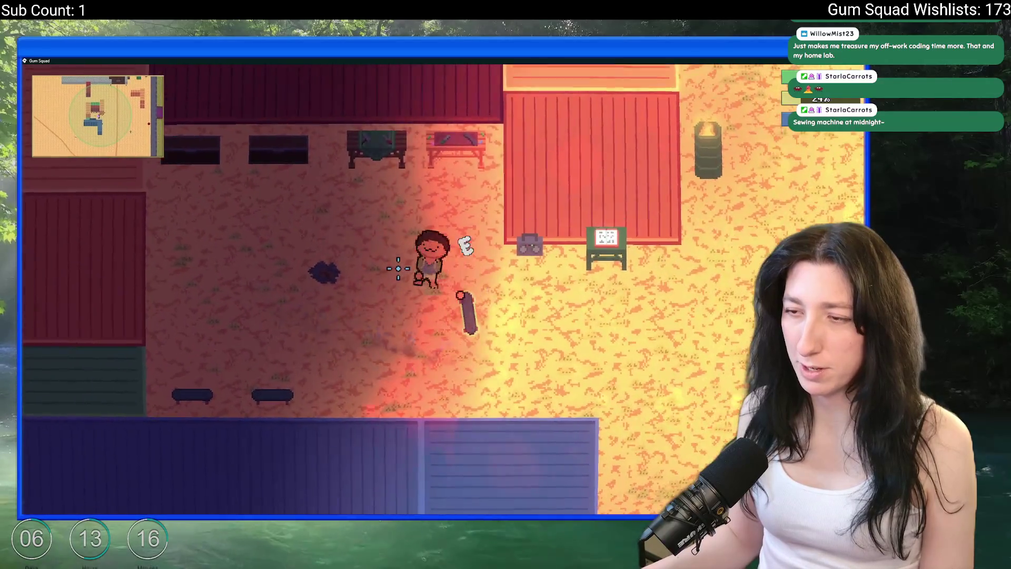
key(e)
key(d)
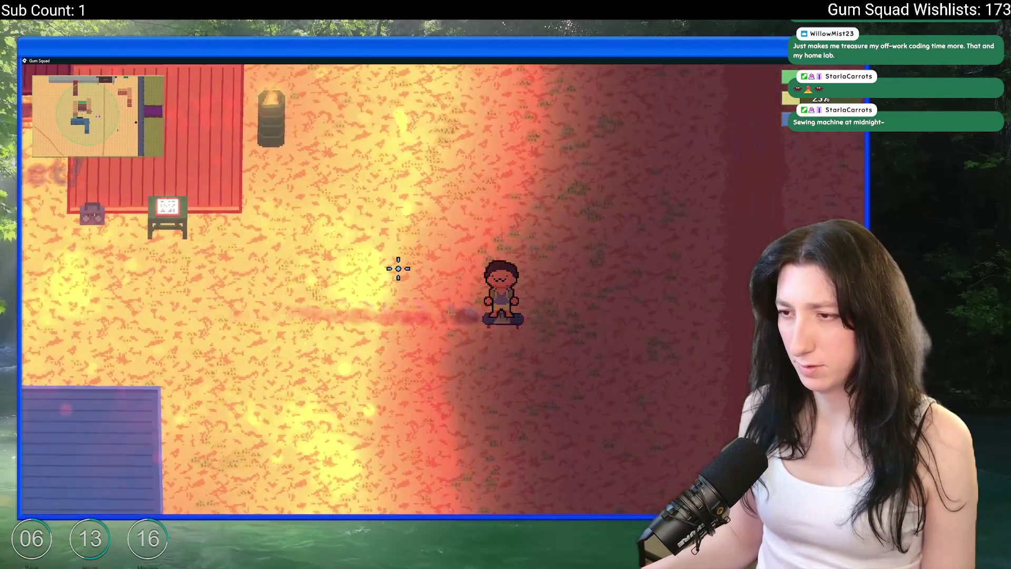
key(s)
key(a)
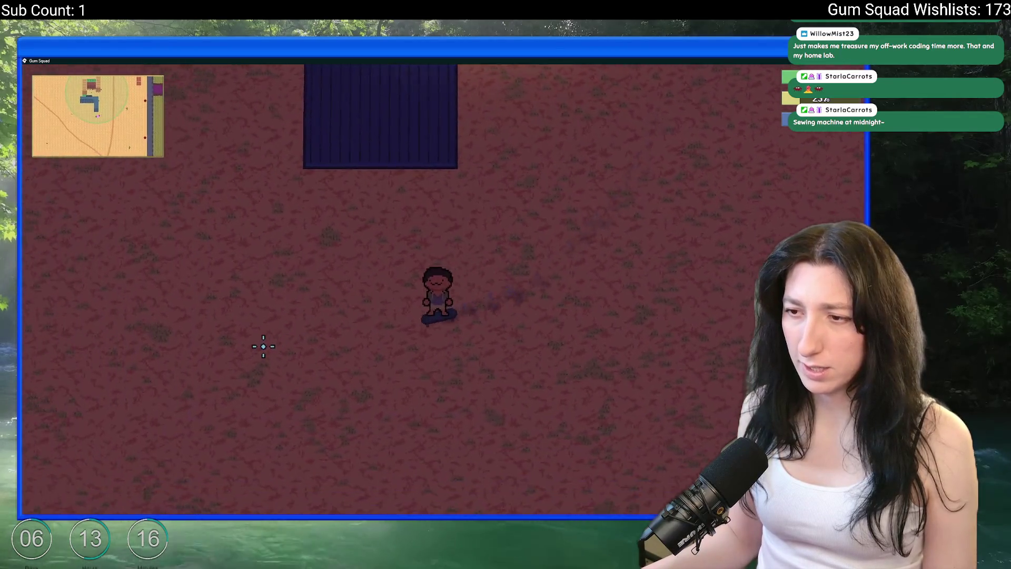
key(w)
key(d)
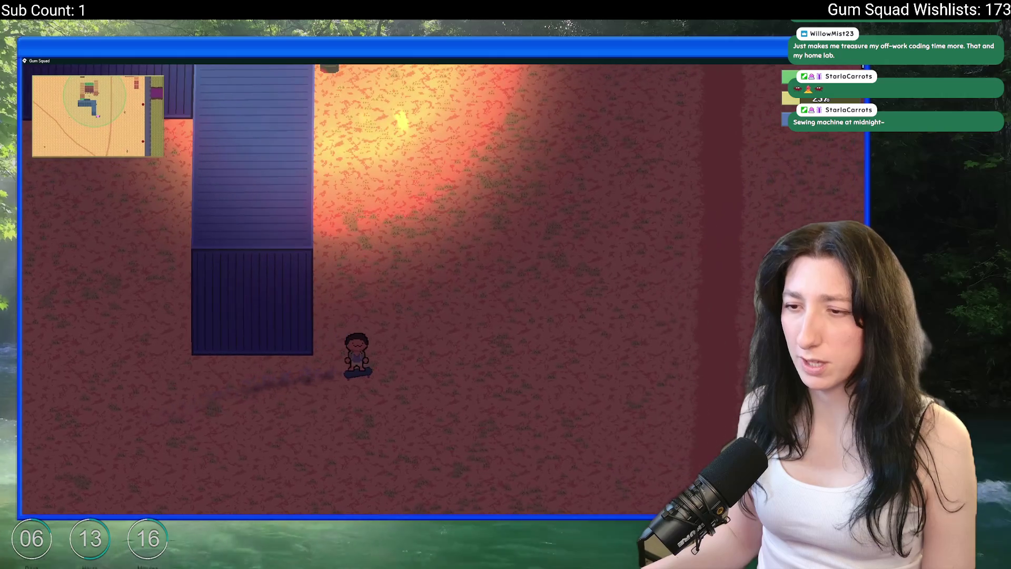
key(Escape)
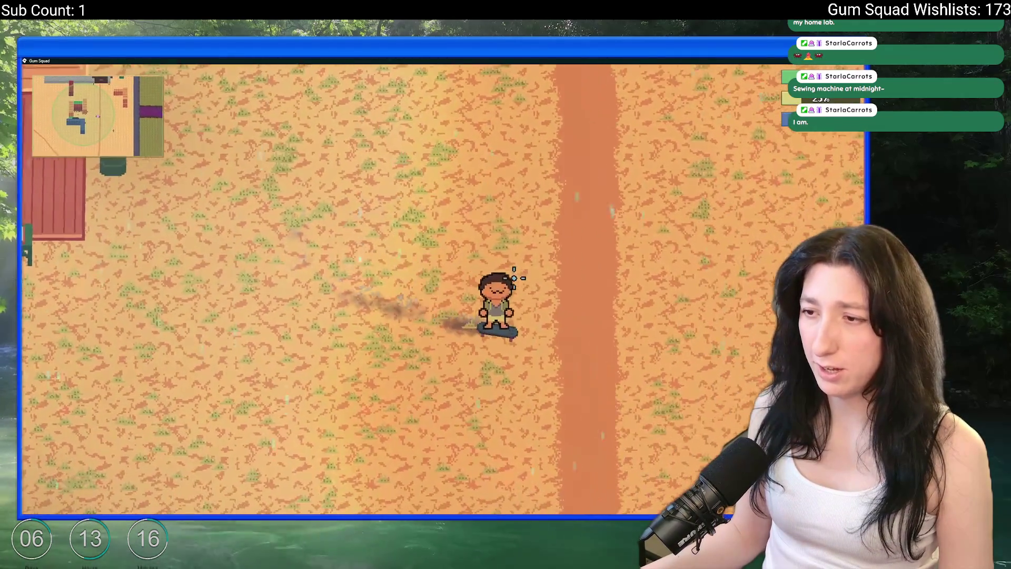
Ride back and forth across the road to test rock speed 3 * _dist to 4 * _dist
key(d)
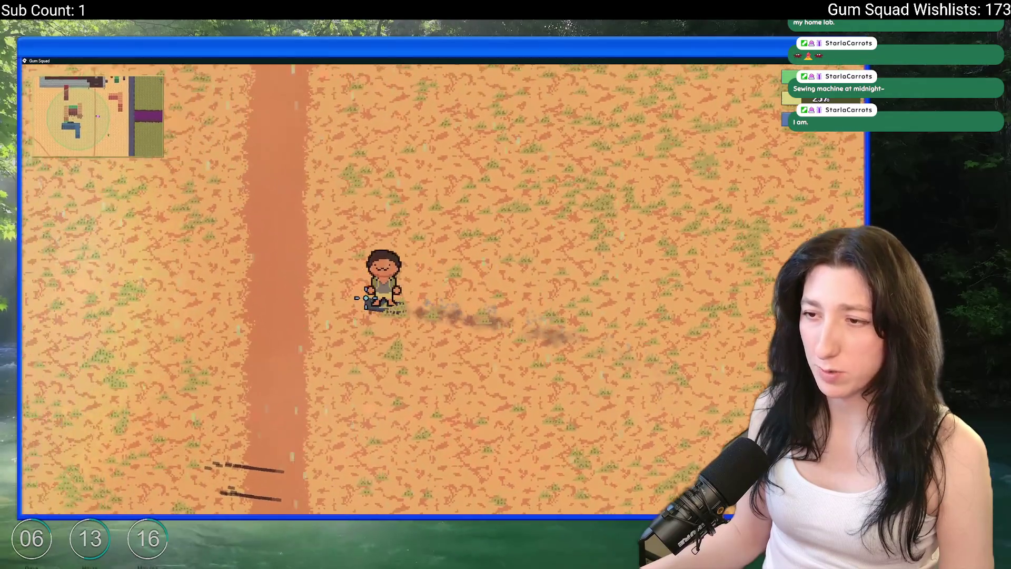
key(a)
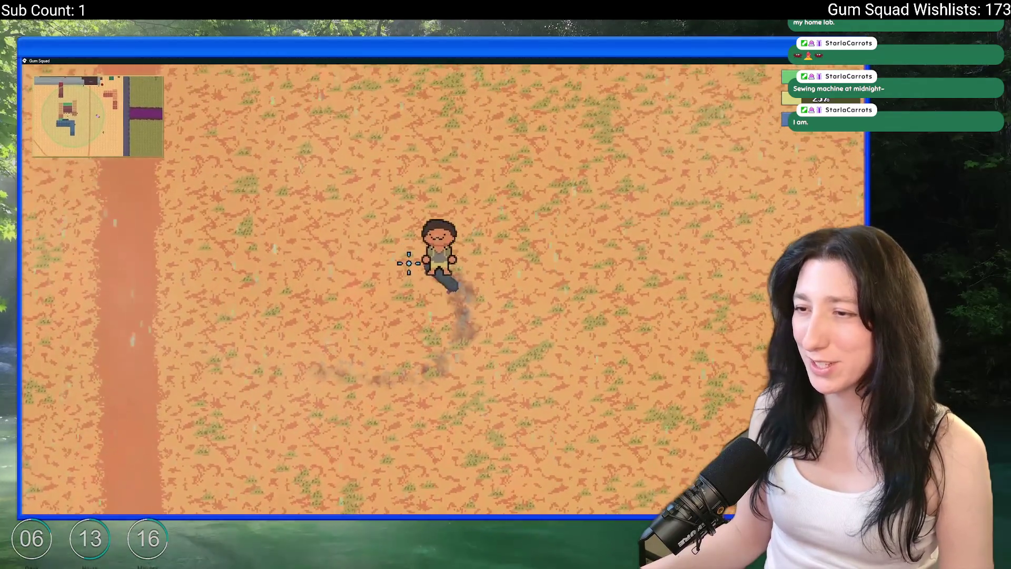
key(d)
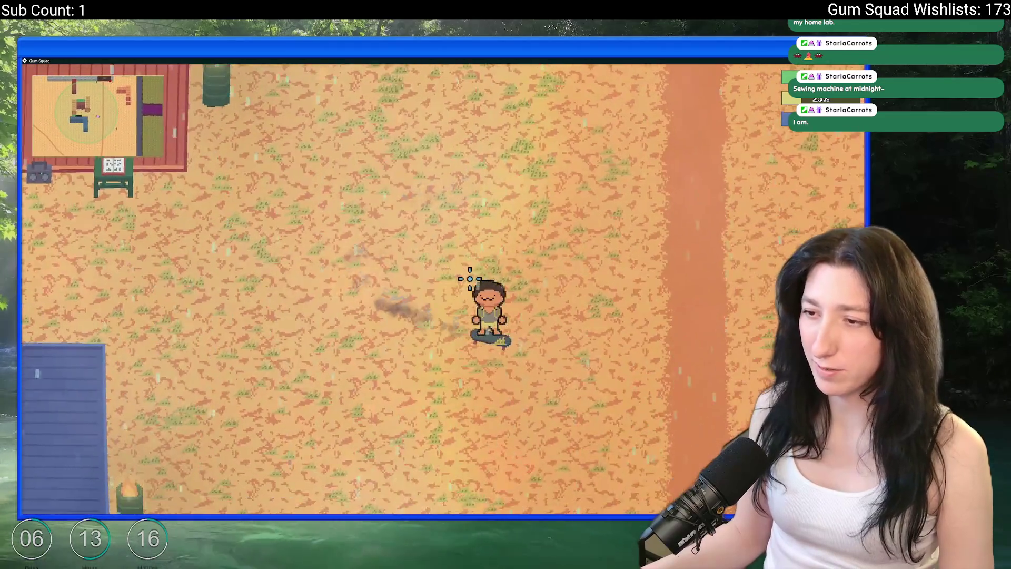
key(d)
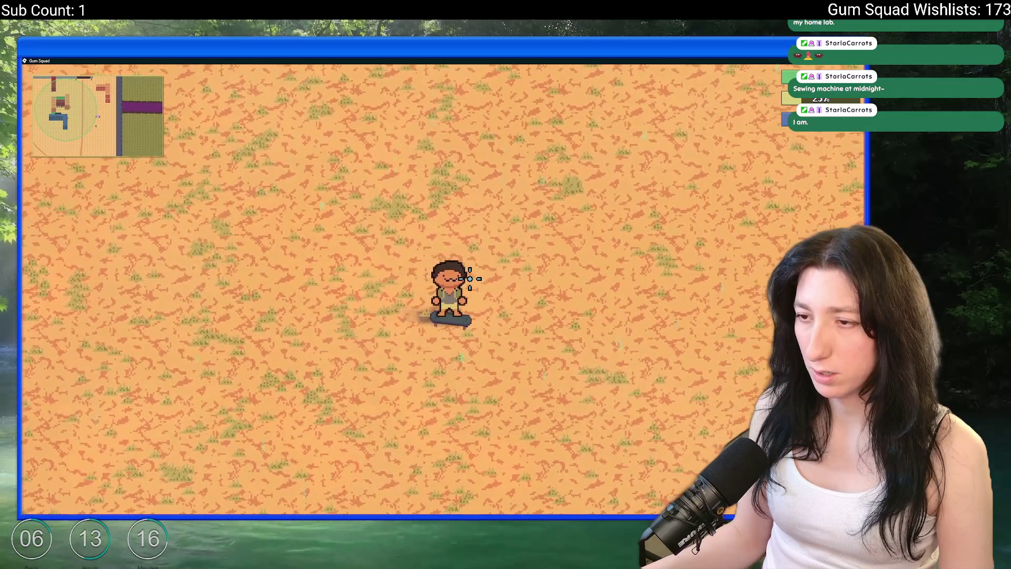
key(a)
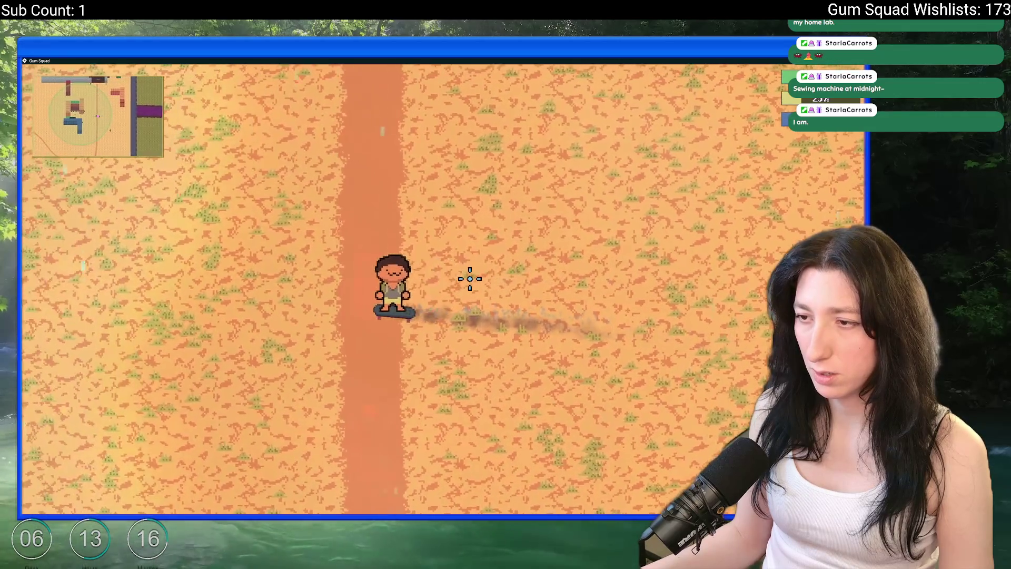
key(d)
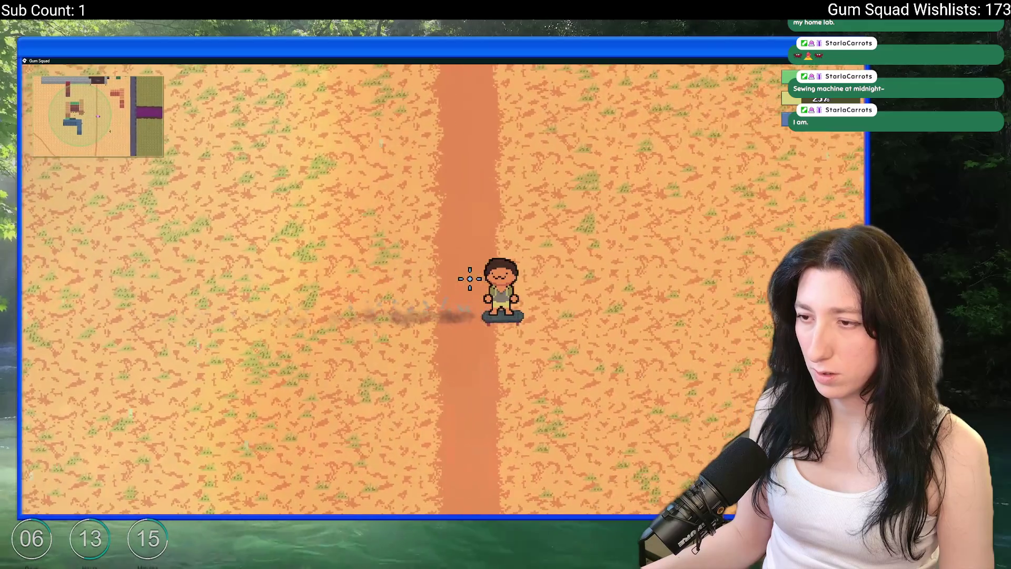
key(a)
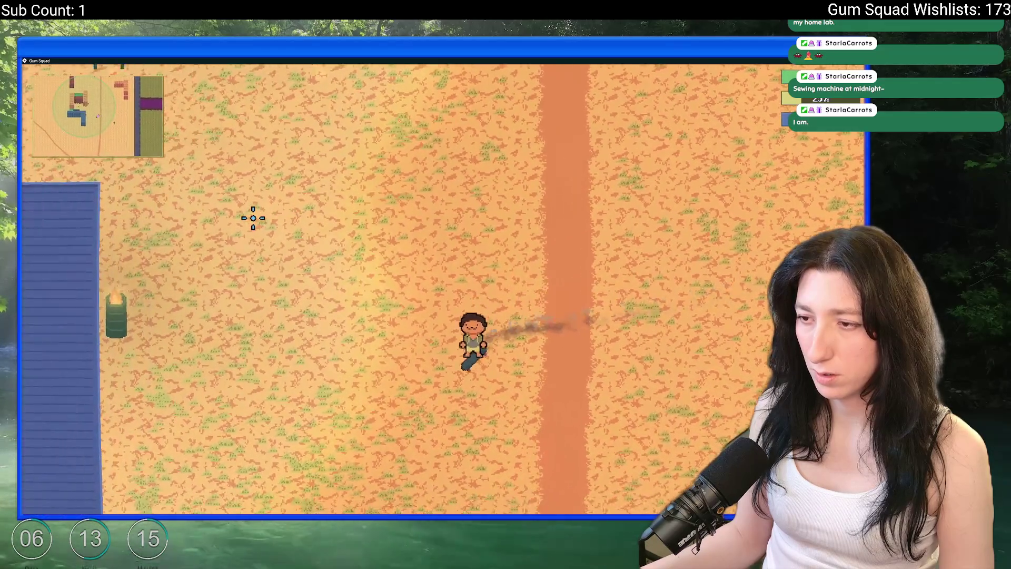
key(d)
key(alt+Tab)
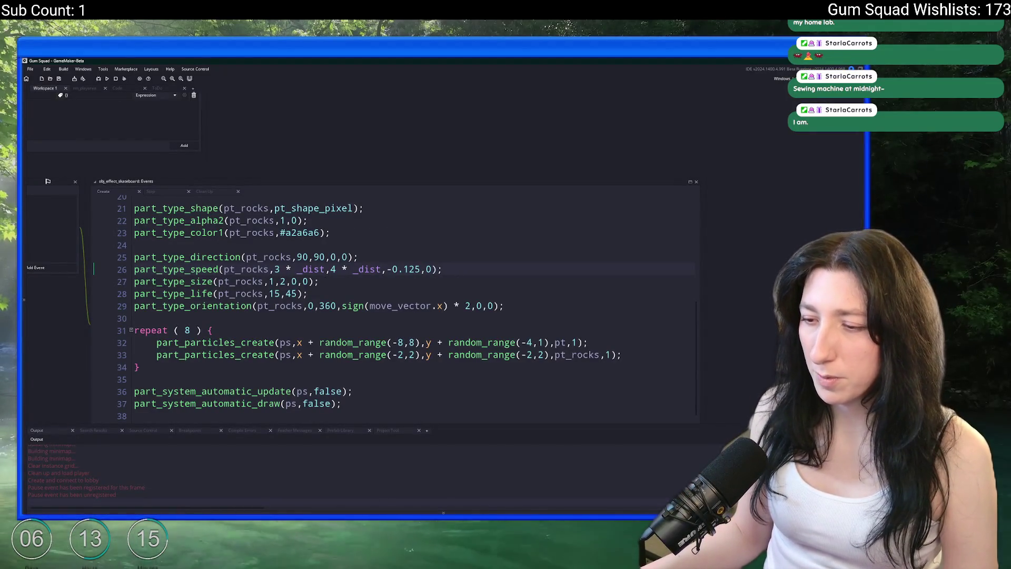
Try dark palette swatches in Aseprite and read a brownish-grey's RGB values 92, 81, 78
key(alt+Tab)
click(68, 132)
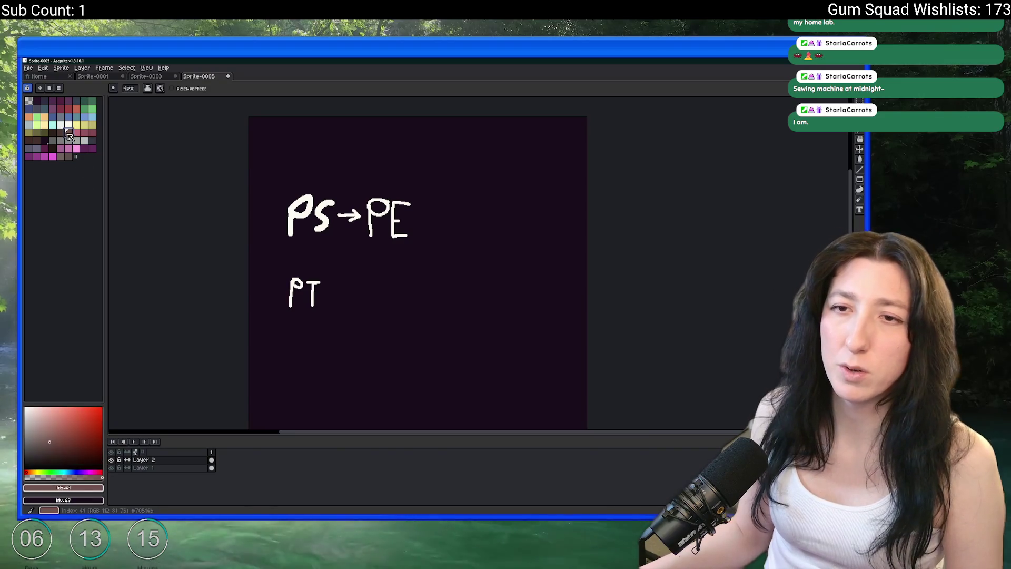
click(60, 132)
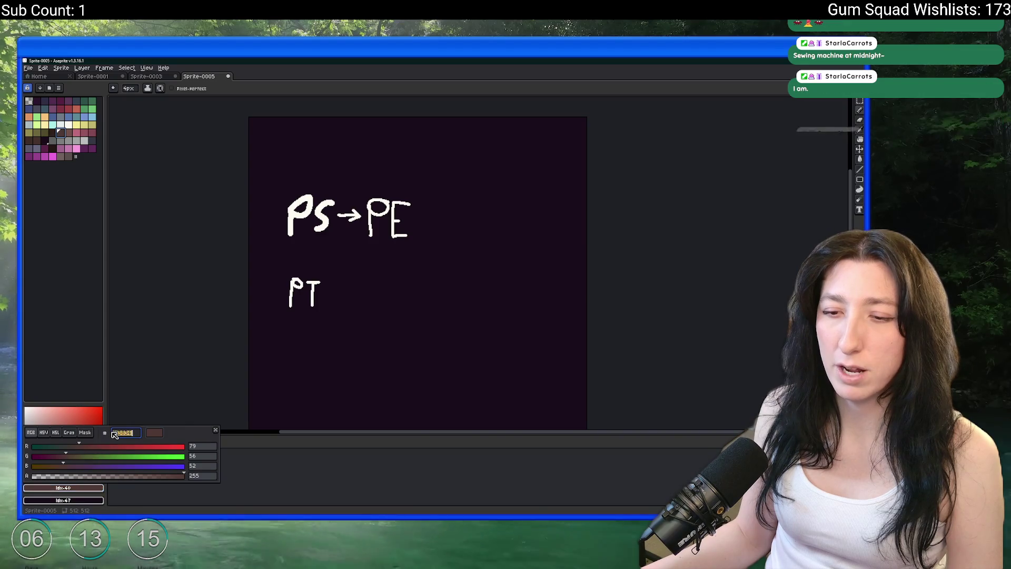
key(alt+Tab)
key(alt+Tab)
click(68, 156)
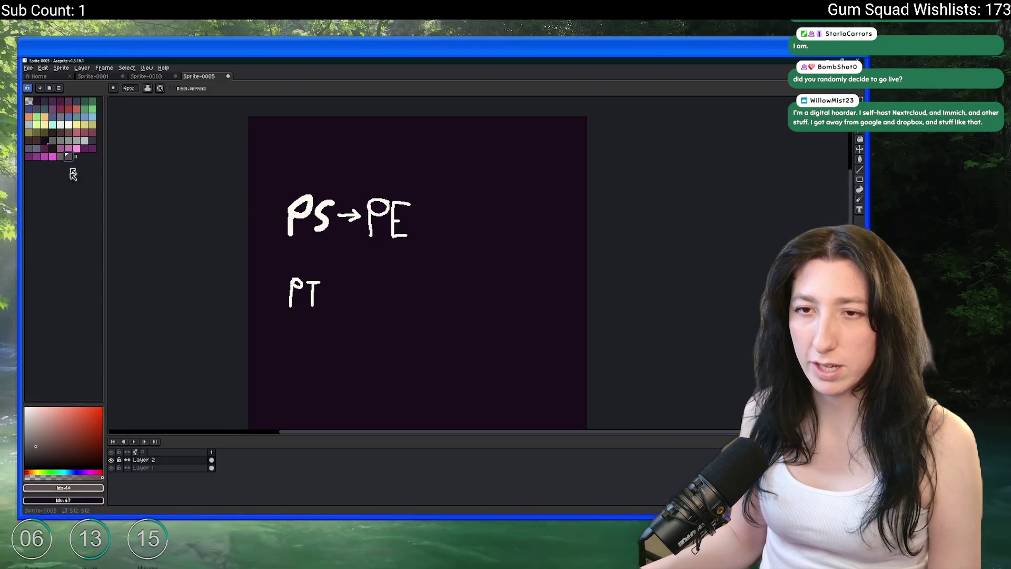
click(82, 489)
key(alt+Tab)
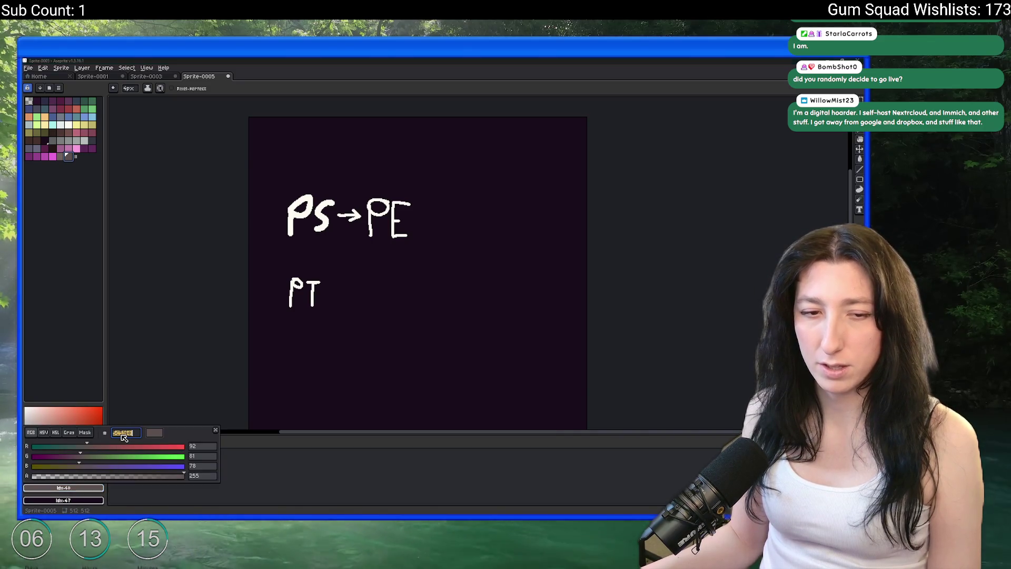
click(269, 257)
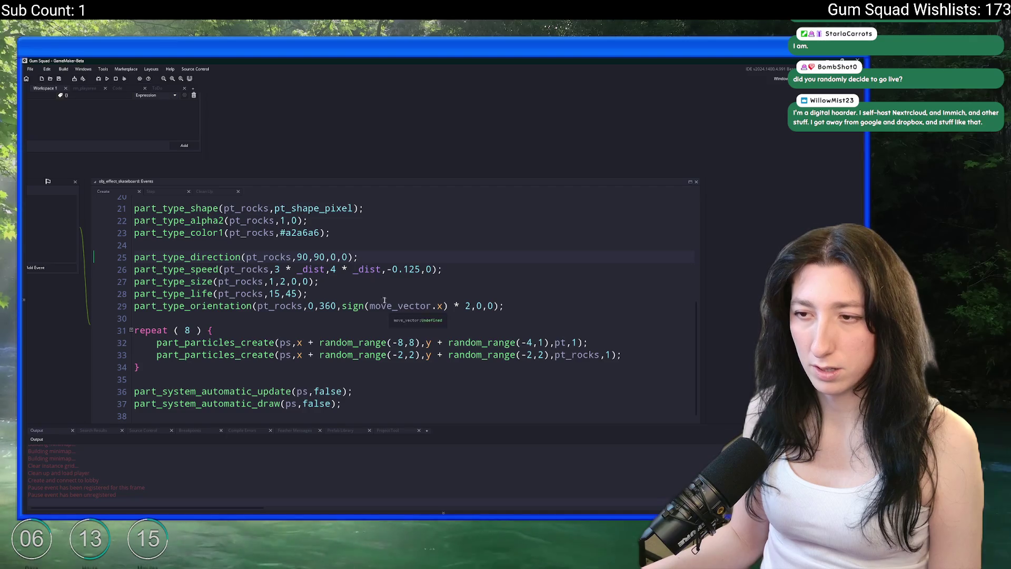
Replace the rock colour #a2a6a6 with the brownish-grey #5c514e
double_click(295, 232)
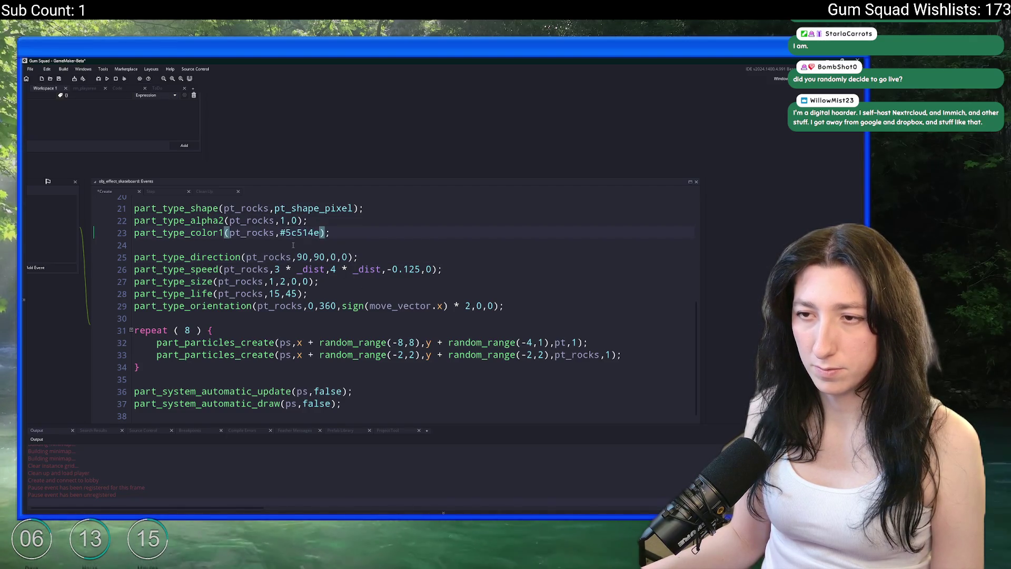
key(alt+Tab)
key(alt+Tab)
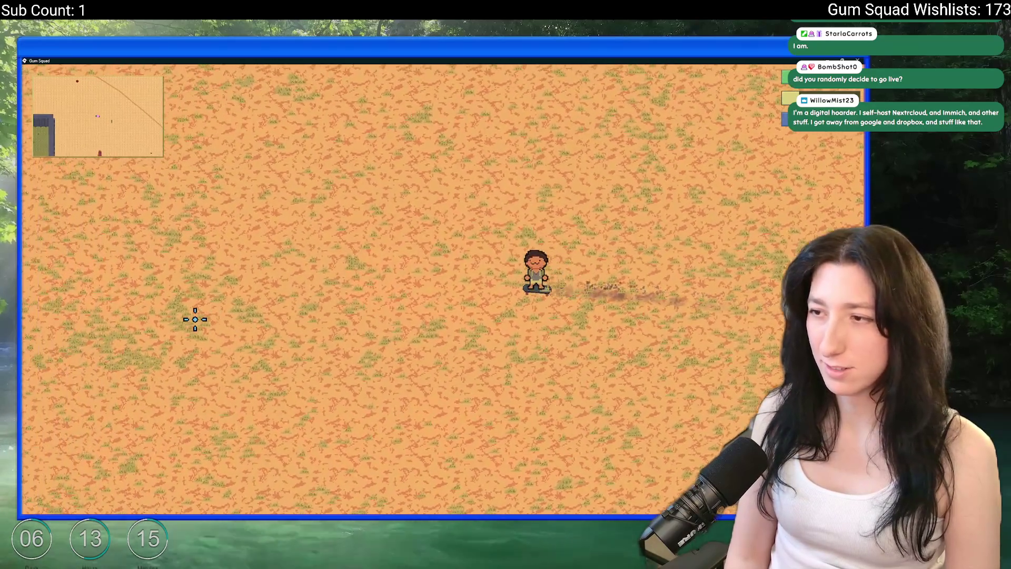
Skate around the desert to watch the darker rock trail, then return to the top of the skateboard Create code
key(a)
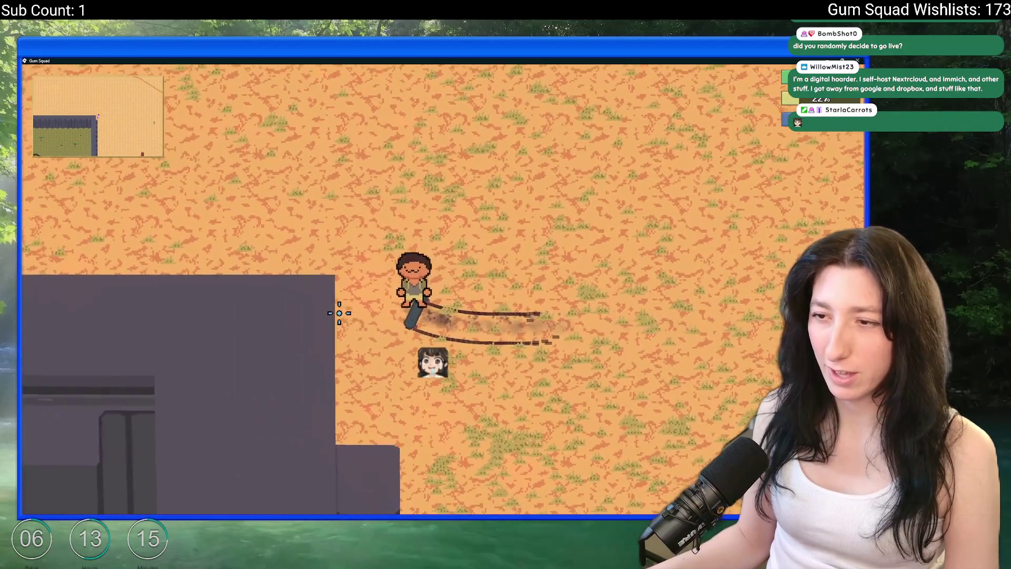
key(d)
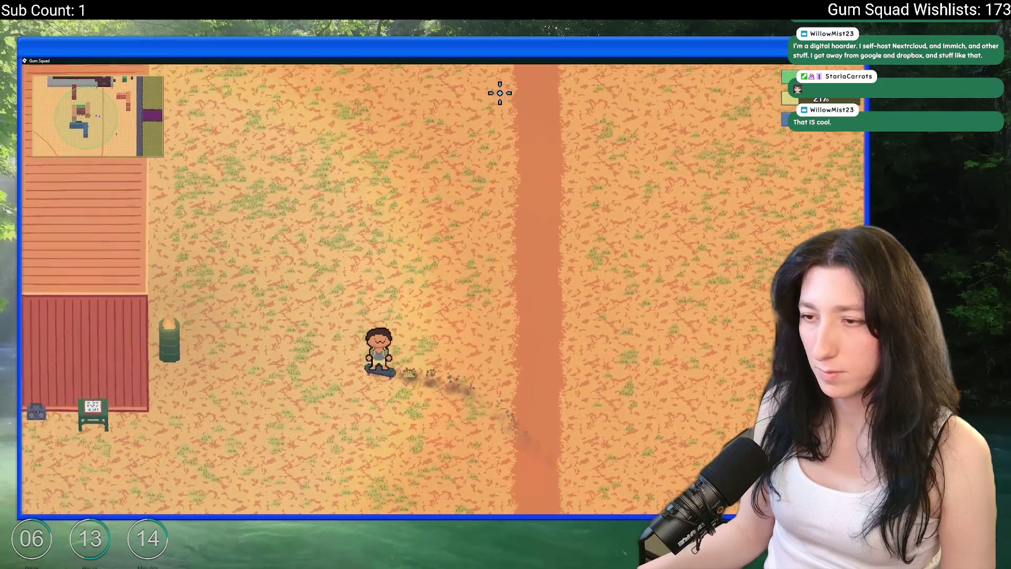
key(w)
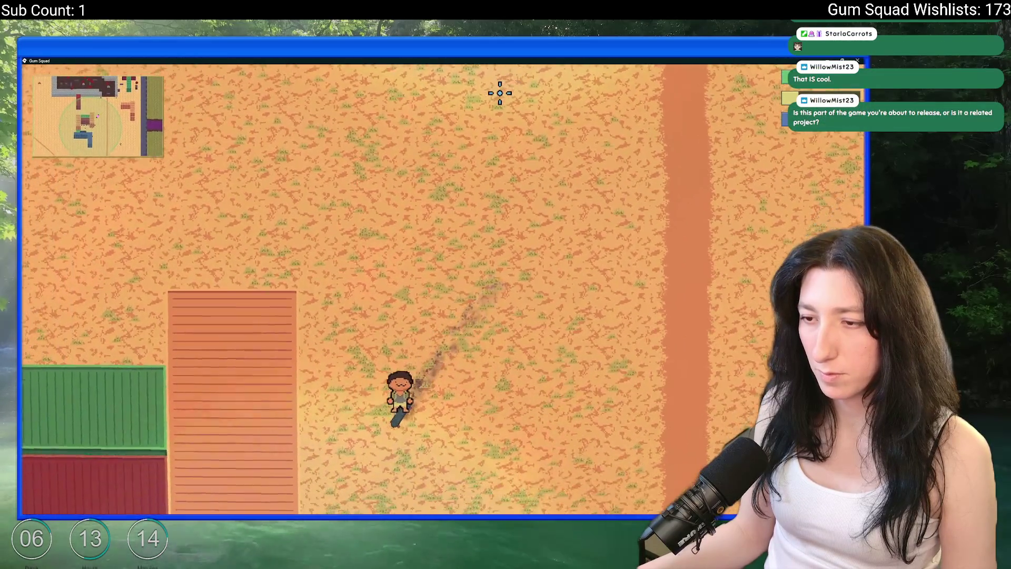
key(s)
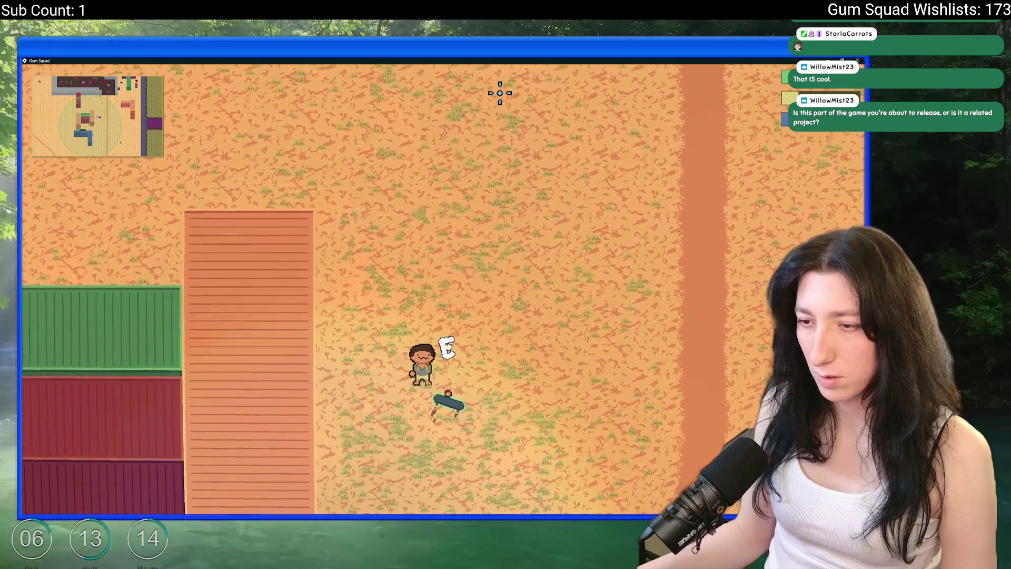
key(w)
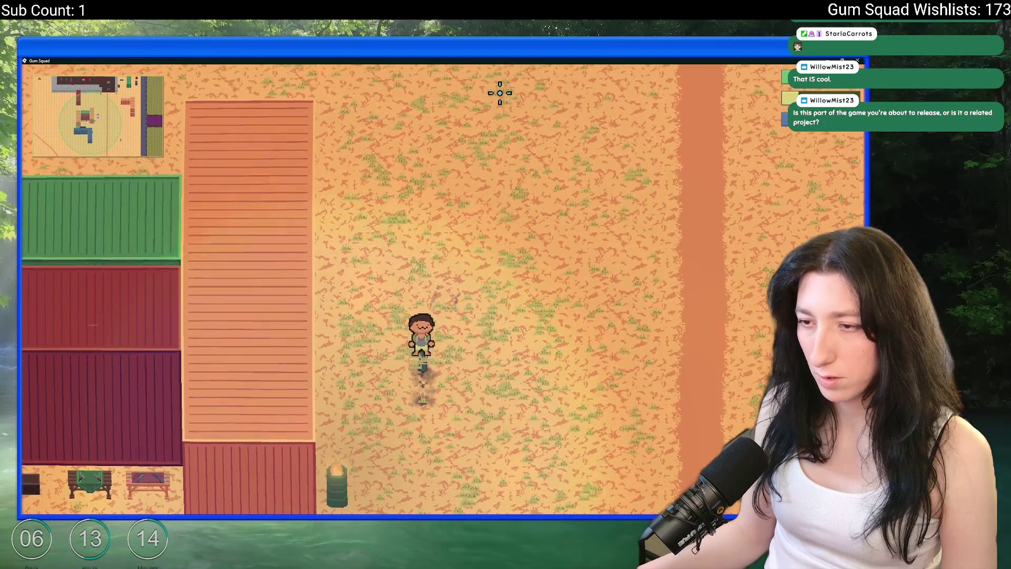
key(d)
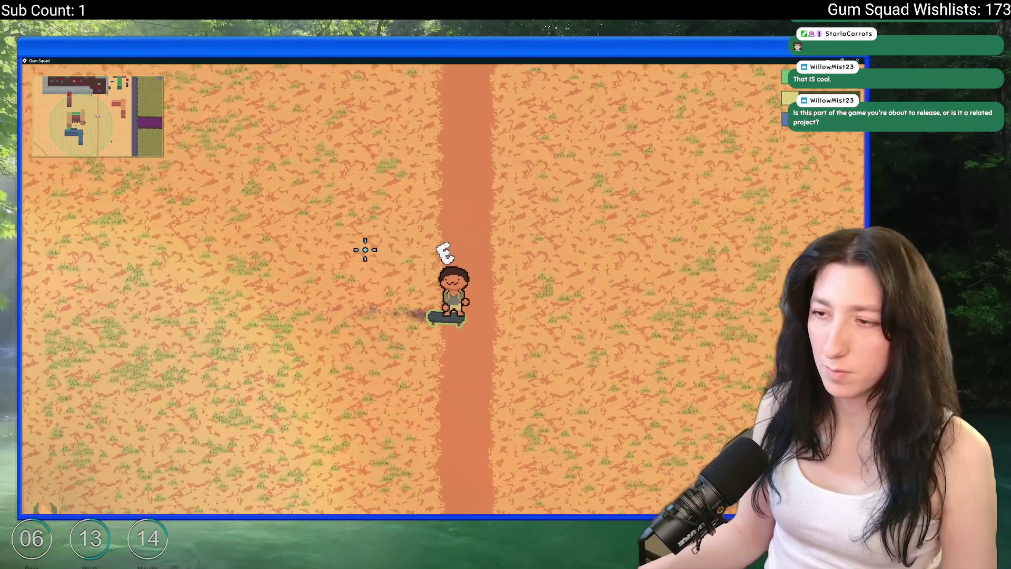
key(alt+Tab)
scroll(349, 231, up, 7)
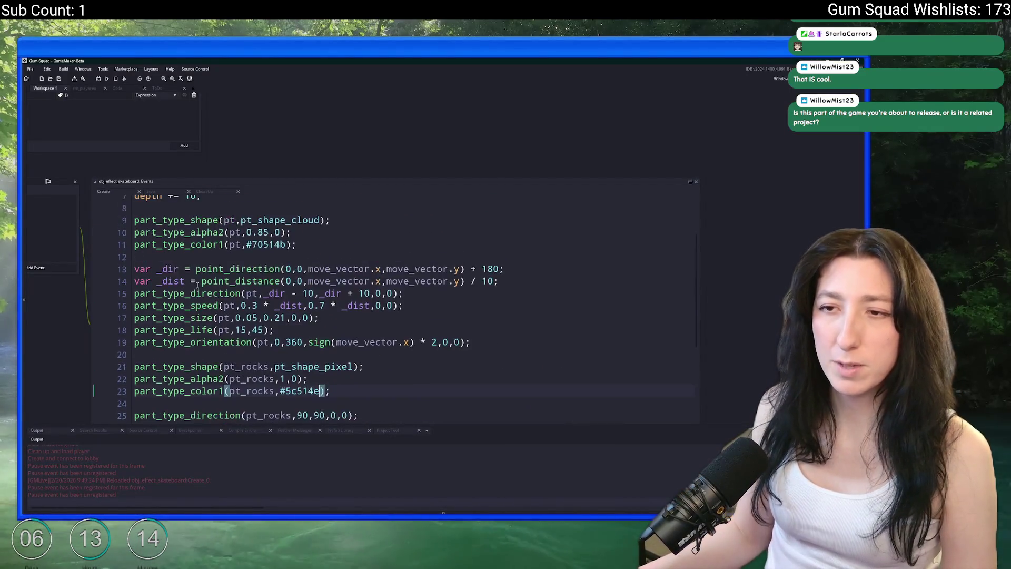
Try a -10 depth offset on line 7 and skate back and forth to check the trail
click(188, 275)
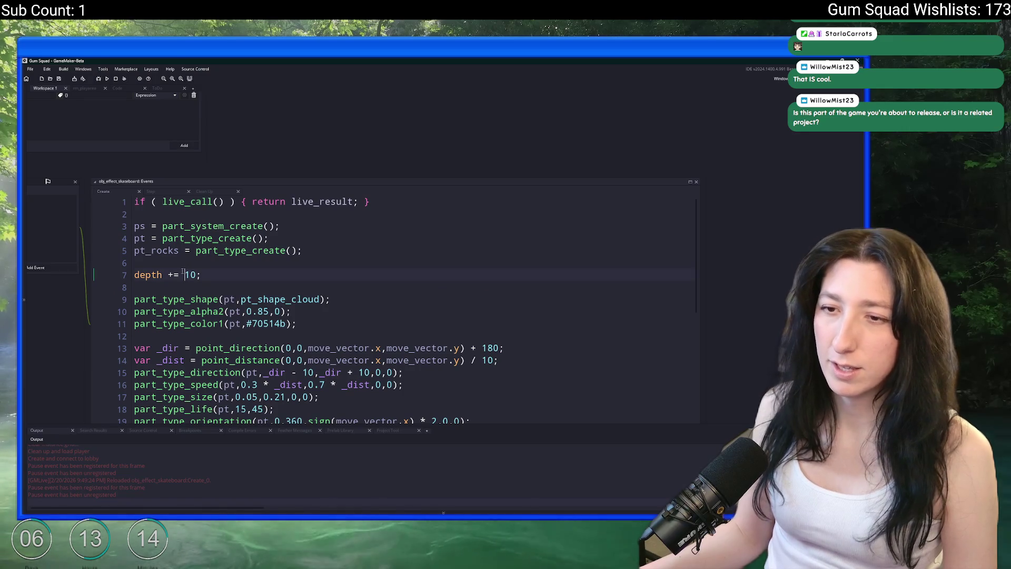
text(-)
key(alt+Tab)
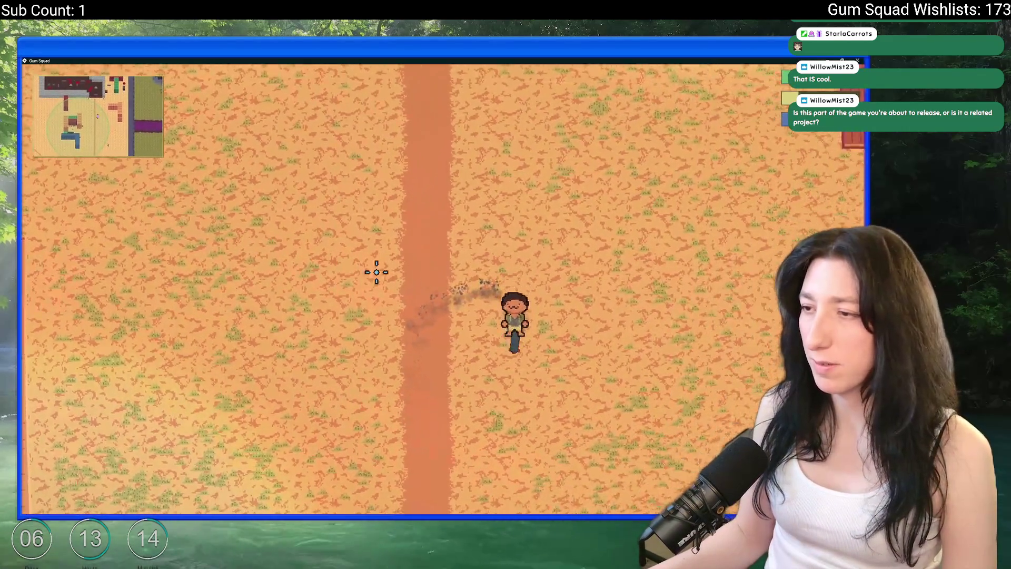
key(a)
key(d)
key(d)
key(a)
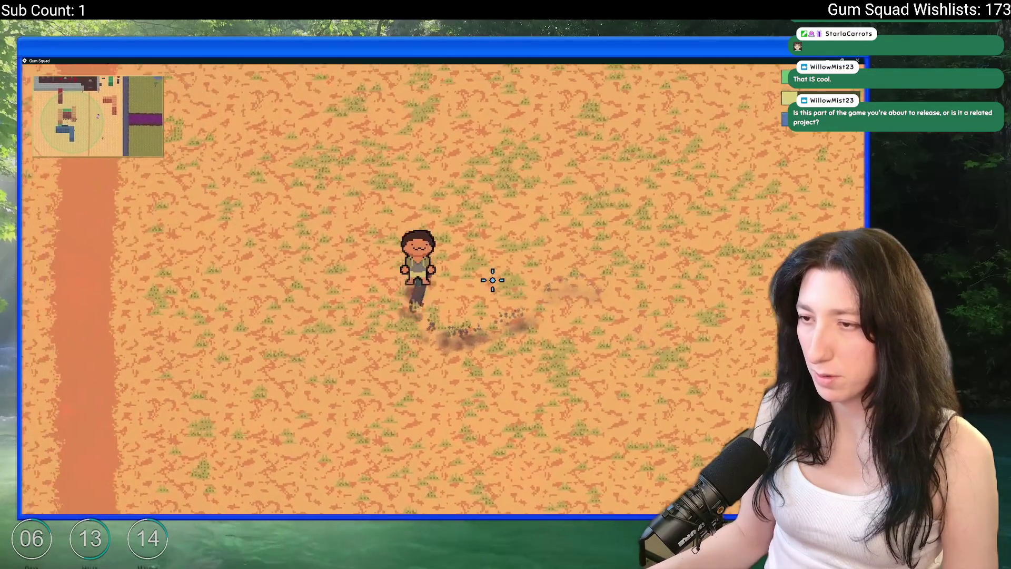
key(a)
key(alt+Tab)
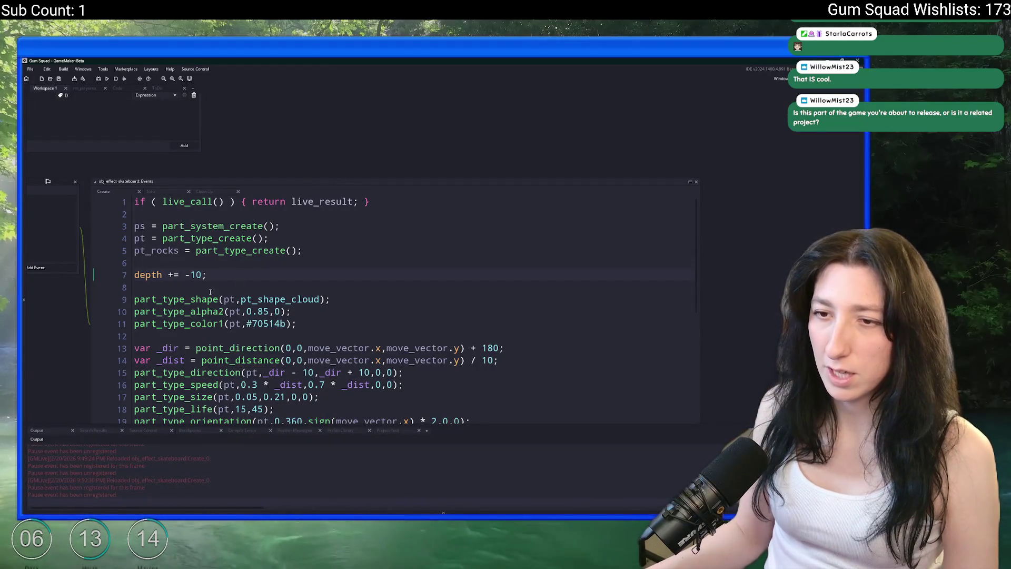
Test a depth offset of 1 with another skate up, down and across the road
key(alt+Tab)
key(d)
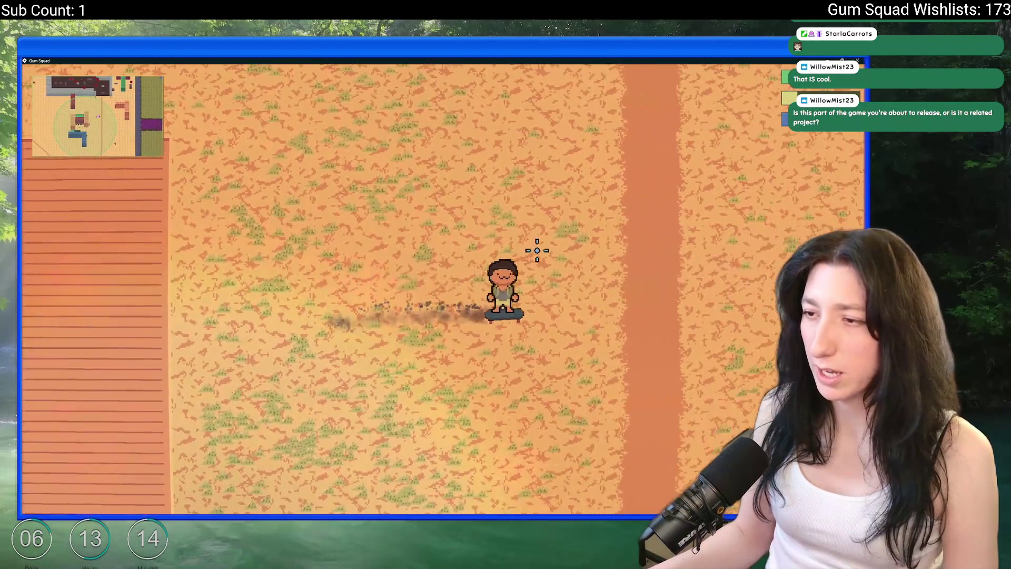
key(w)
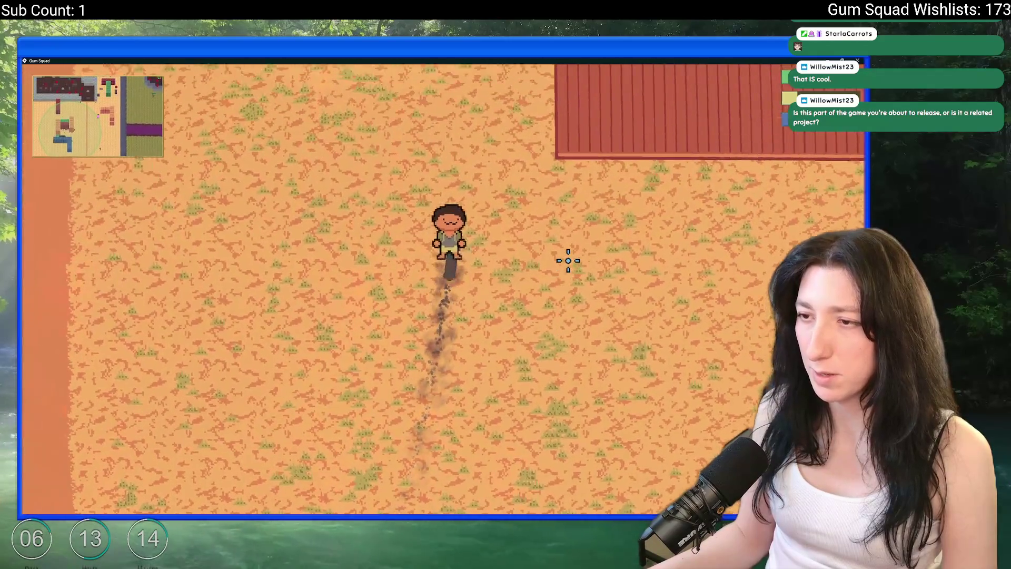
key(a)
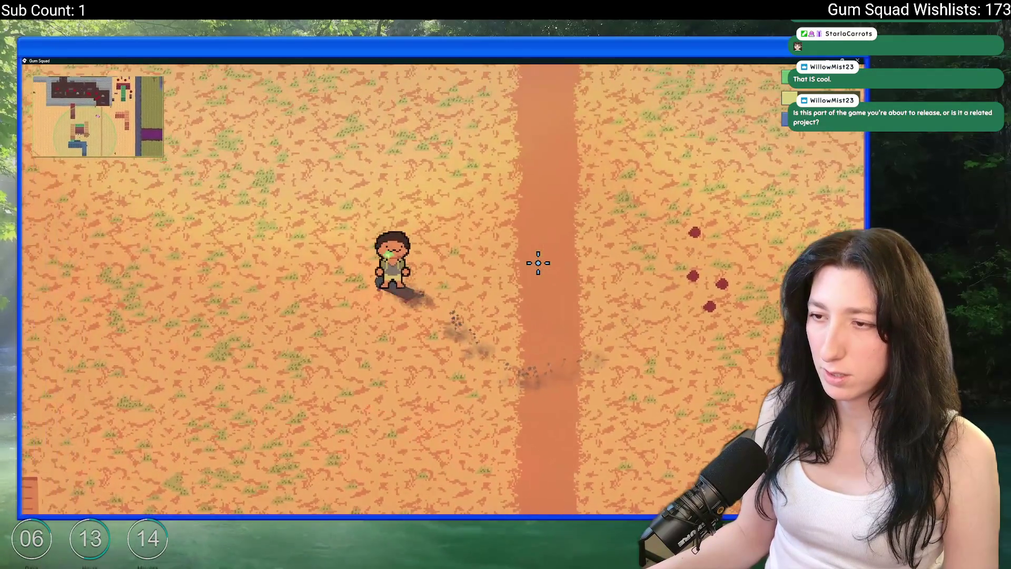
key(w)
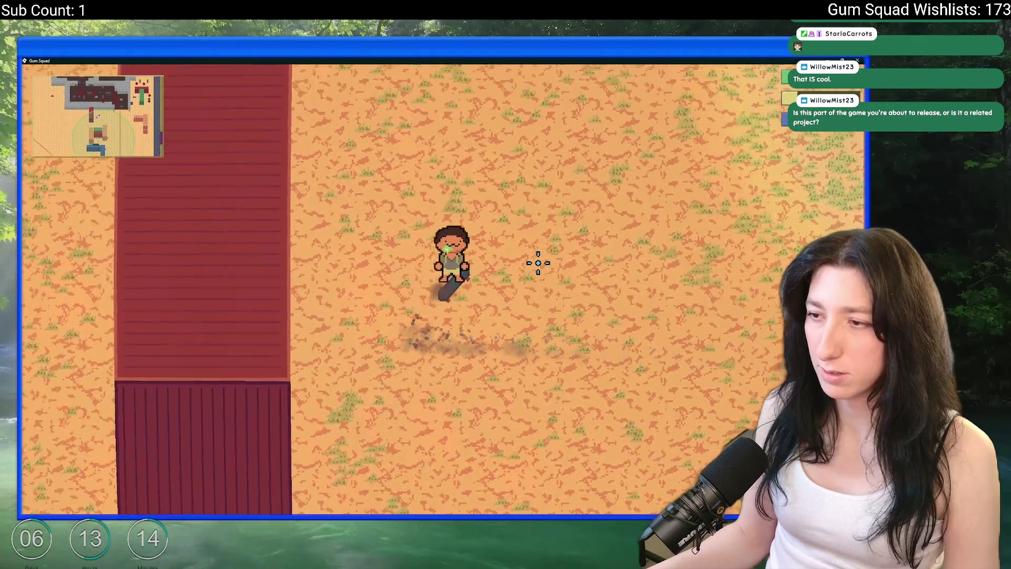
key(s)
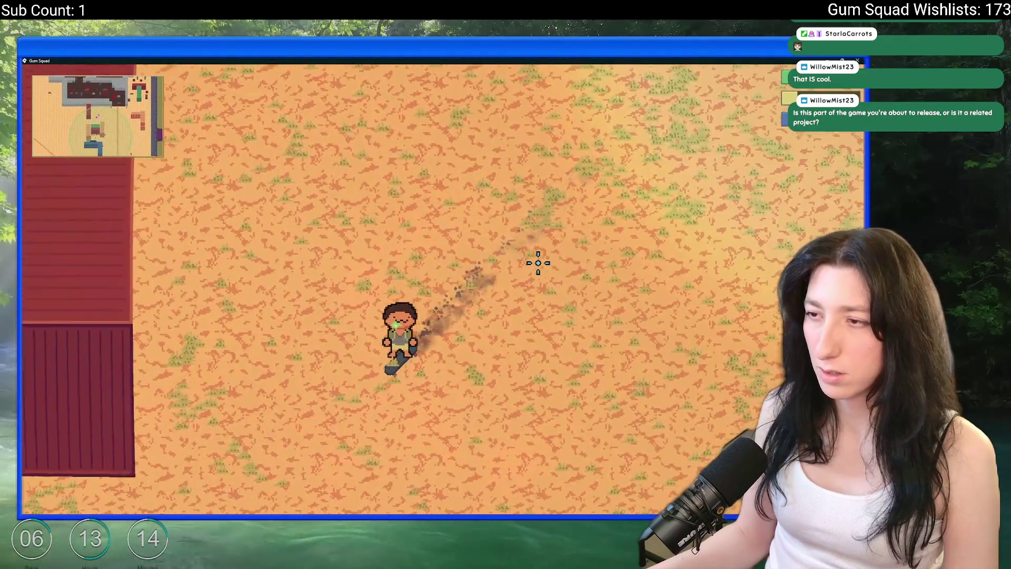
key(a)
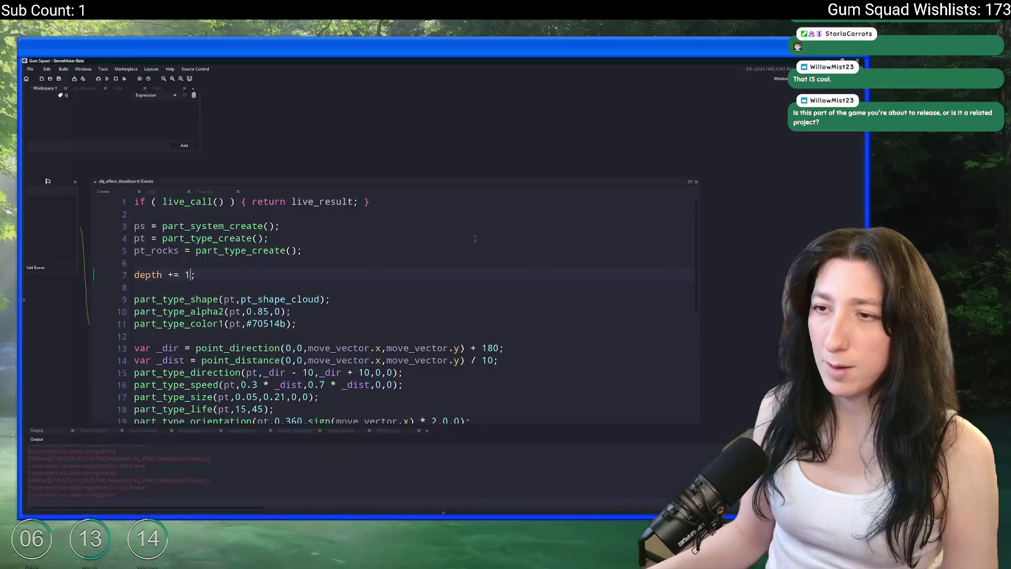
Restore the depth offset to 10 and bring up the effect's Step code
key(alt+Tab)
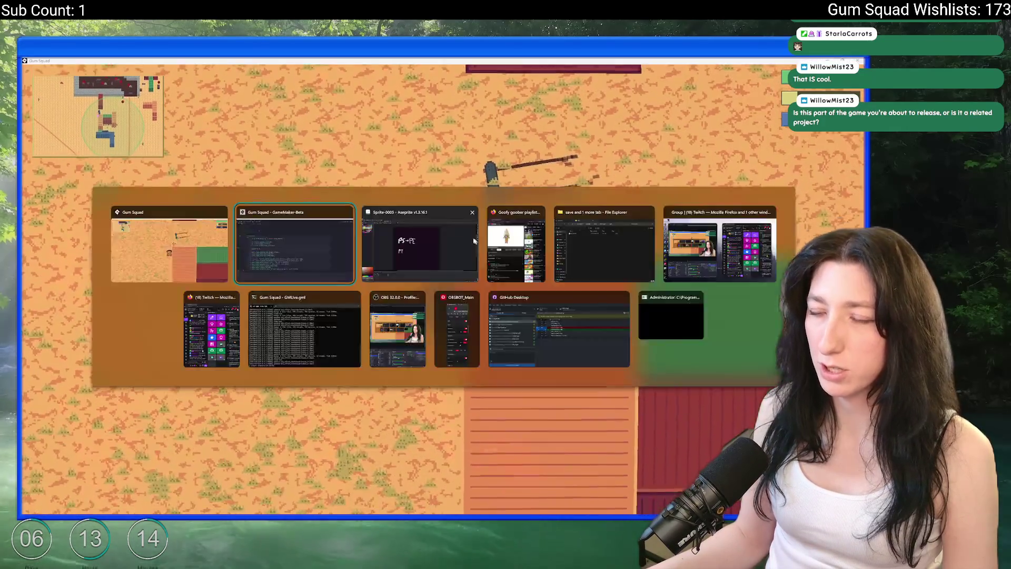
text(0;)
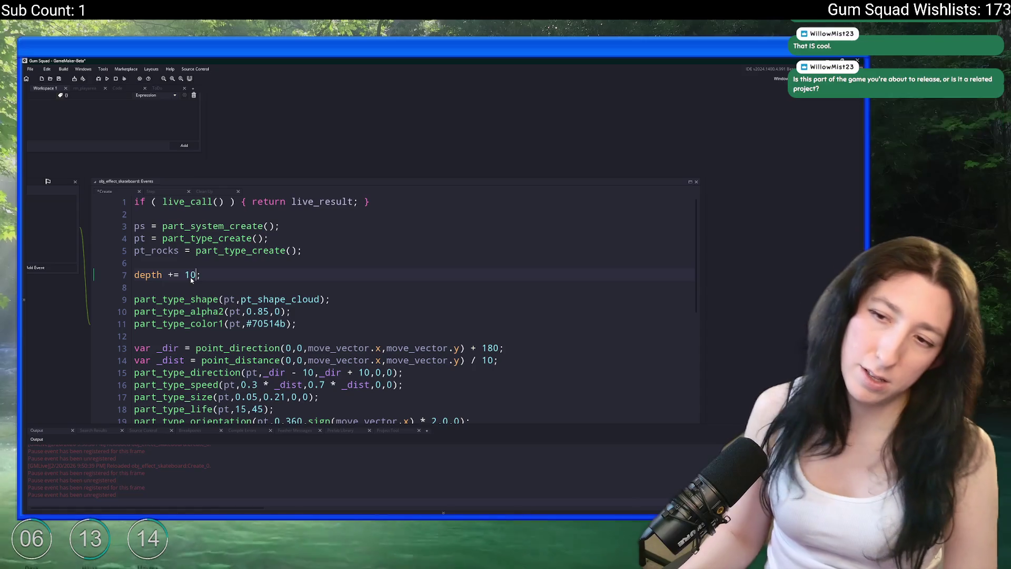
click(174, 191)
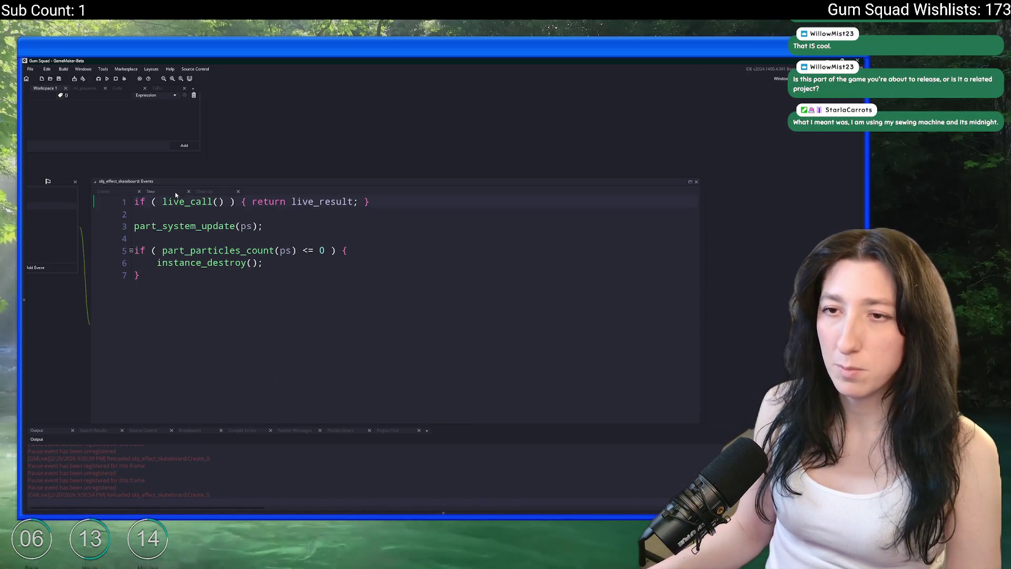
Add a 'depth += 0.2;' line above the particle update in the Step event
click(328, 223)
key(Up)
key(Return)
key(Return)
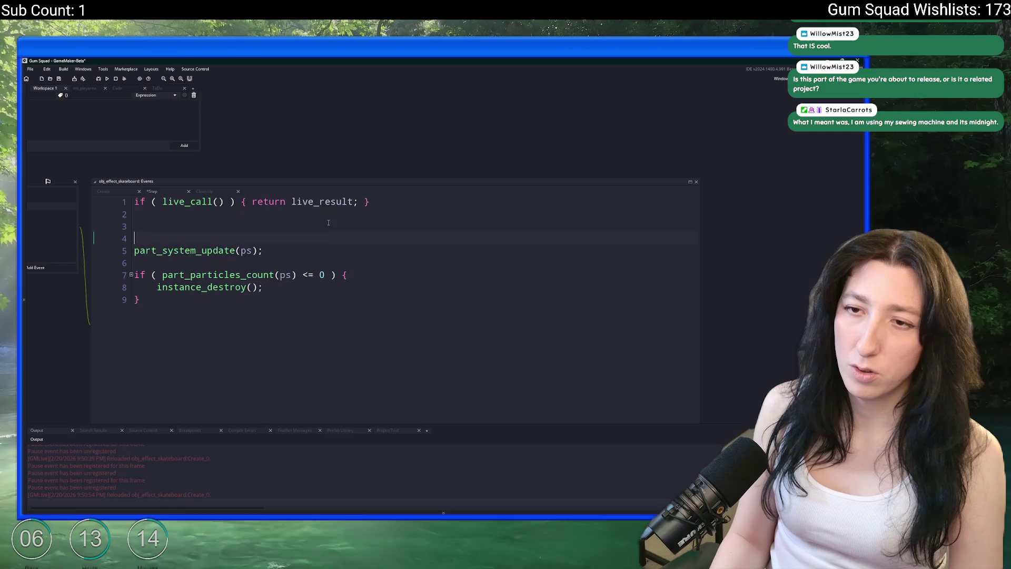
key(Up)
text(depth += 0.2)
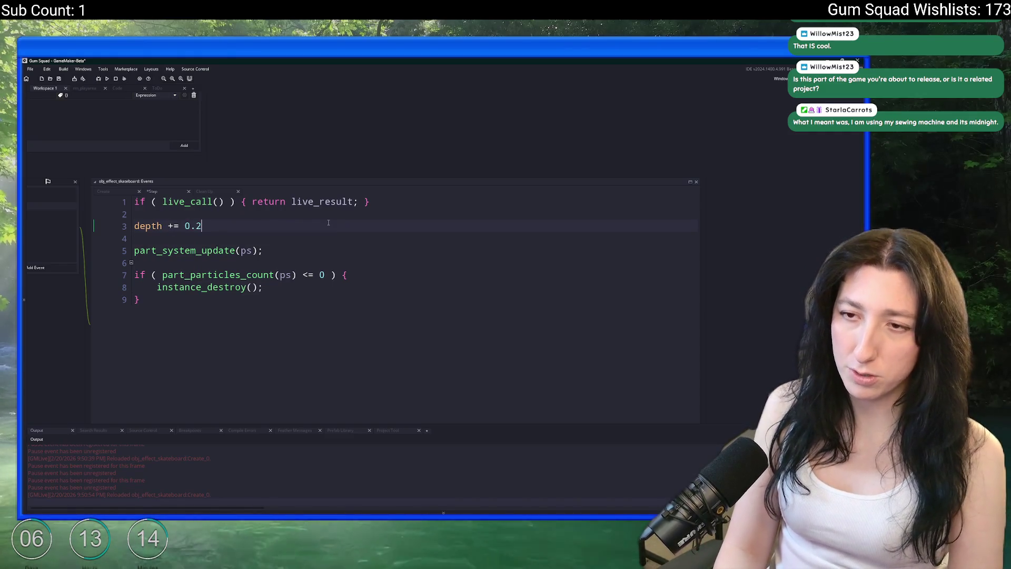
key(BackSpace)
text(1)
key(BackSpace)
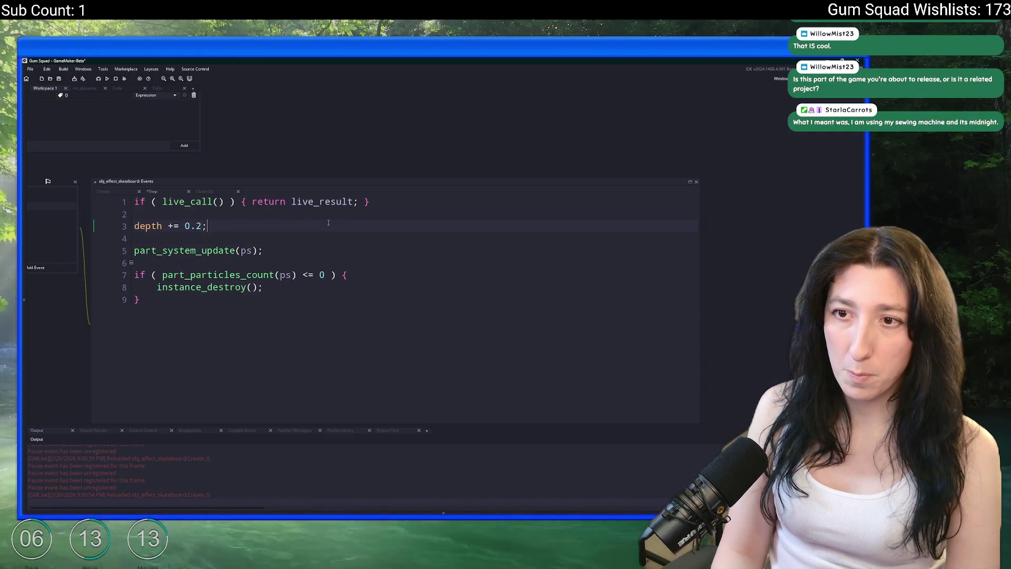
text(2;)
Adjust the depth step value and test it in the running game
key(alt+Tab)
key(alt+Tab)
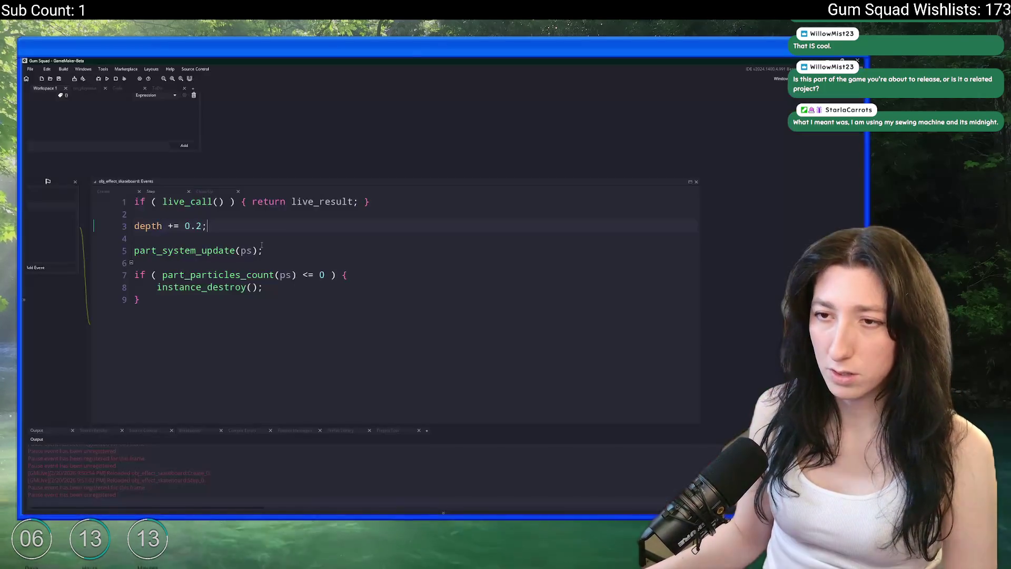
key(BackSpace)
key(BackSpace)
text(1;)
key(alt+Tab)
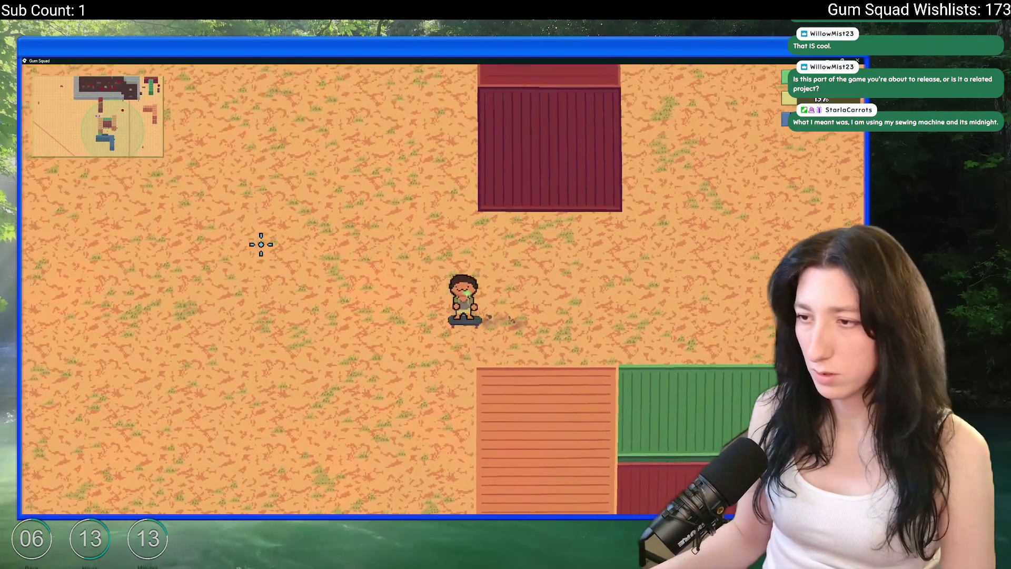
key(alt+Tab)
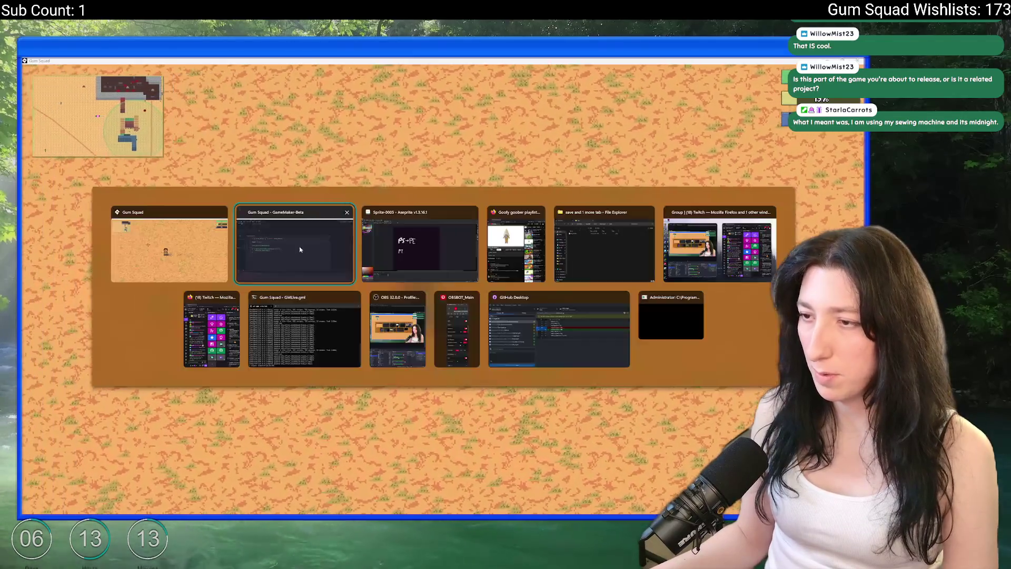
key(alt+Tab)
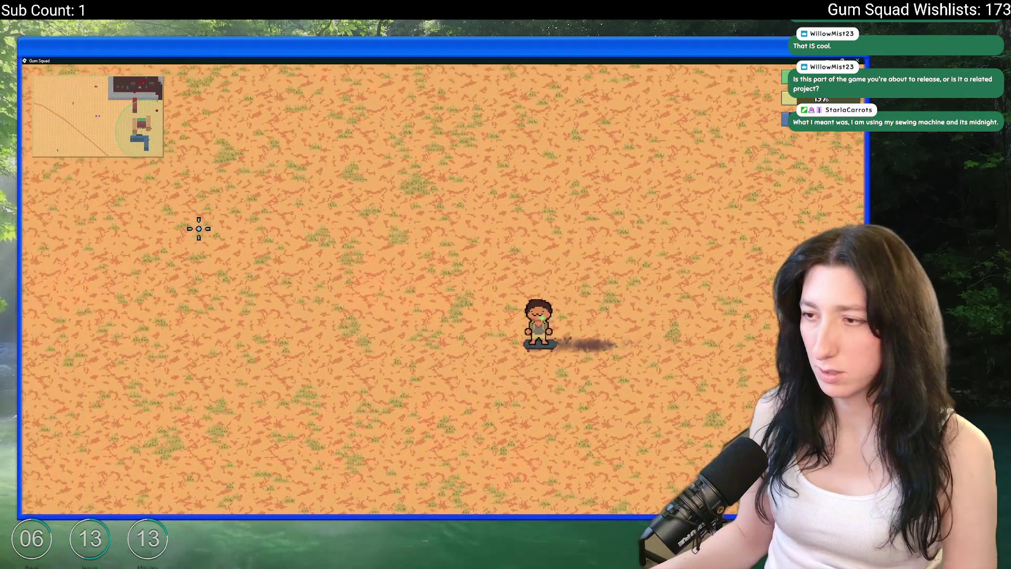
key(s)
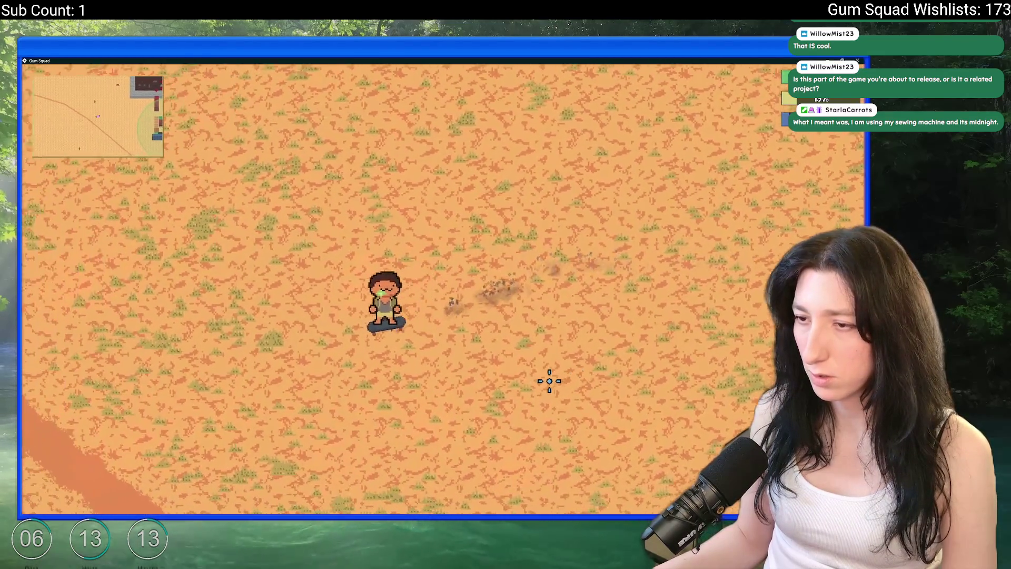
key(alt+Tab)
Try another depth step value and skate east and south to watch the dust trail
key(BackSpace)
text(5;)
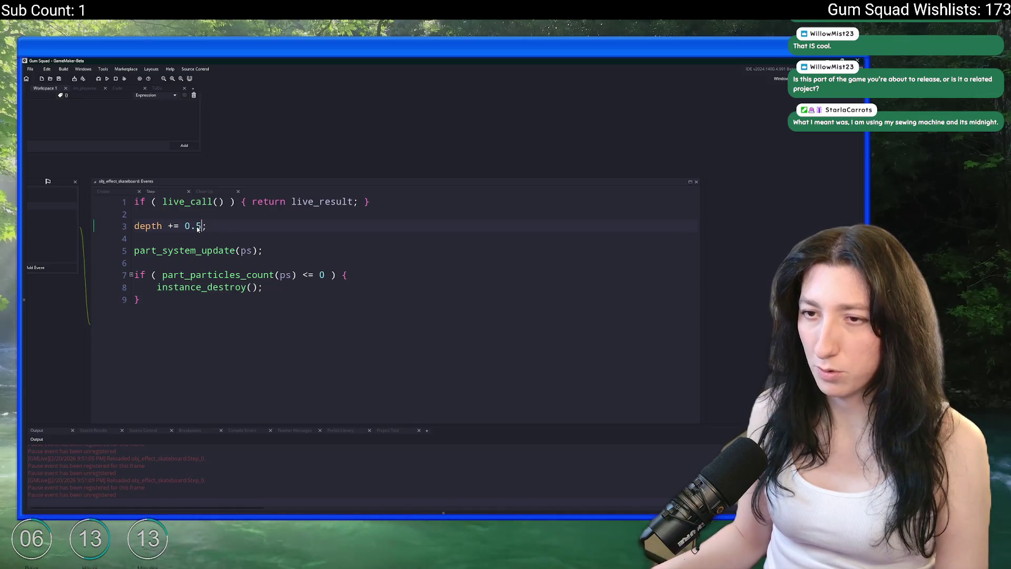
key(alt+Tab)
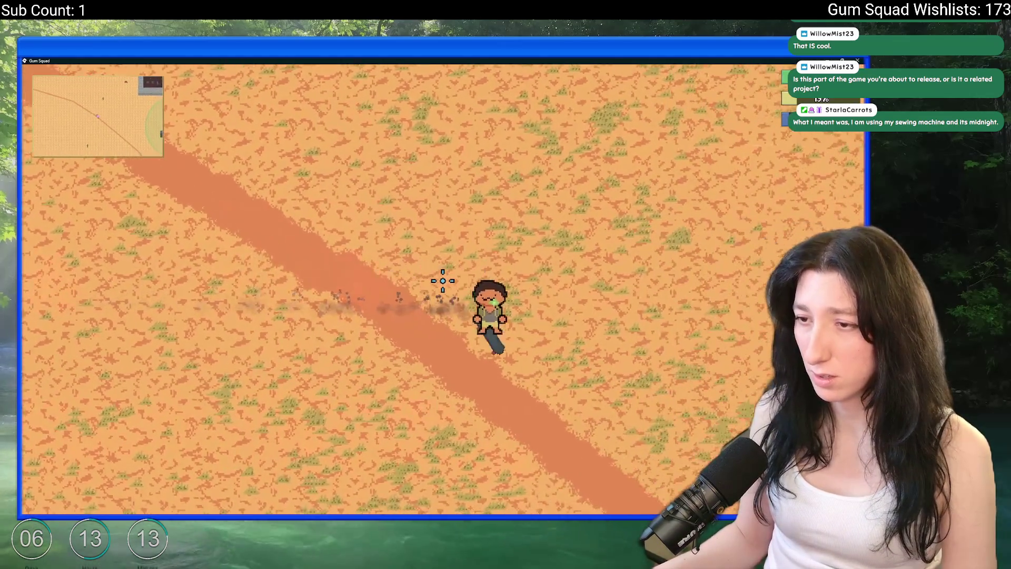
key(d)
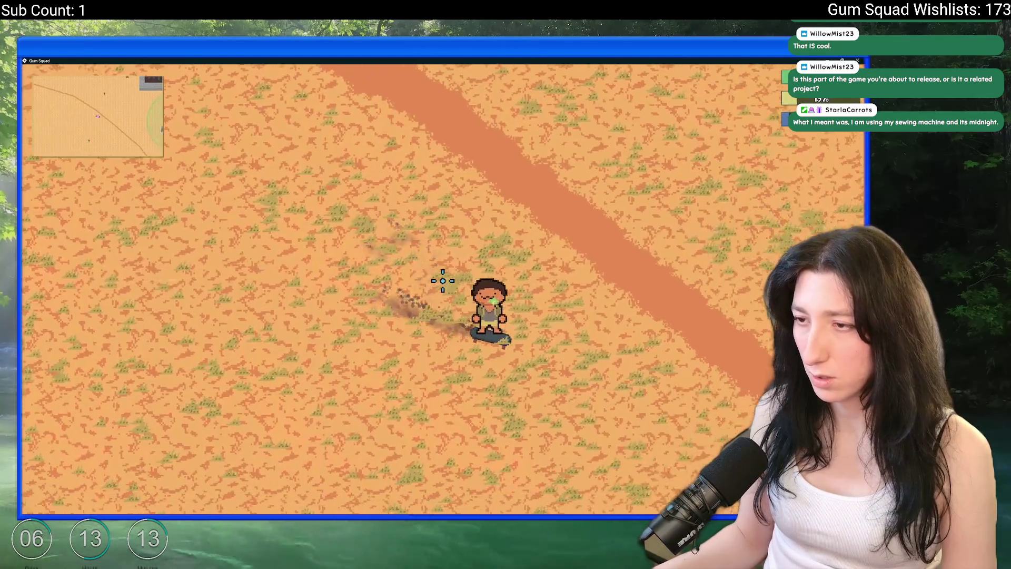
key(s)
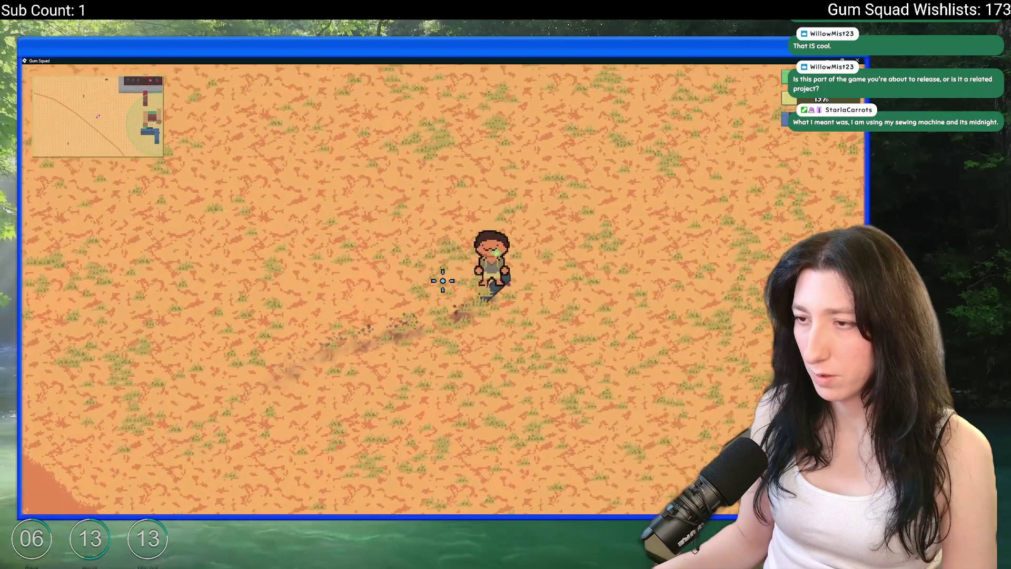
key(alt+Tab)
Flip the operator so the Step event decreases depth with 'depth -='
click(117, 191)
click(164, 191)
click(169, 227)
text(-)
key(Delete)
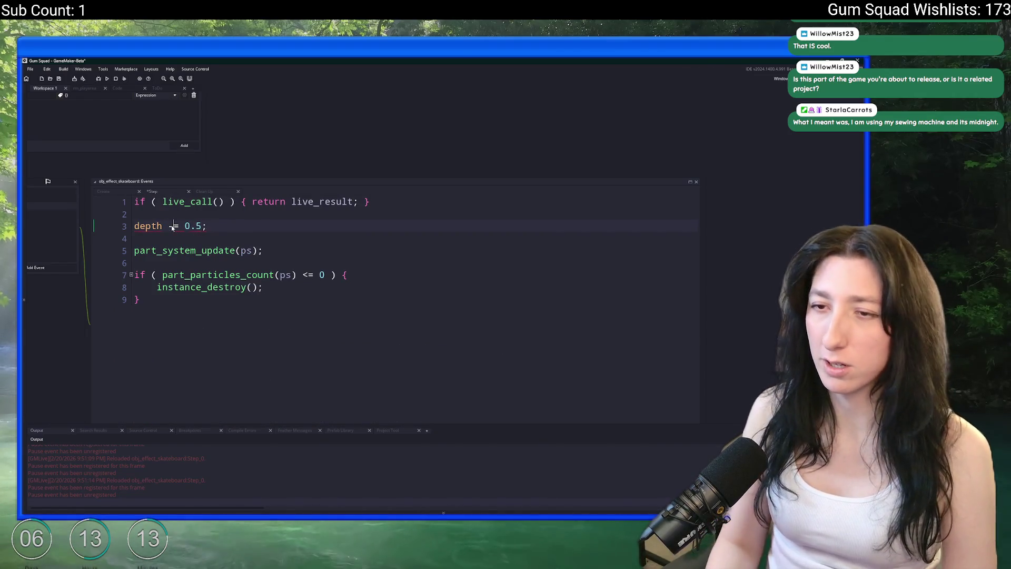
Dash and skate around in game to test the decreasing trail depth
key(alt+Tab)
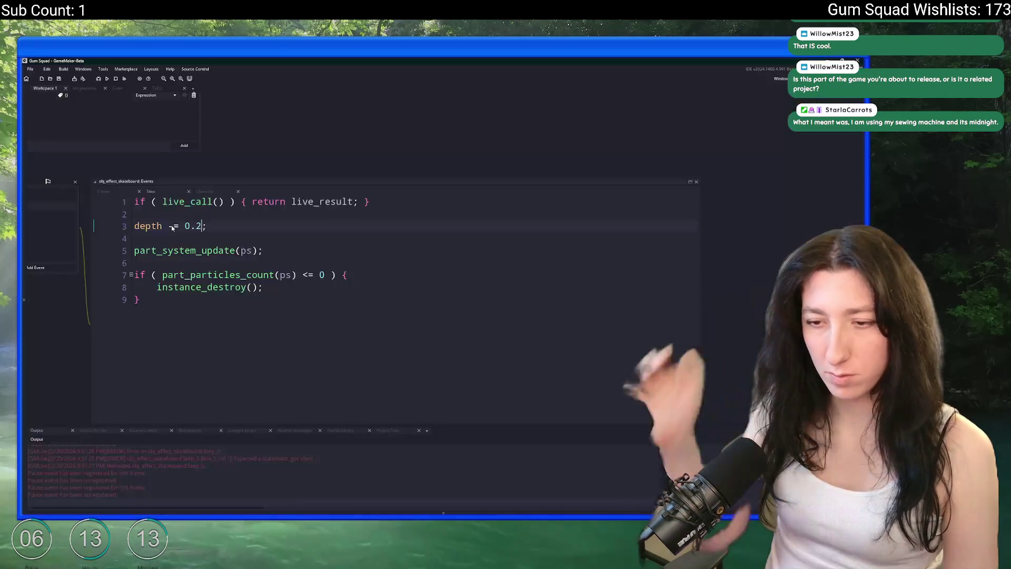
key(space)
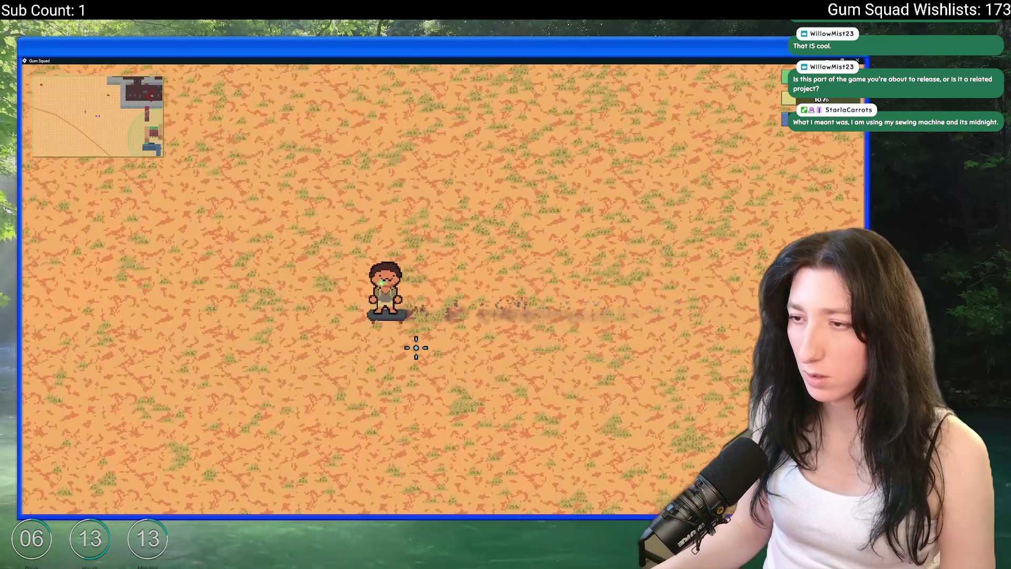
key(alt+Tab)
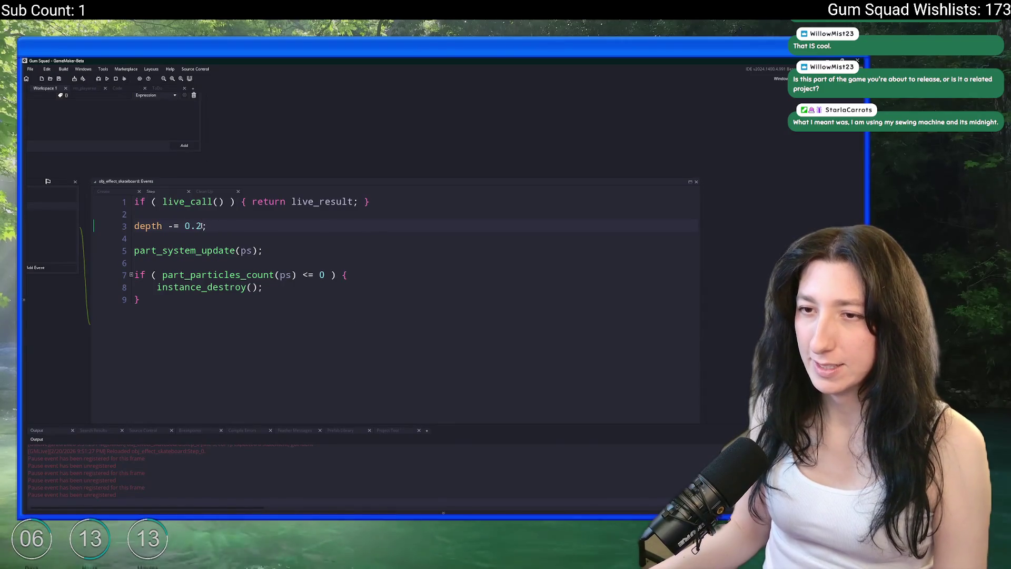
key(alt+Tab)
key(space)
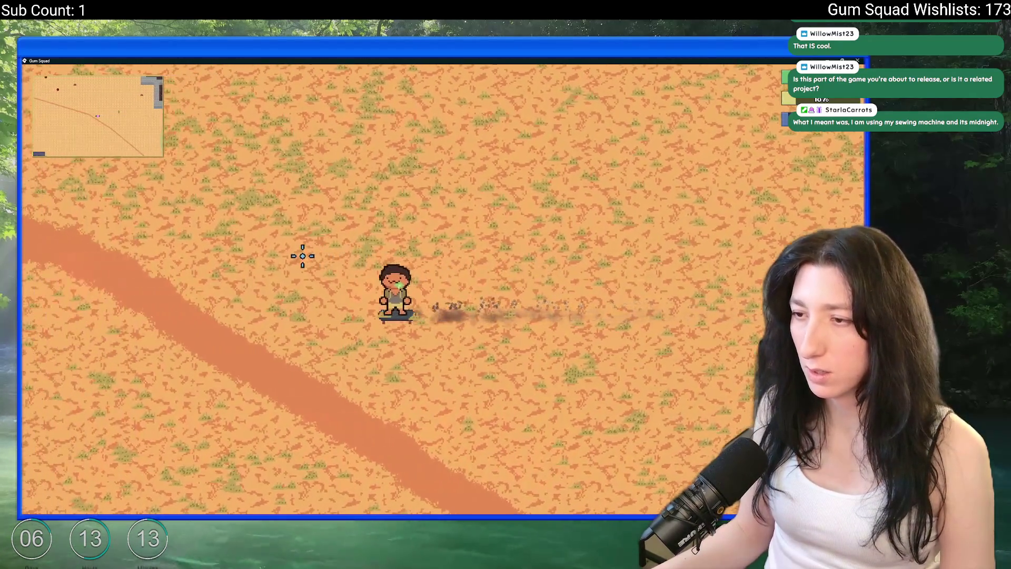
key(s)
key(d)
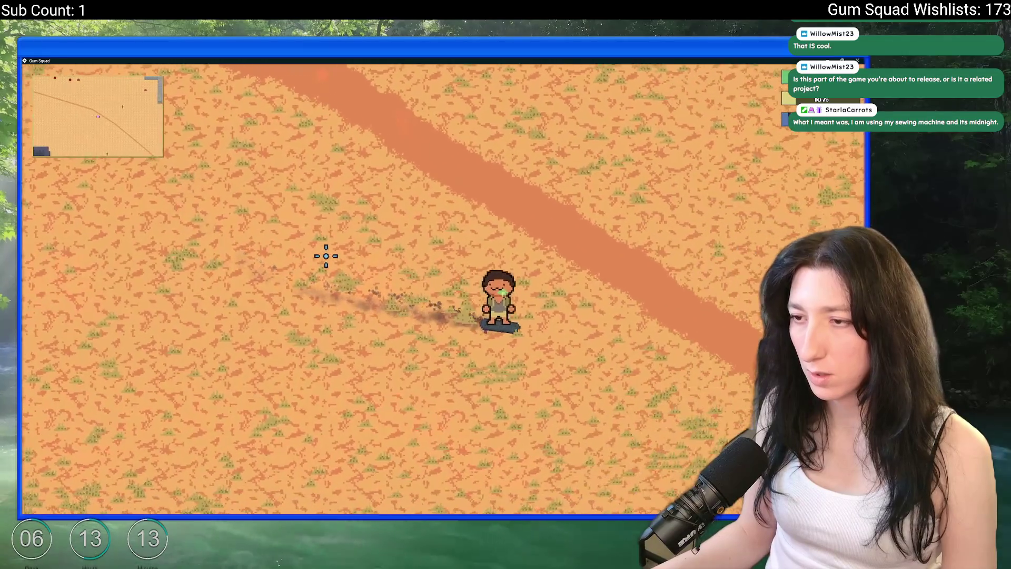
key(alt+Tab)
Set the depth decrement to 0.8, check it in game, and close the game window
double_click(196, 227)
text(8)
key(alt+Tab)
key(alt+Tab)
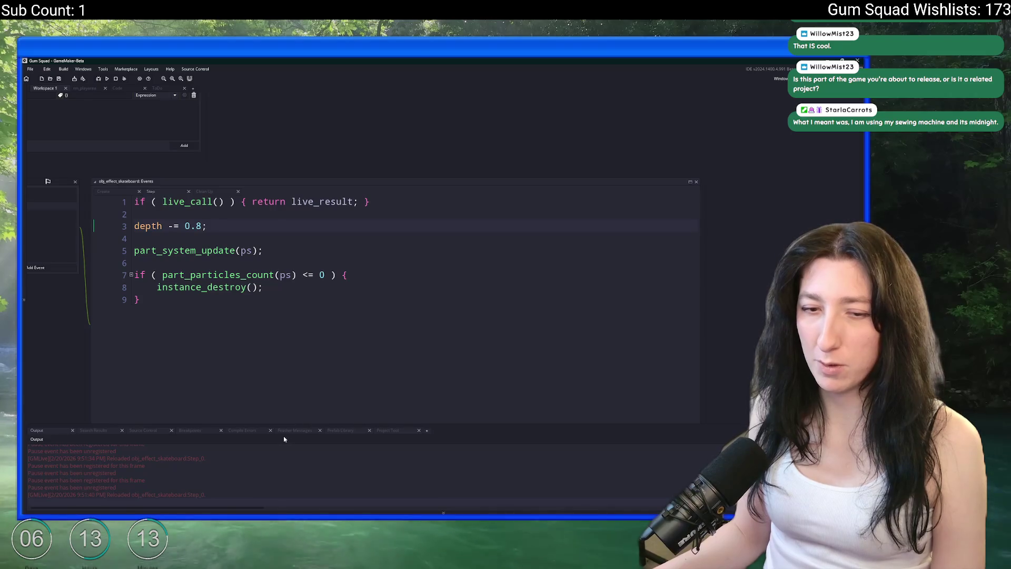
key(alt+Tab)
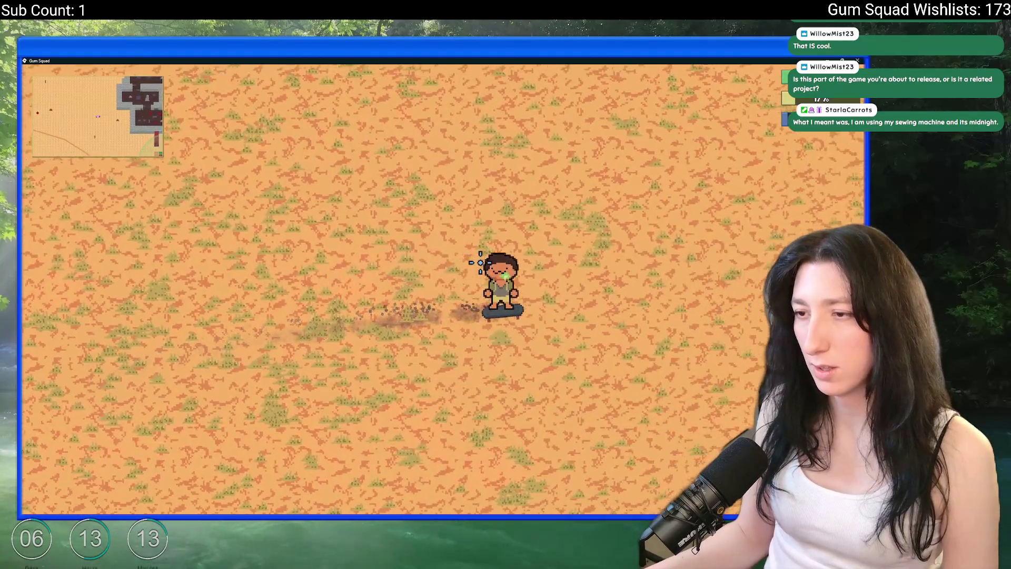
key(d)
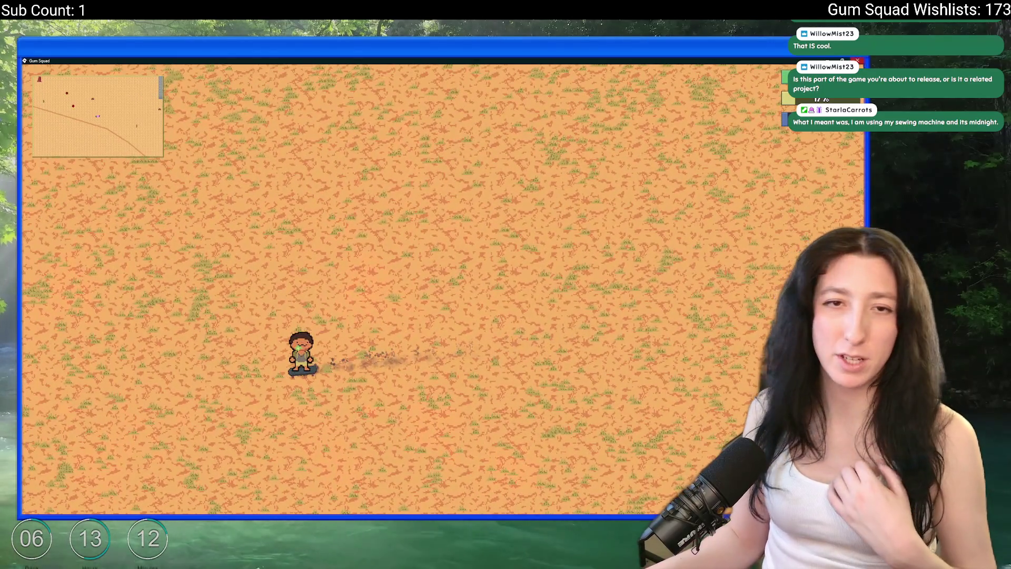
click(858, 61)
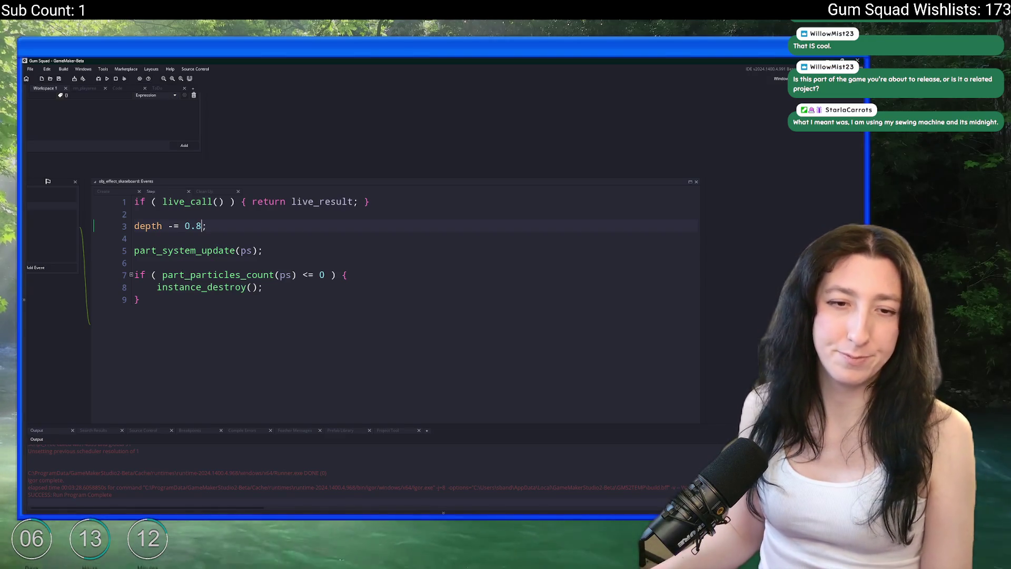
key(alt+Tab)
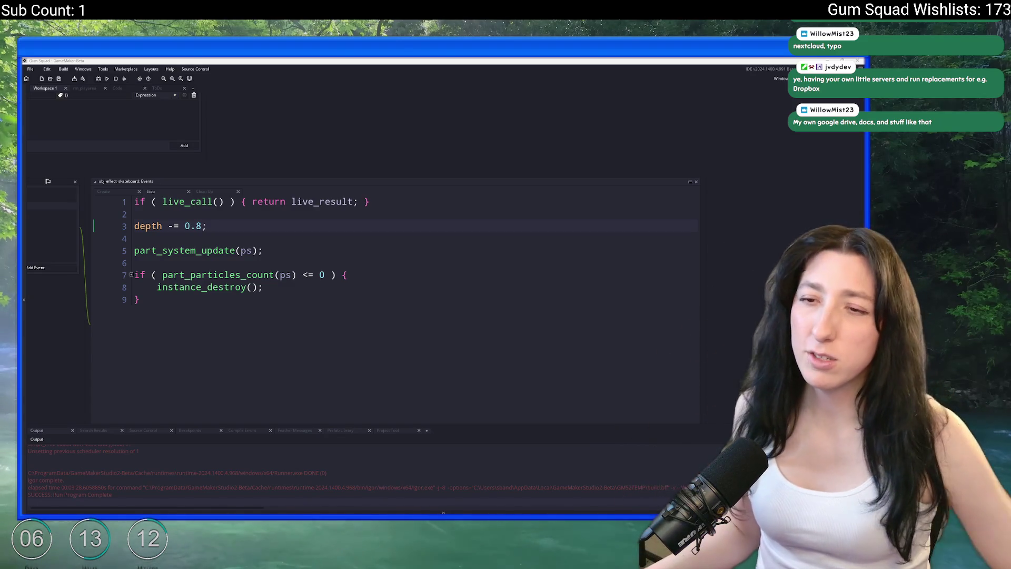
click(59, 79)
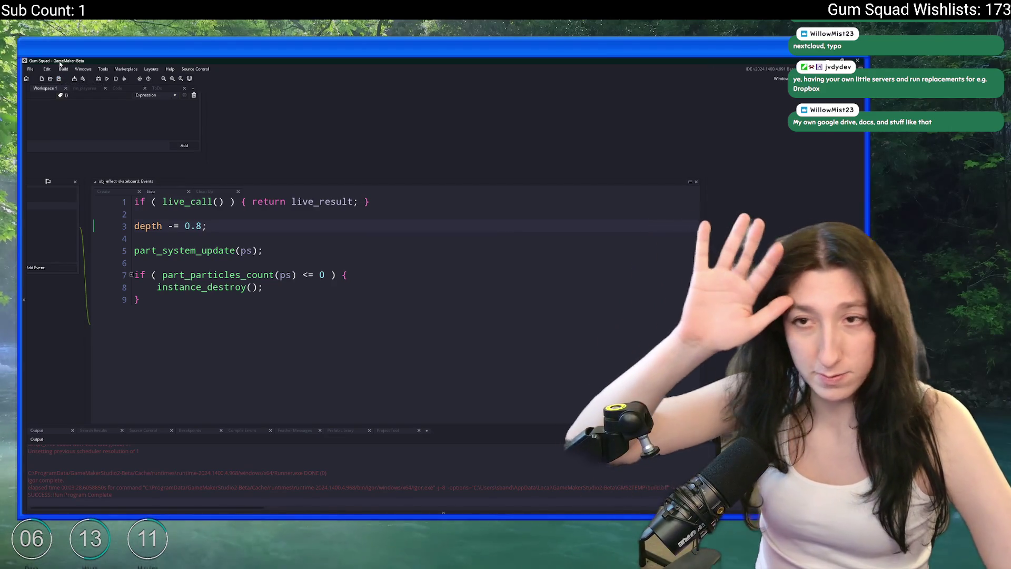
Wrap the pt_rocks particle call in 'if ( math_chance(0.5) ) { }' in the Create event
click(109, 192)
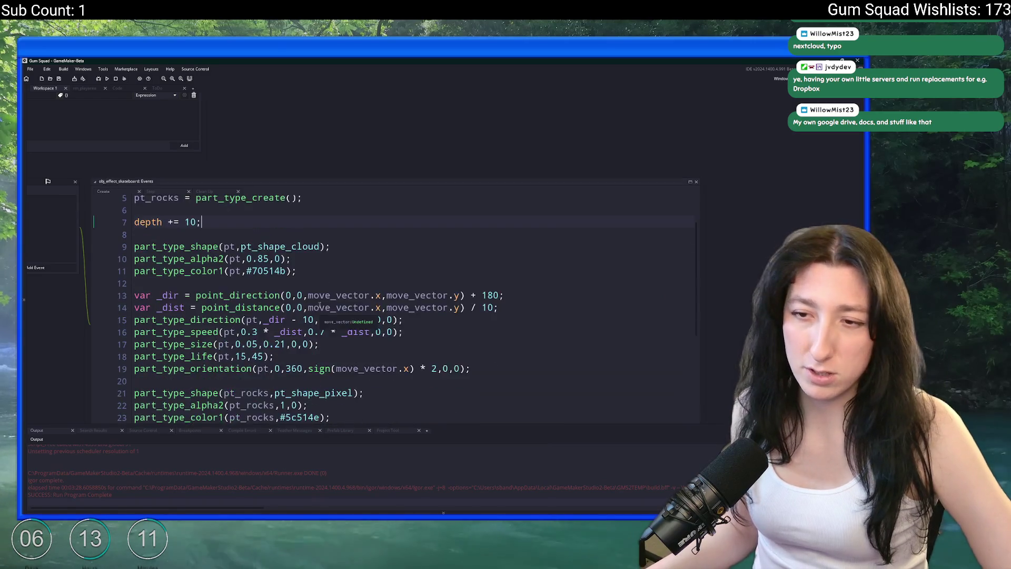
scroll(320, 306, down, 7)
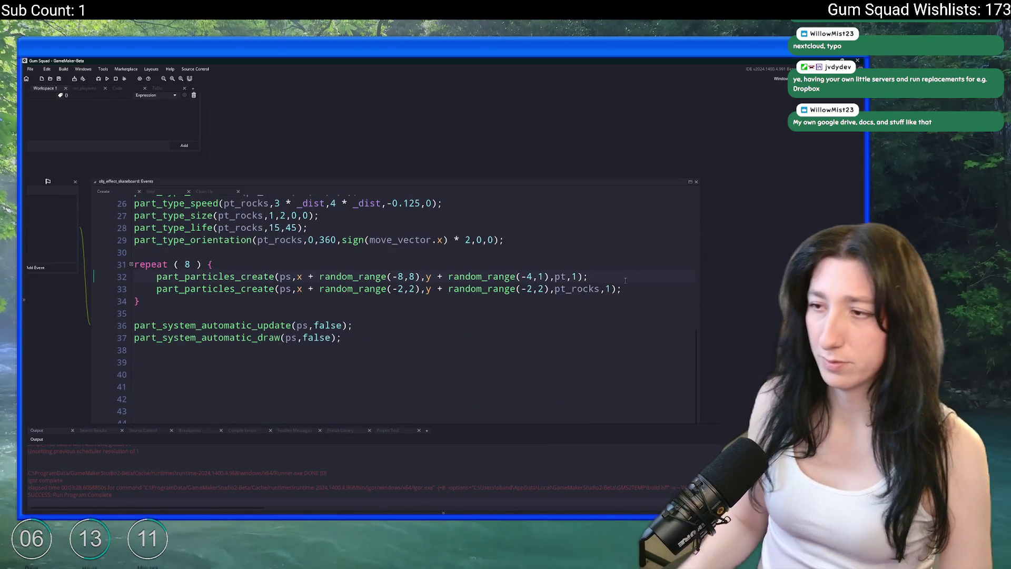
key(Return)
key(Return)
text(if ( math_chance(0.2)
key(BackSpace)
text(5) ) {)
key(Down)
key(End)
key(Return)
text(})
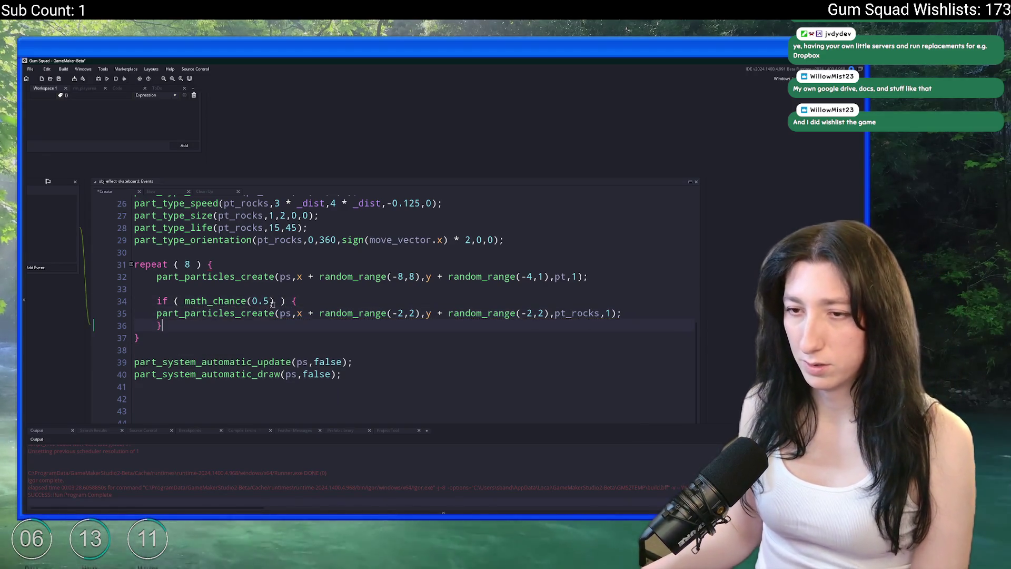
Indent the rock particle call inside the condition and run the game with F5
click(156, 313)
key(Tab)
click(185, 287)
key(F5)
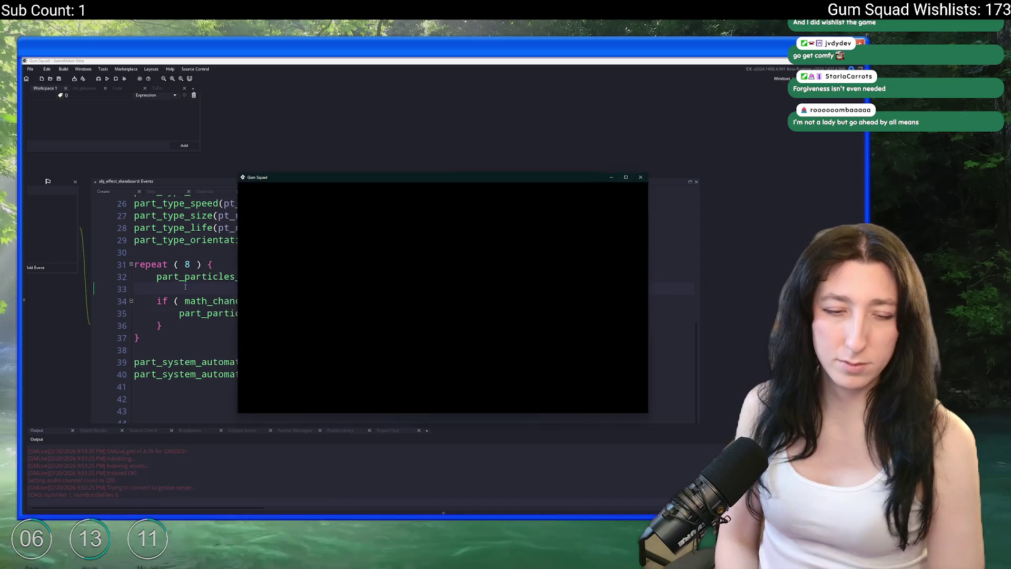
Load the existing world and skate left, right and onto the grass to watch the trail
click(435, 316)
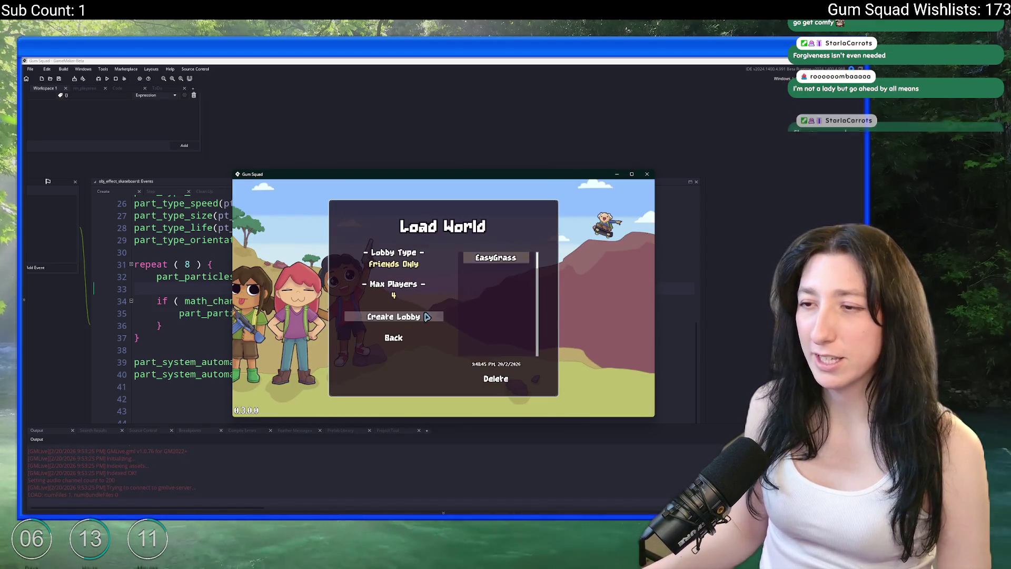
click(426, 316)
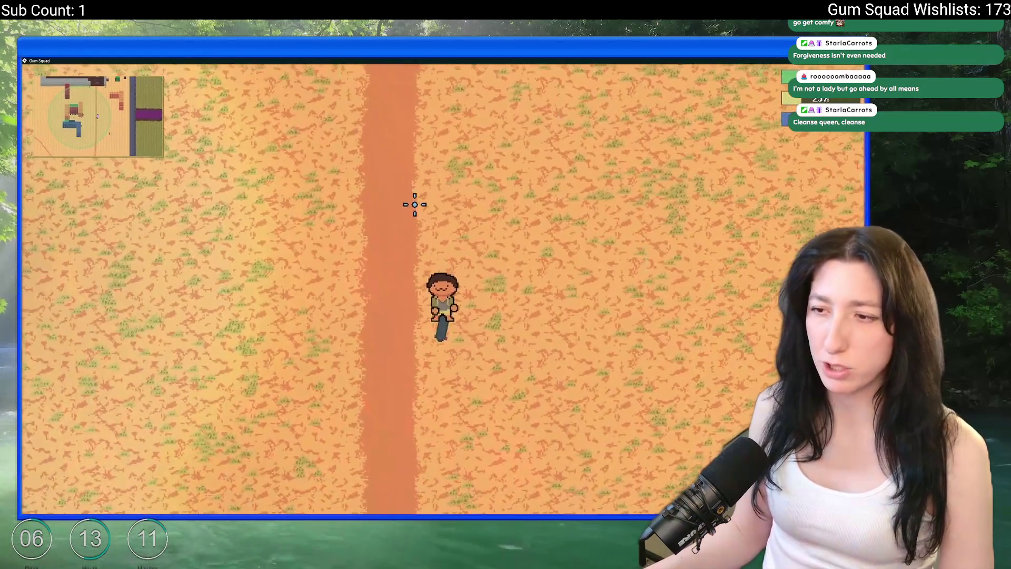
key(a)
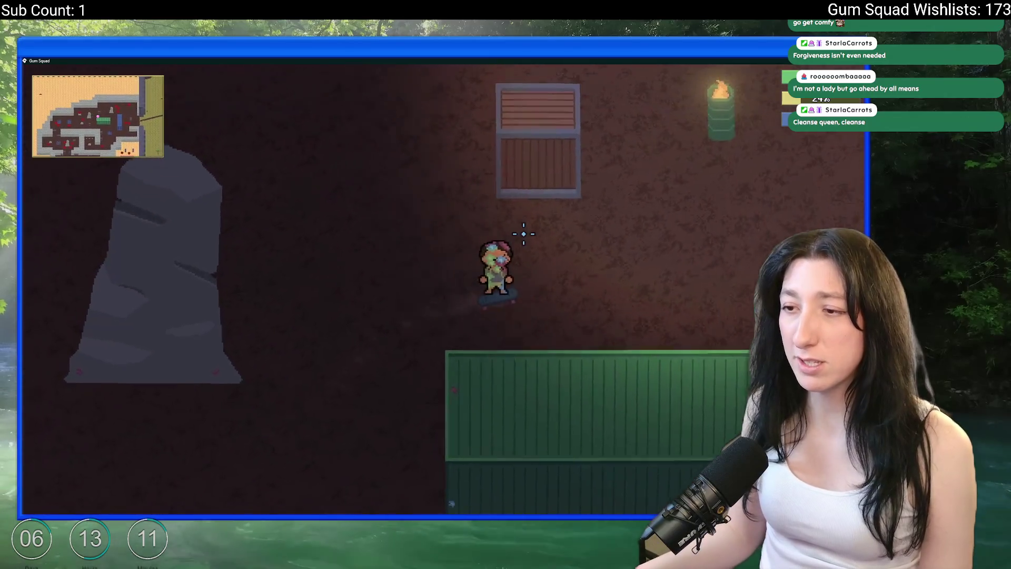
key(d)
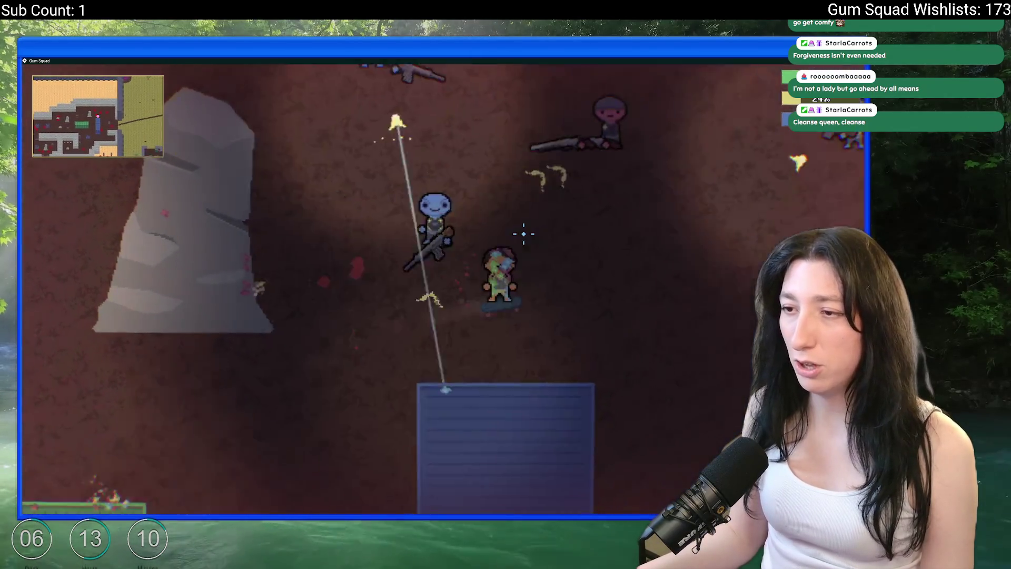
key(d)
key(s)
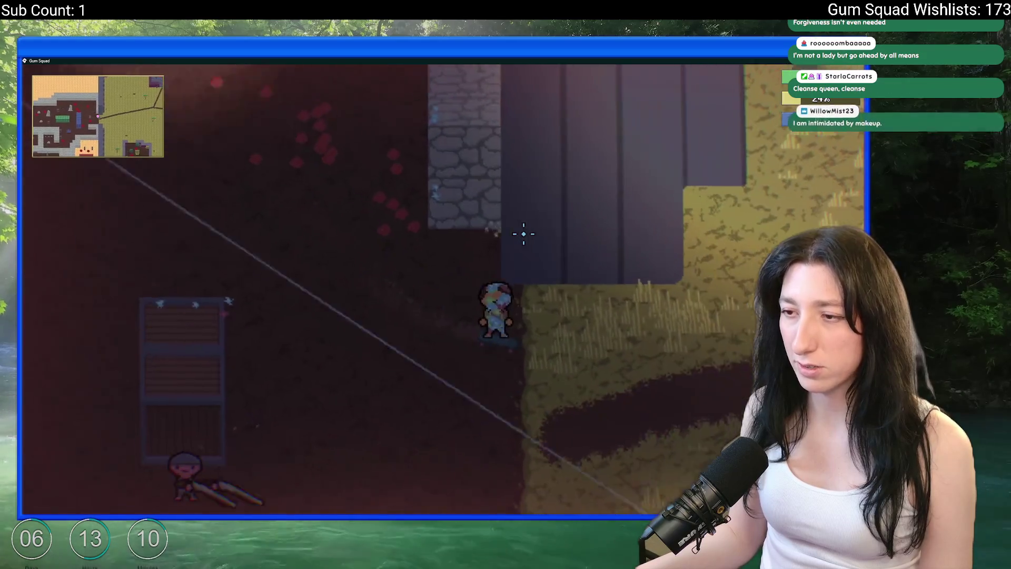
key(d)
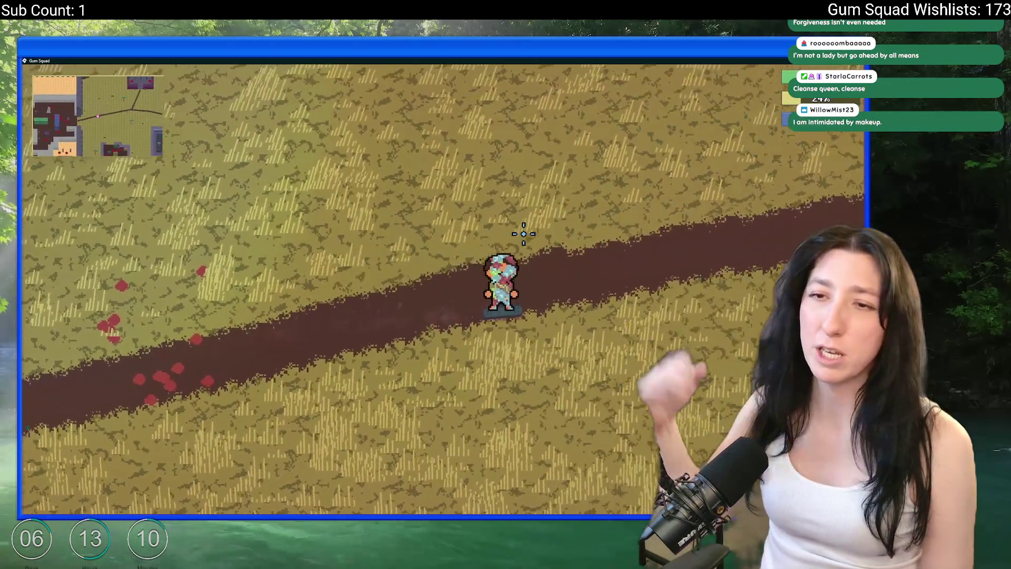
key(w)
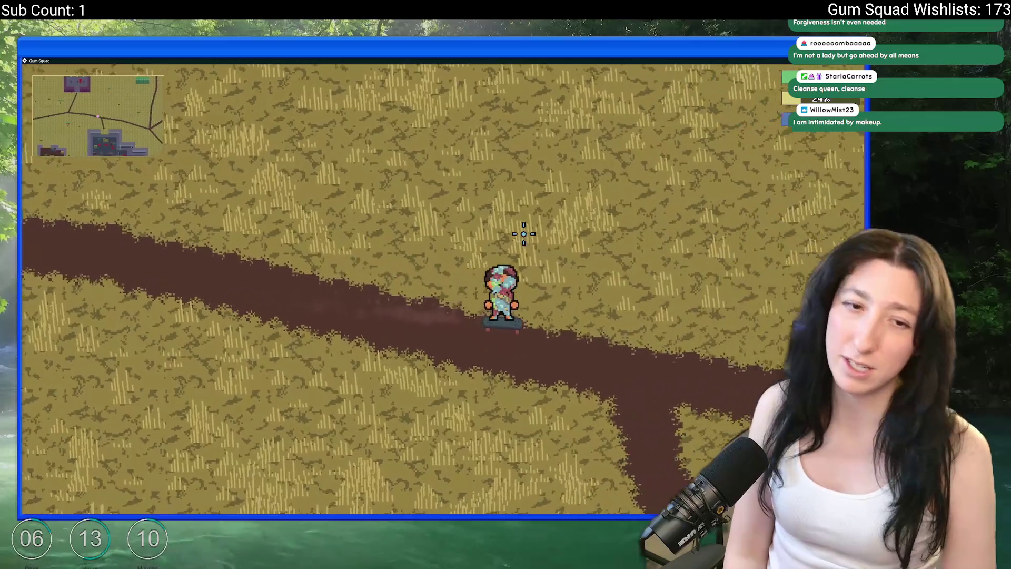
Skate further across the field and dirt road, then save and quit to desktop
key(d)
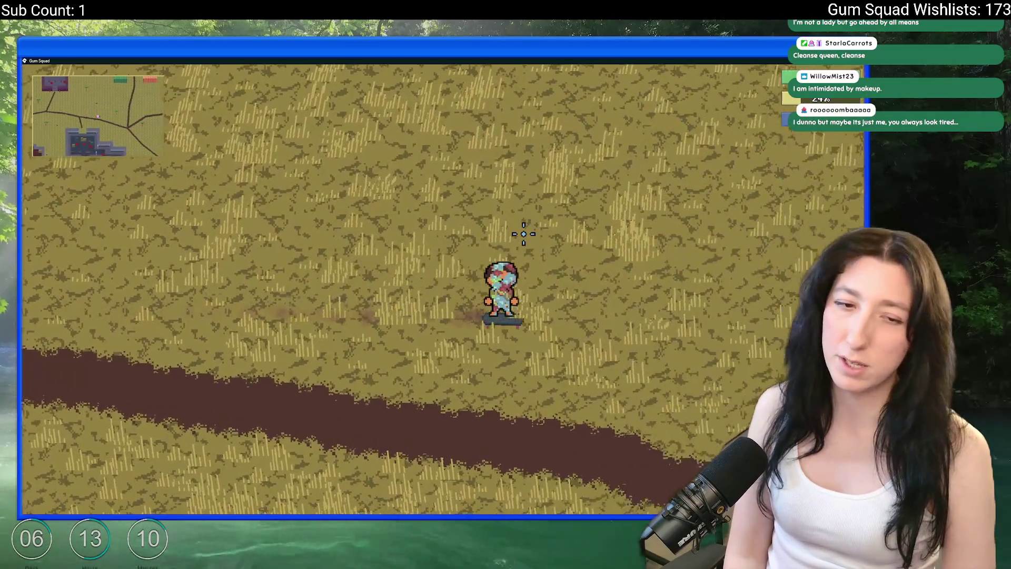
key(d)
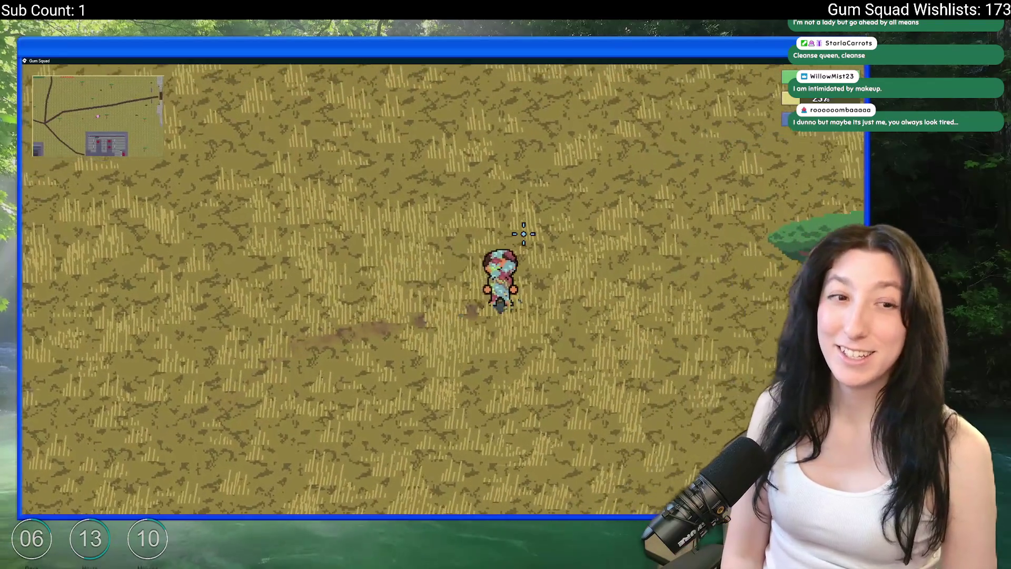
key(w)
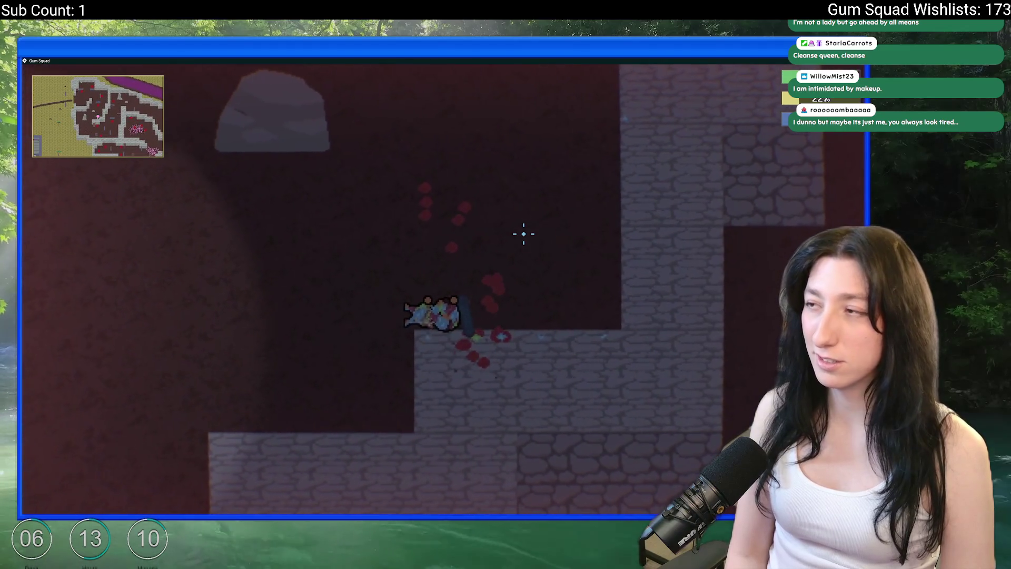
key(a)
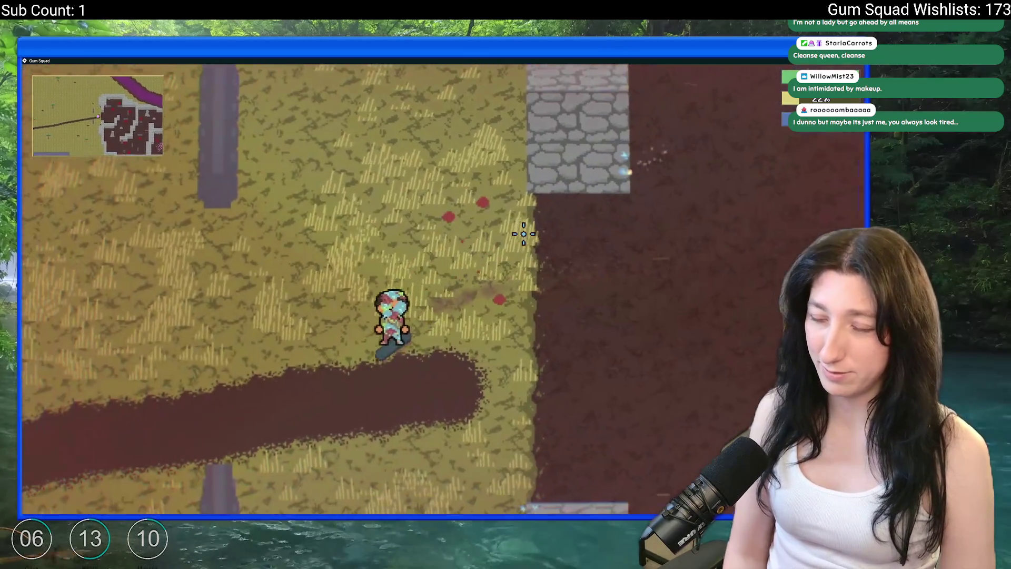
key(a)
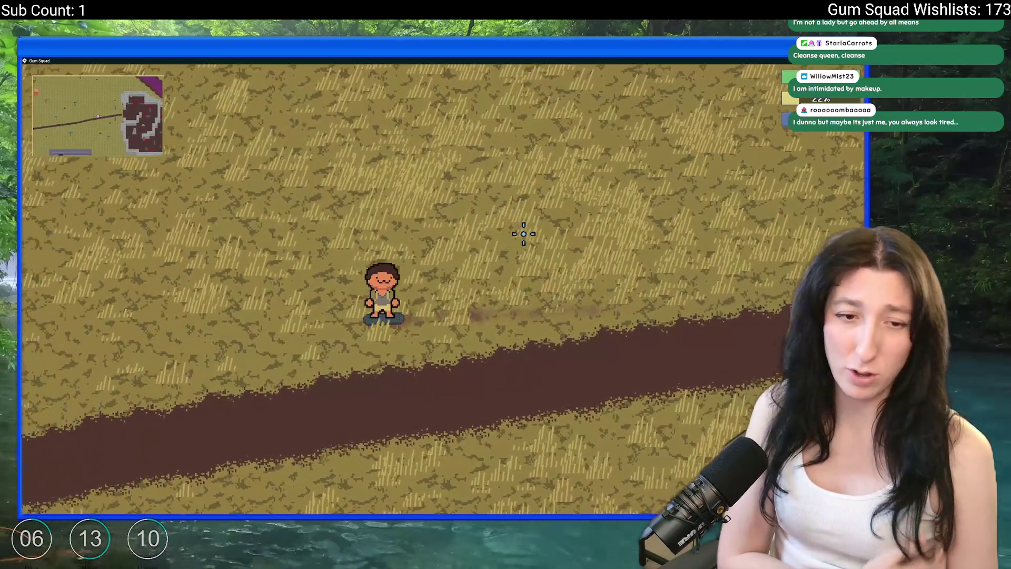
key(Escape)
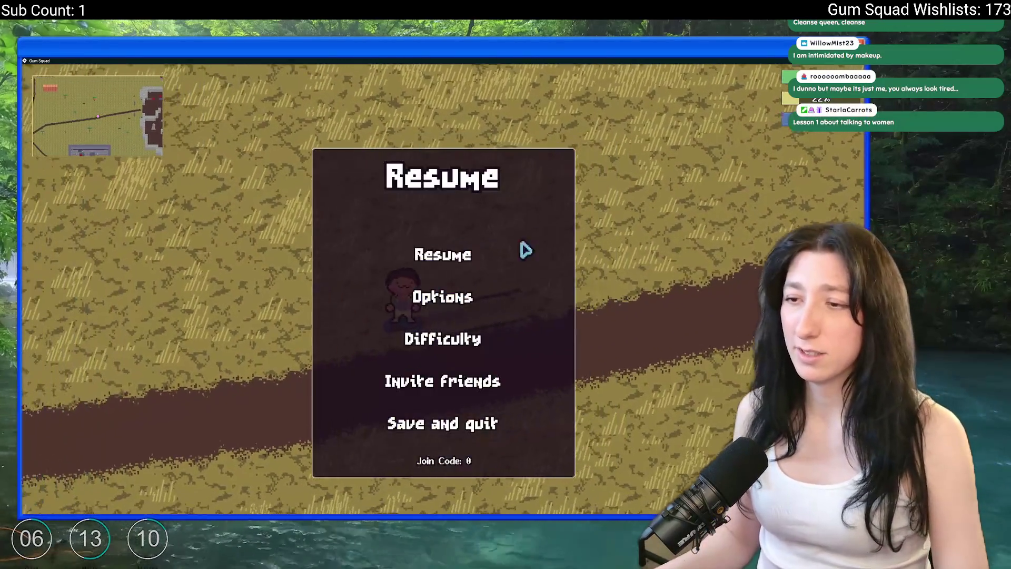
click(445, 422)
click(445, 422)
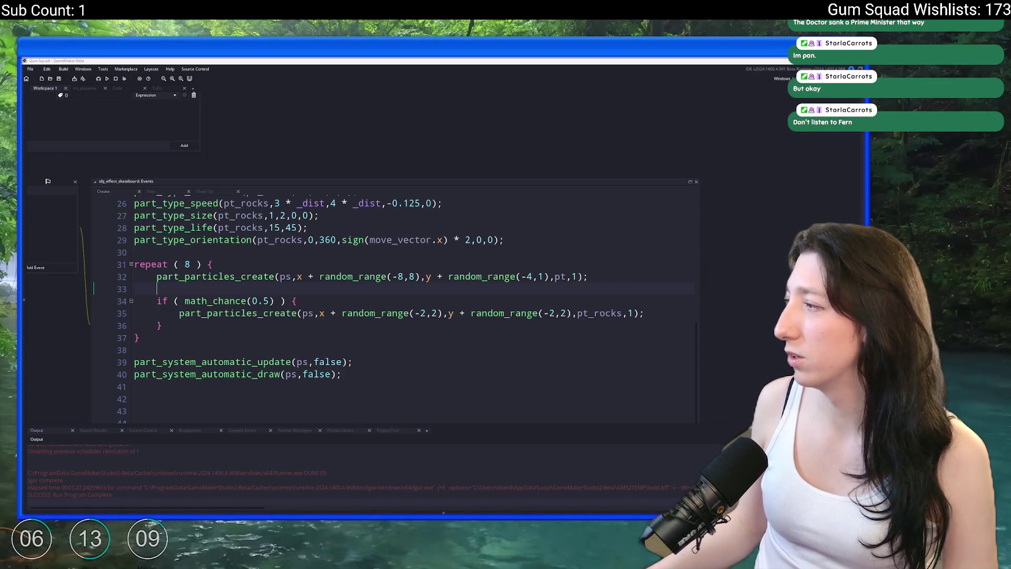
Skip to the next song in the browser playlist, then return to GameMaker
key(alt+Tab)
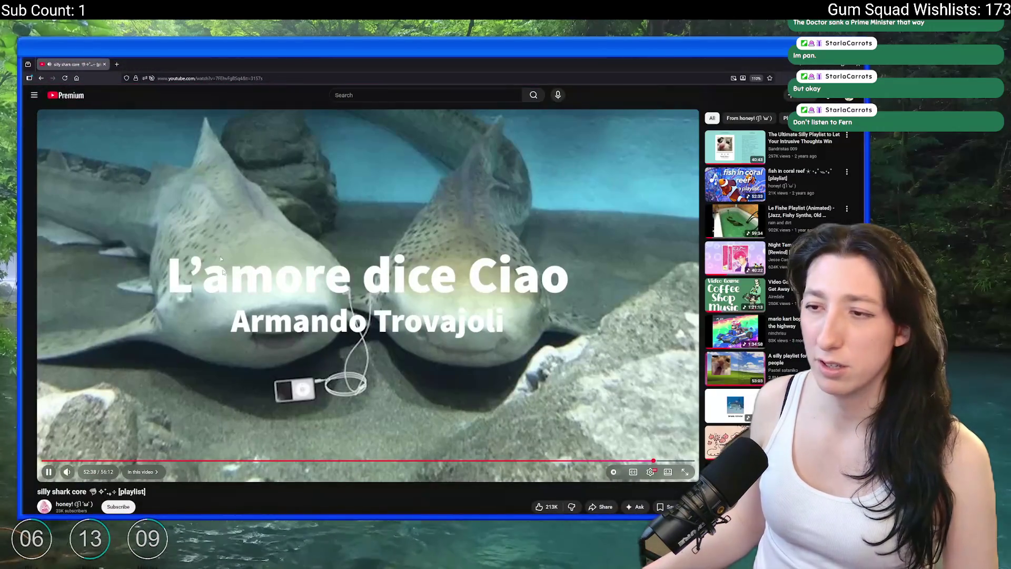
click(74, 460)
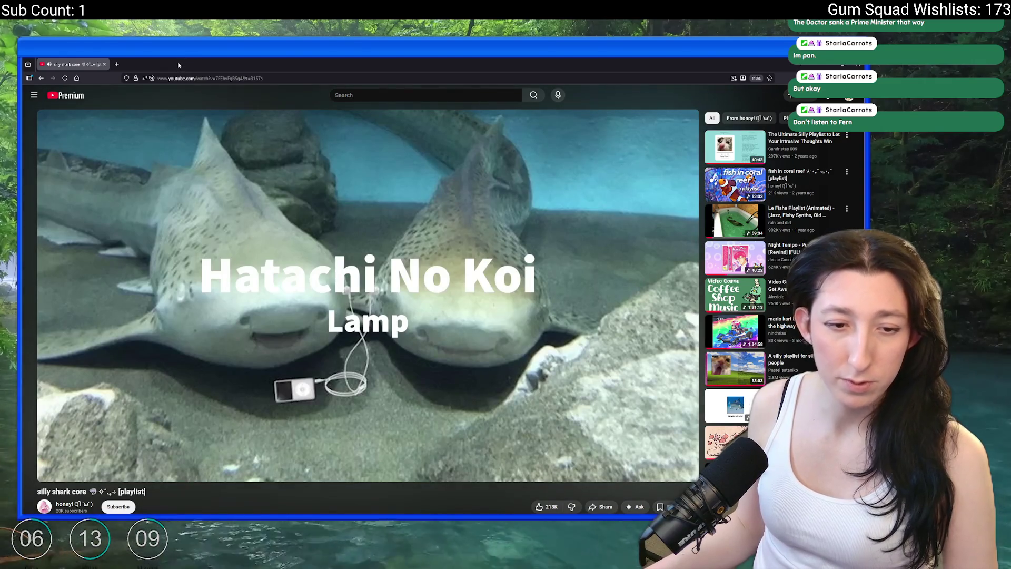
key(alt+Tab)
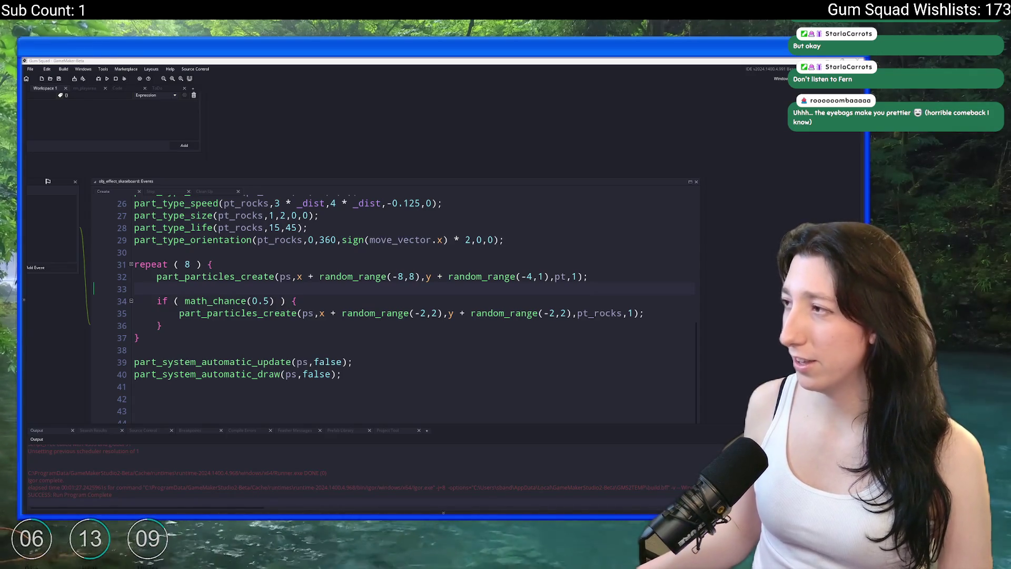
Search YouTube for '4k fish swimming'
key(alt+Tab)
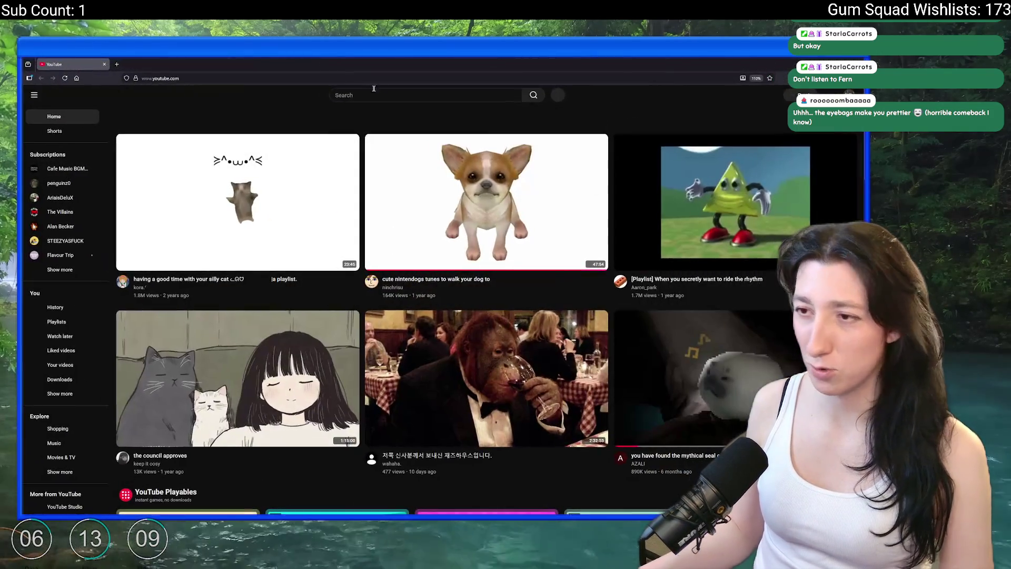
key(slash)
text(4k fif)
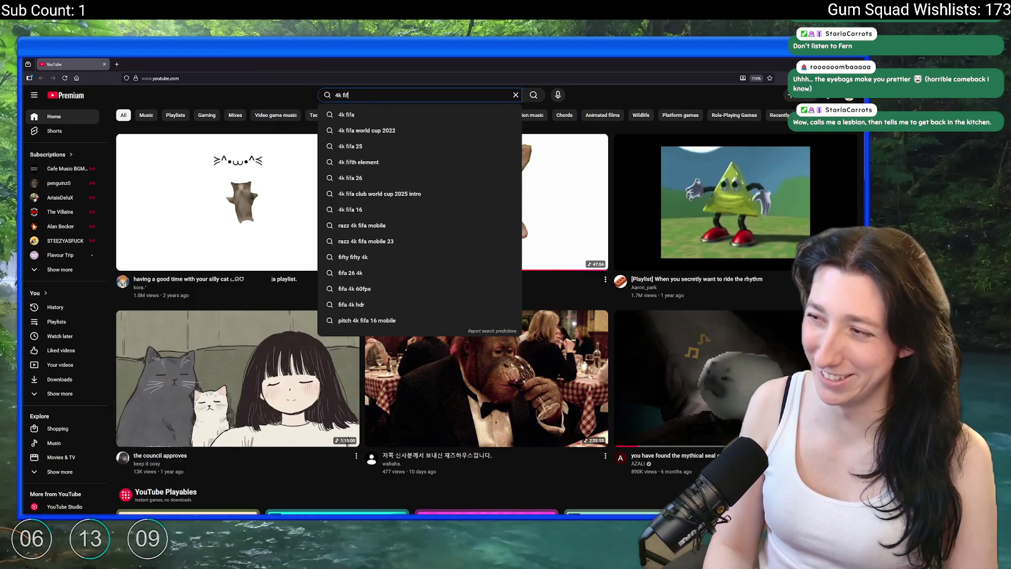
key(BackSpace)
text(sh swimming)
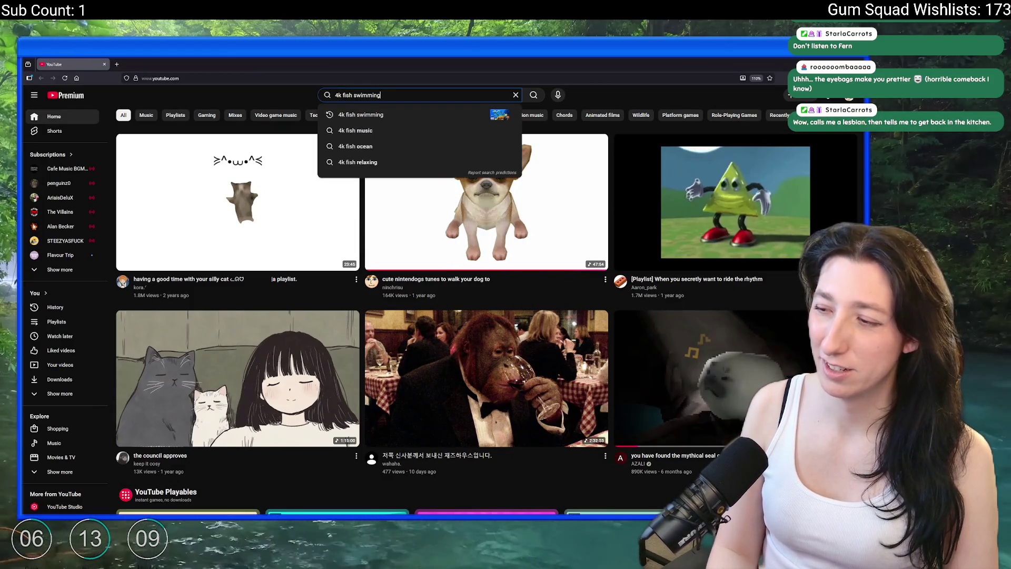
key(Return)
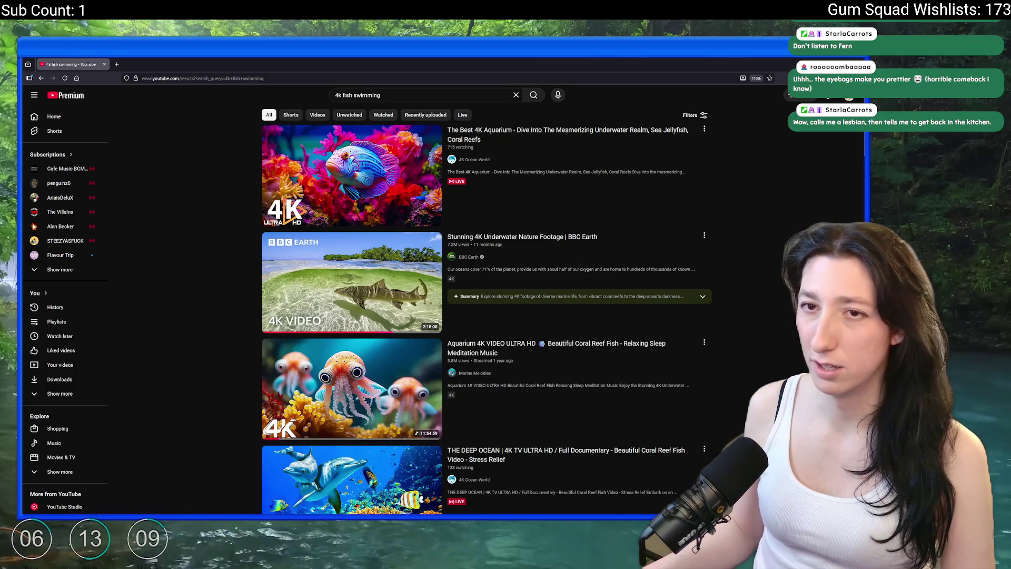
Play 'you have found the mythical seal cave' from 0:00 with louder volume in full screen
click(41, 78)
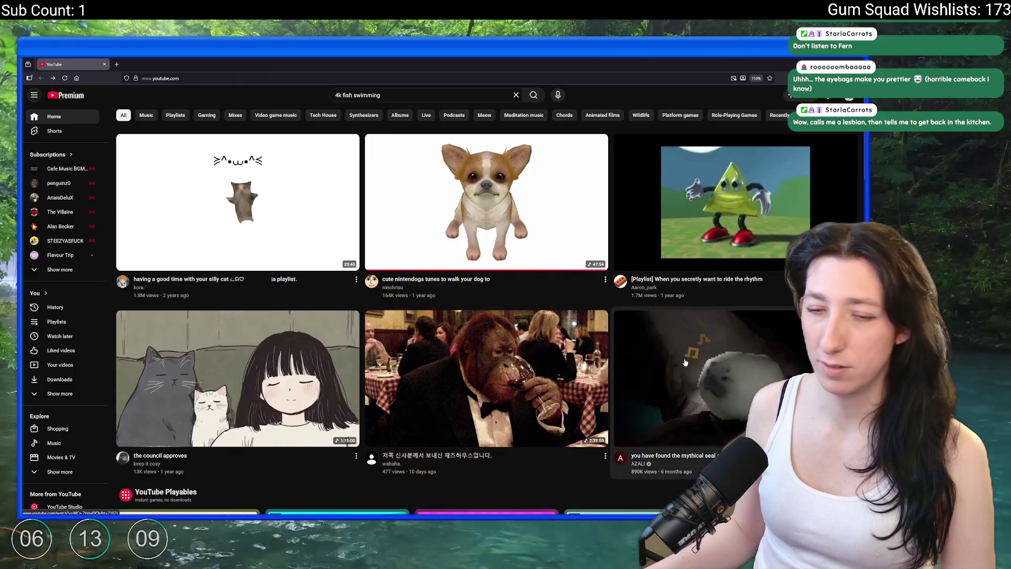
click(147, 64)
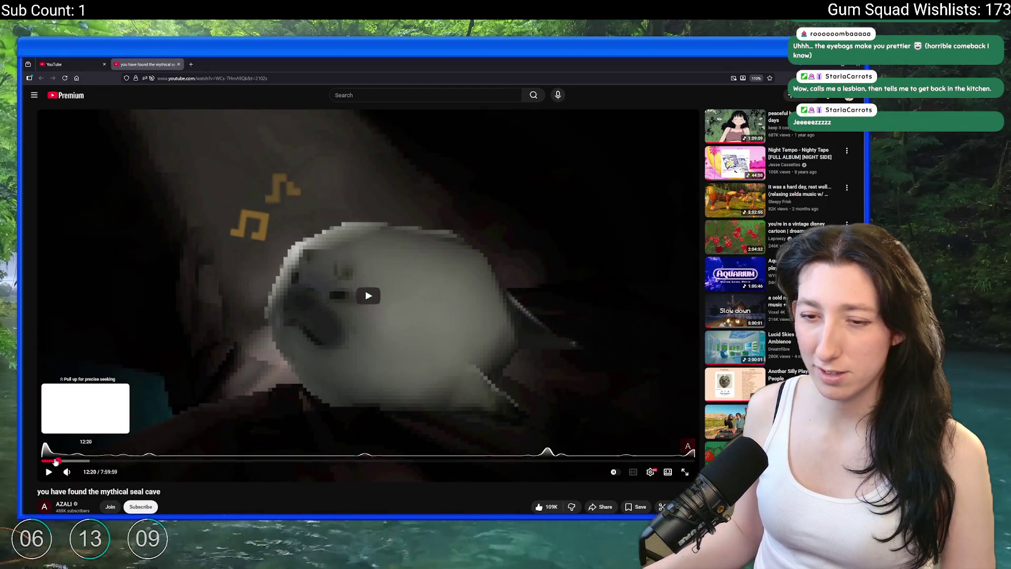
click(38, 460)
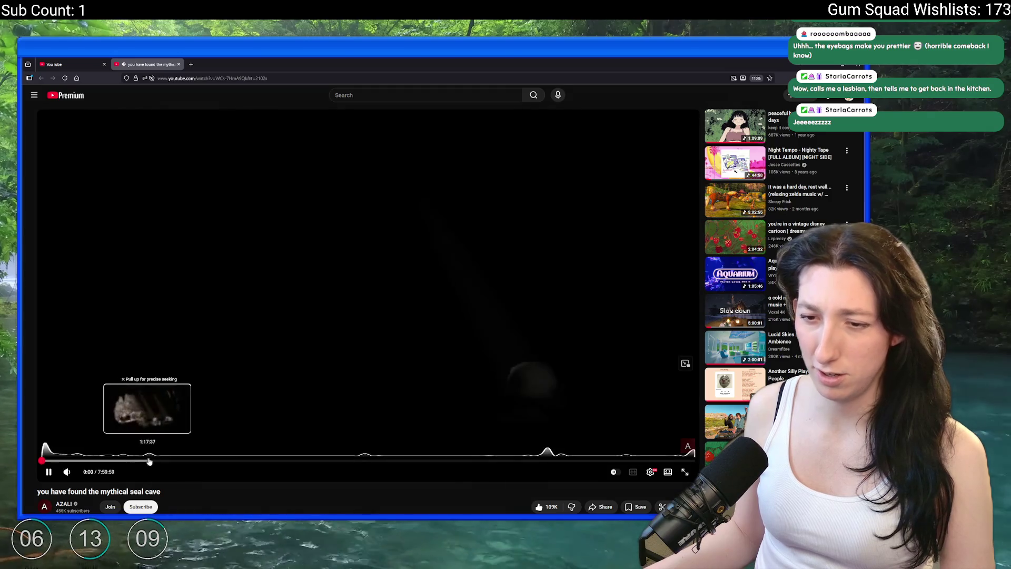
drag(83, 473, 89, 472)
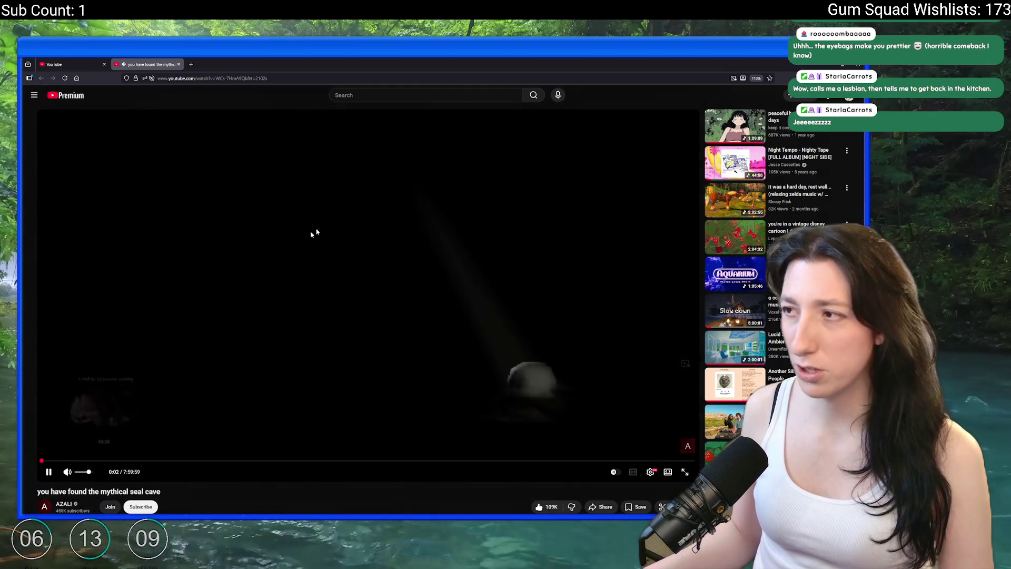
scroll(316, 237, down, 2)
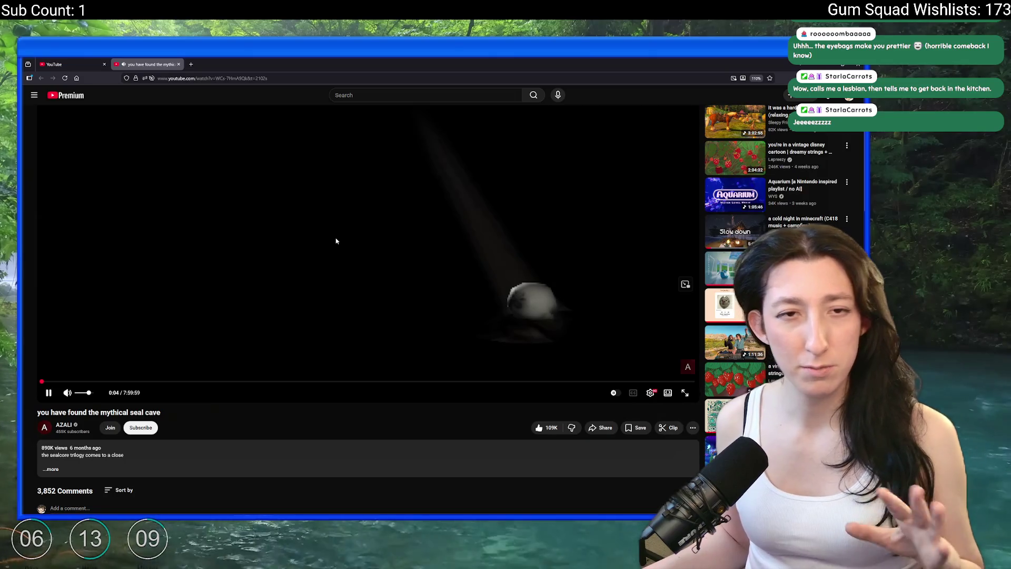
click(684, 392)
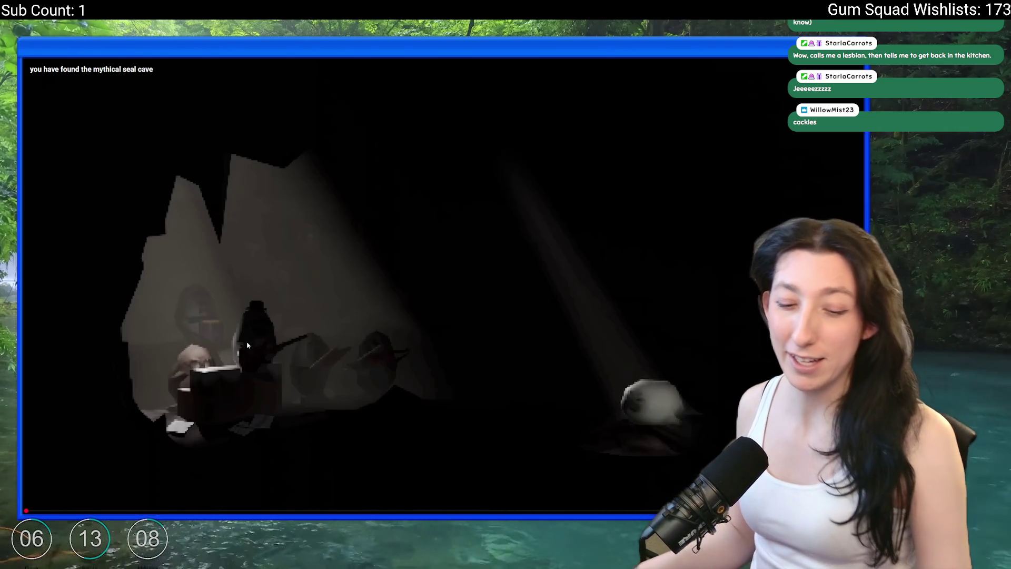
click(231, 333)
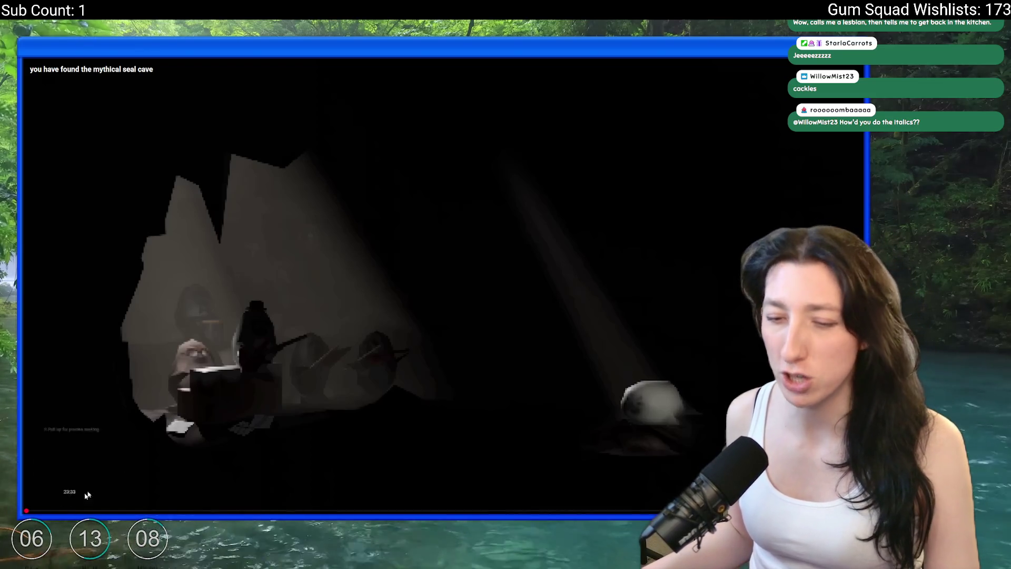
key(space)
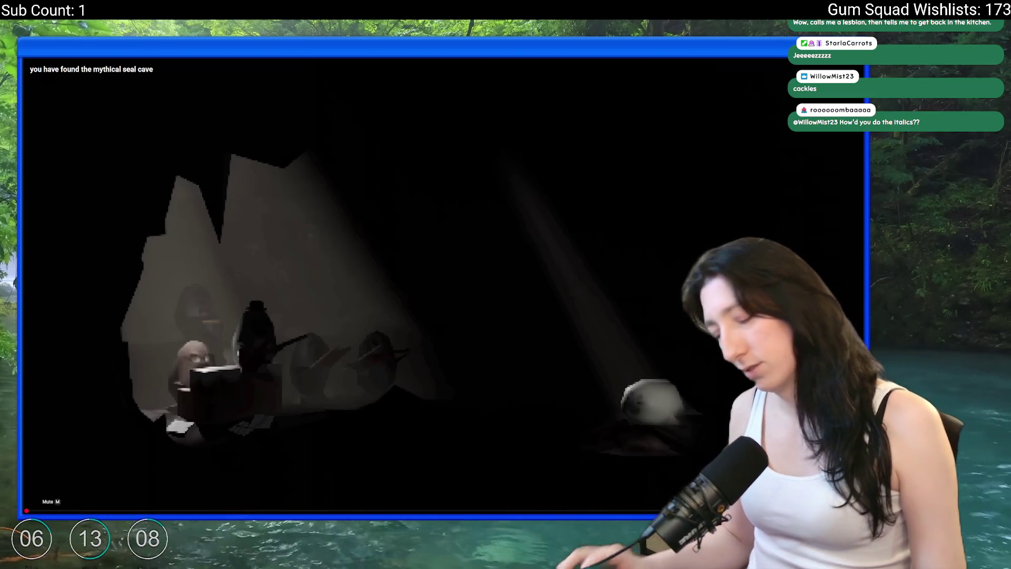
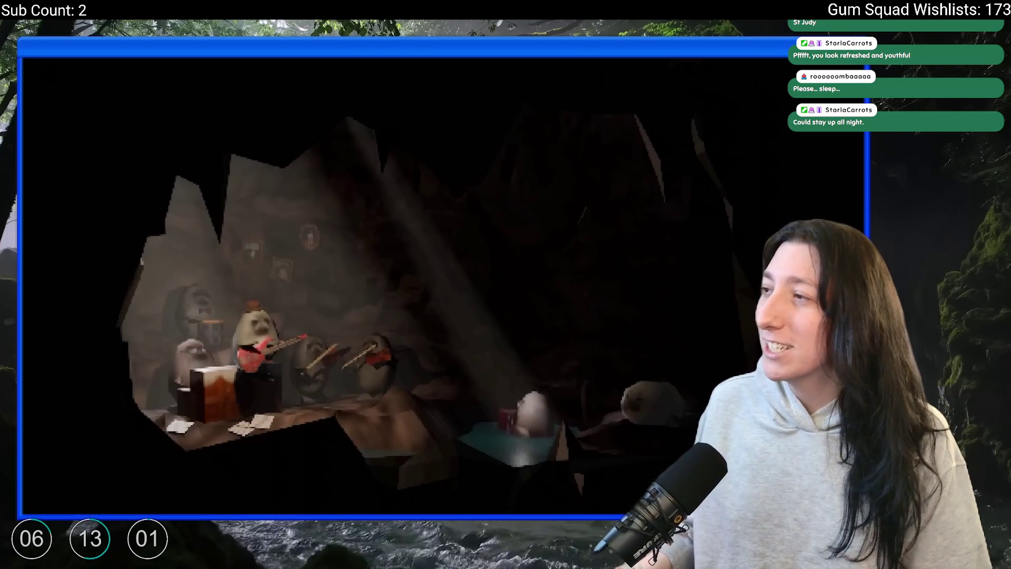
Exit the fullscreen video, close its tab, and search Google for 'italian woman'
click(271, 147)
key(Escape)
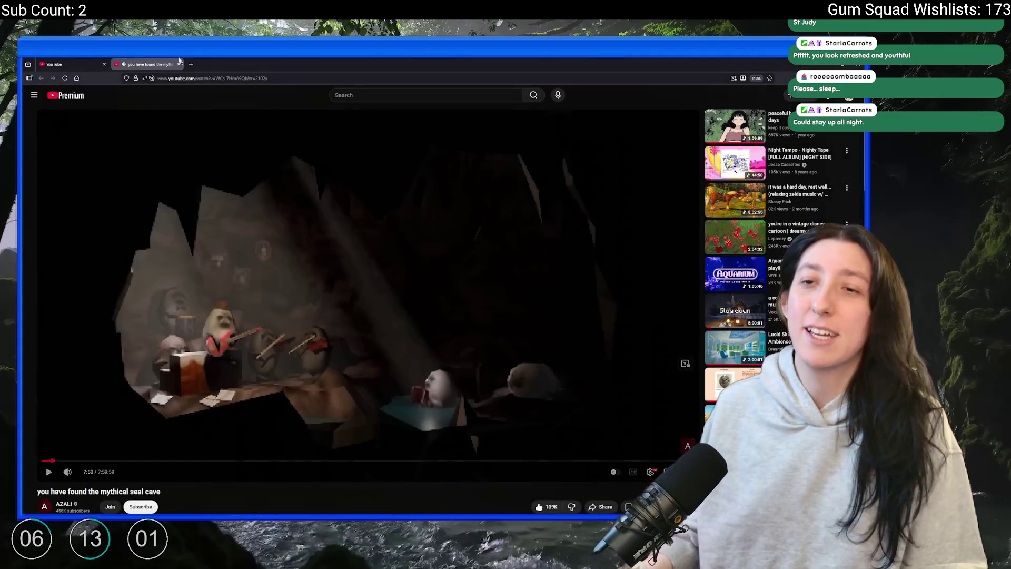
click(179, 65)
click(221, 78)
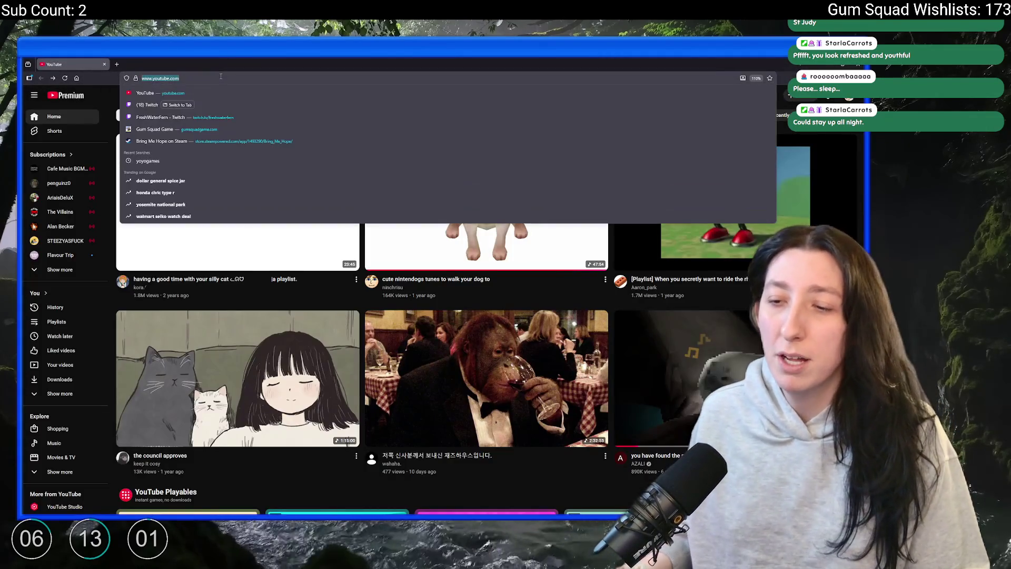
text(itall)
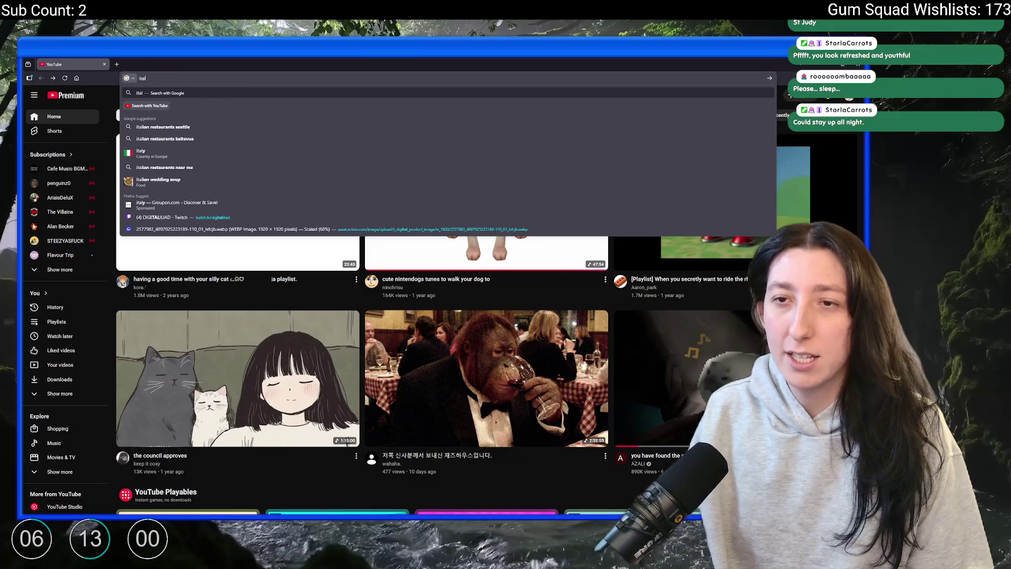
key(BackSpace)
text(ian woman)
key(Return)
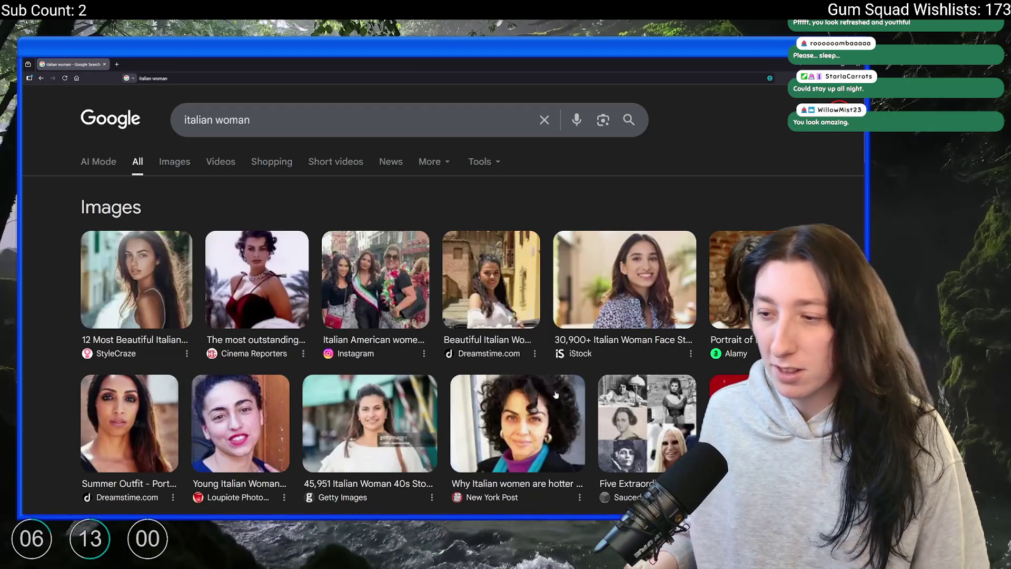
Preview the iStock, Dreamstime and Instagram results, then browse the Images results
click(615, 294)
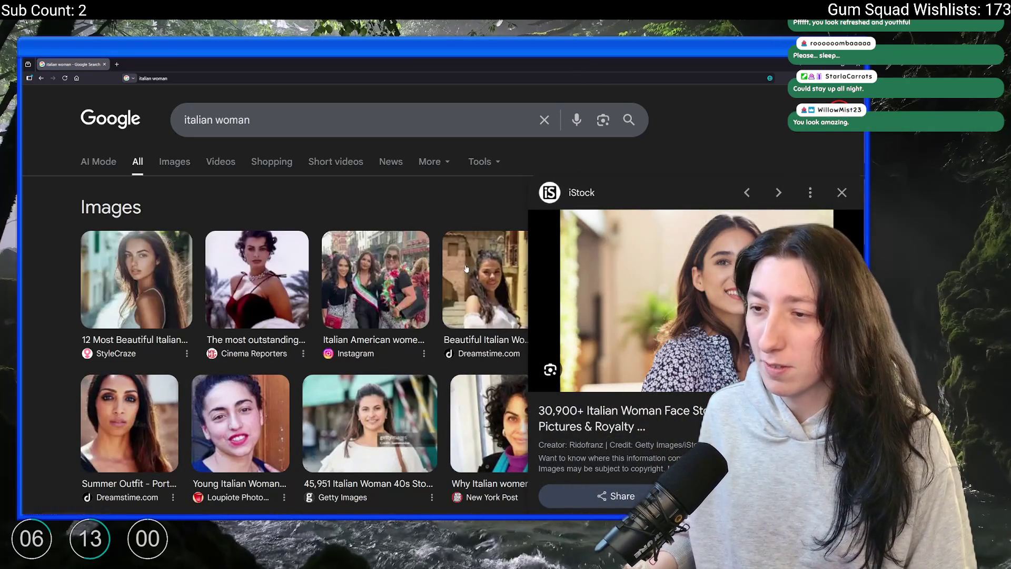
click(492, 276)
click(367, 274)
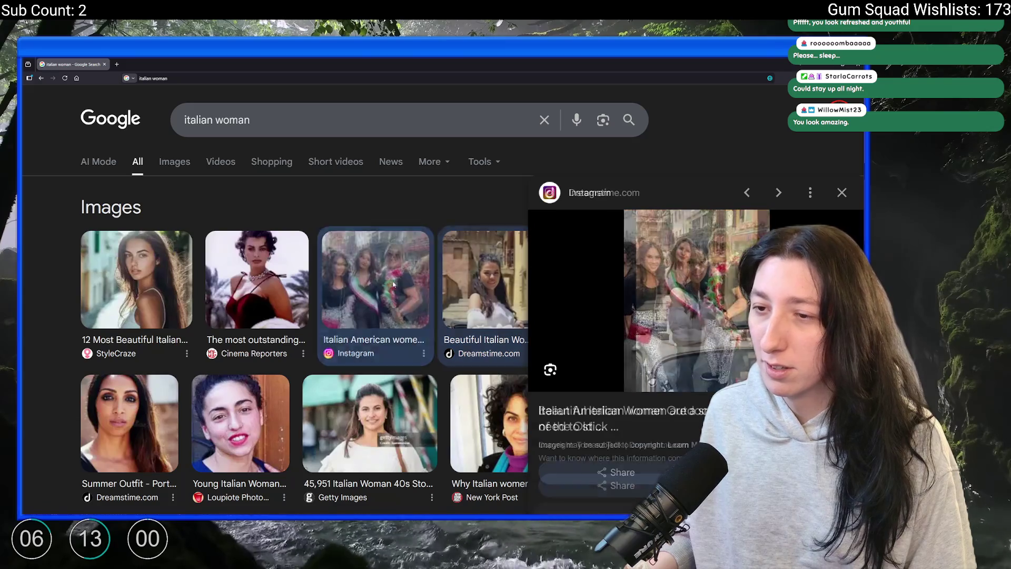
scroll(367, 274, down, 8)
scroll(367, 274, up, 8)
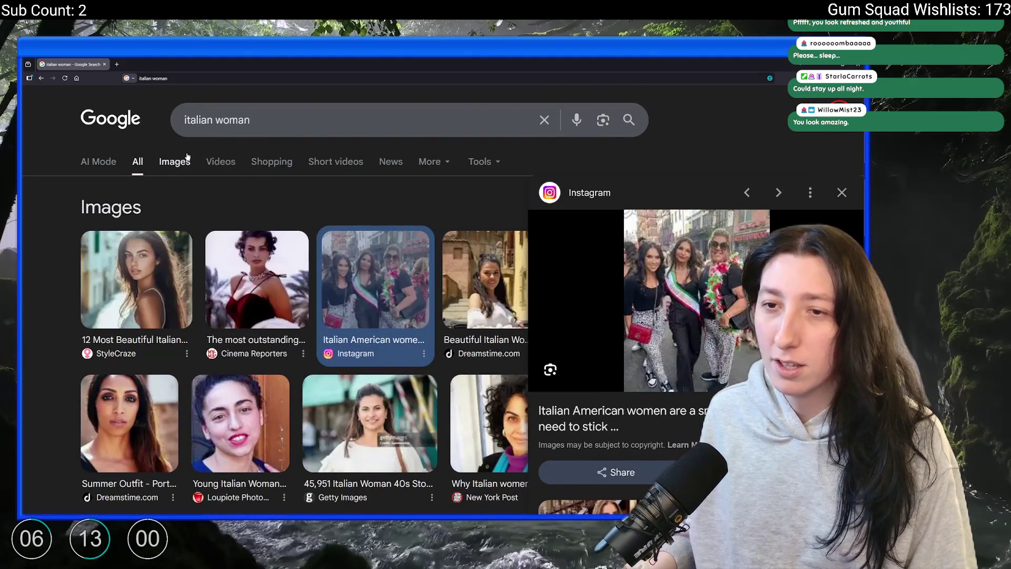
click(174, 151)
scroll(293, 217, down, 5)
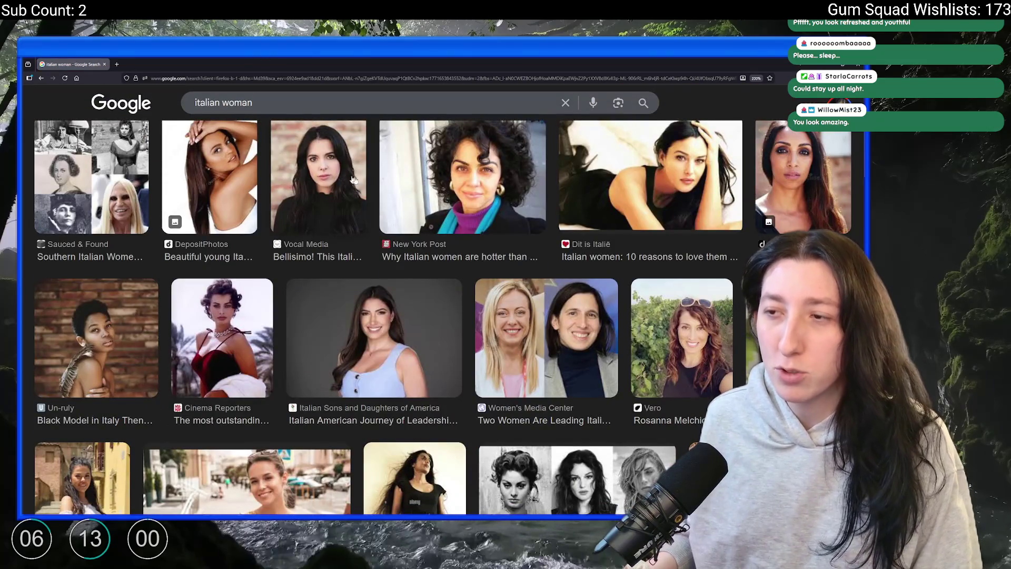
scroll(635, 228, down, 3)
scroll(635, 228, down, 9)
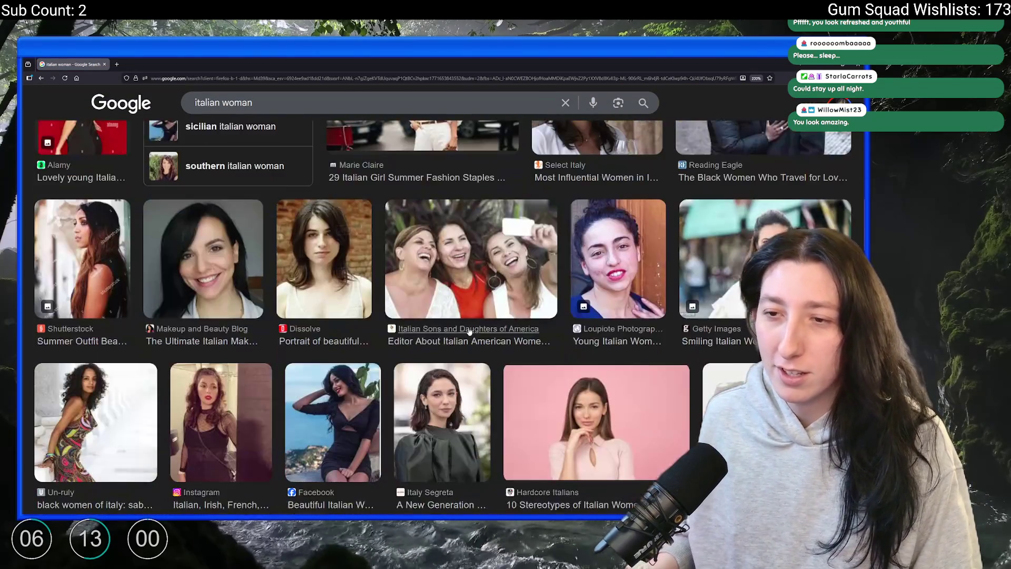
scroll(395, 126, up, 2)
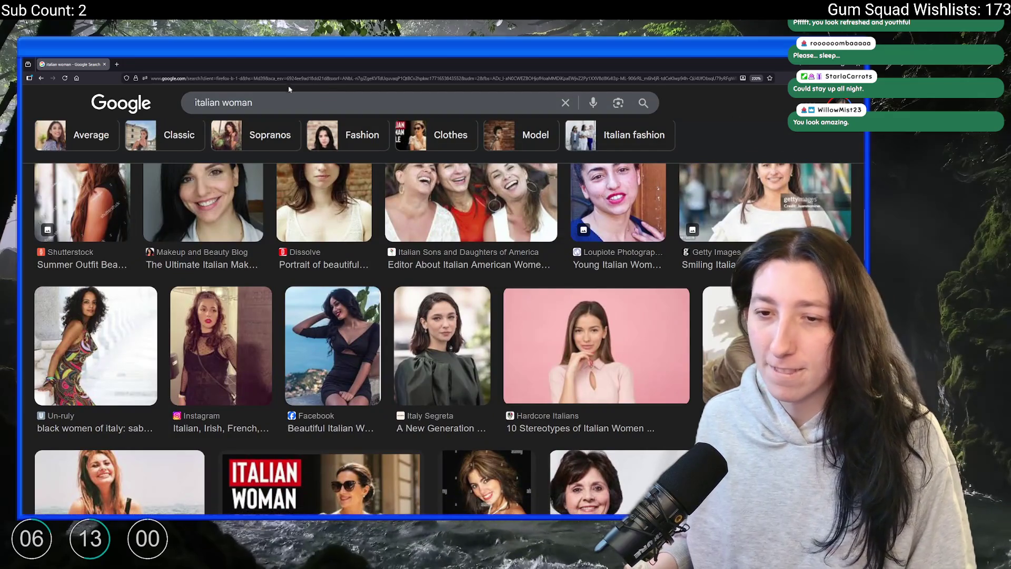
Refine the search to 'italian woman eye bags' and preview the Instagram and TikTok images
click(289, 103)
text(eyeu)
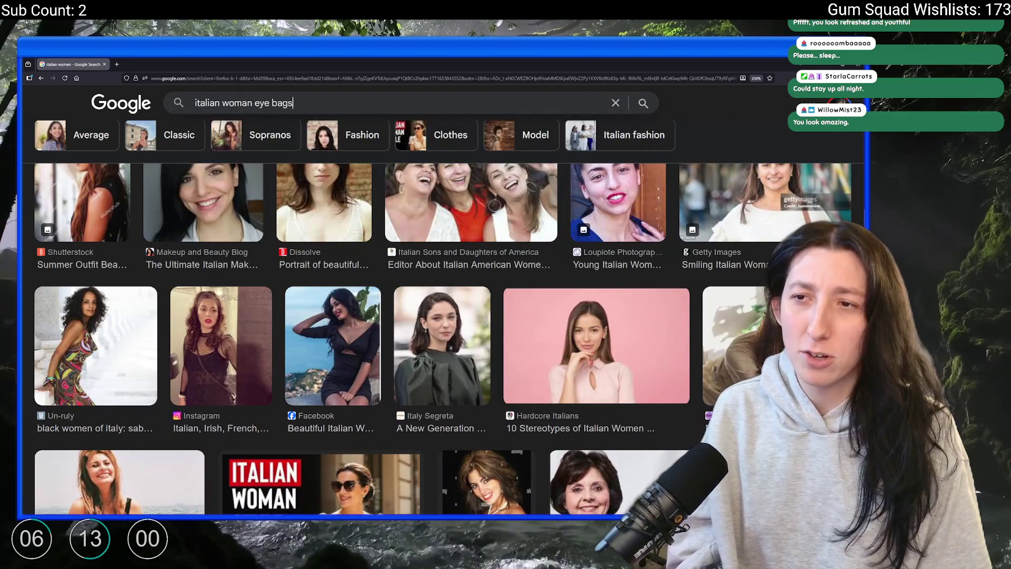
key(Return)
click(462, 305)
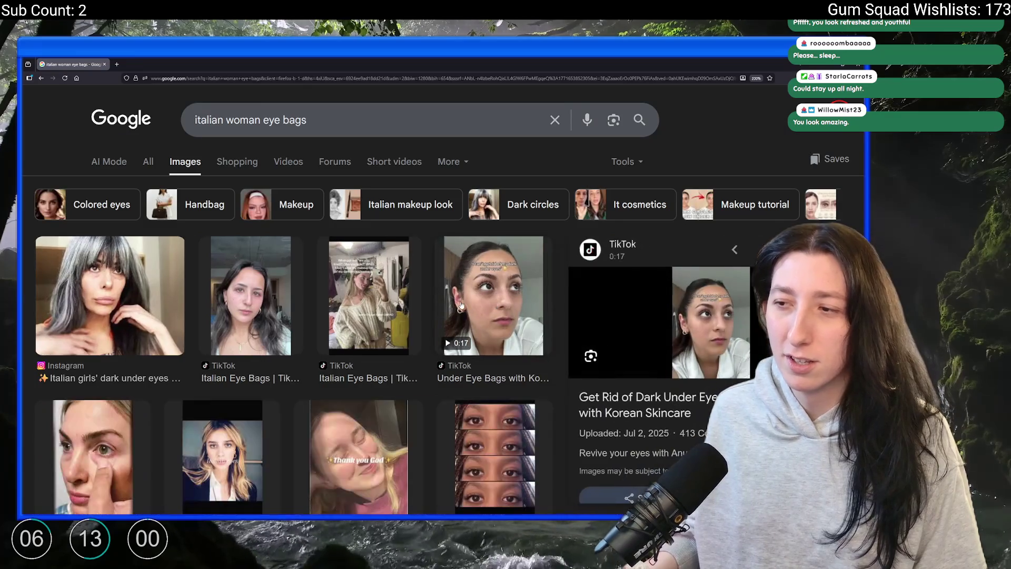
click(163, 282)
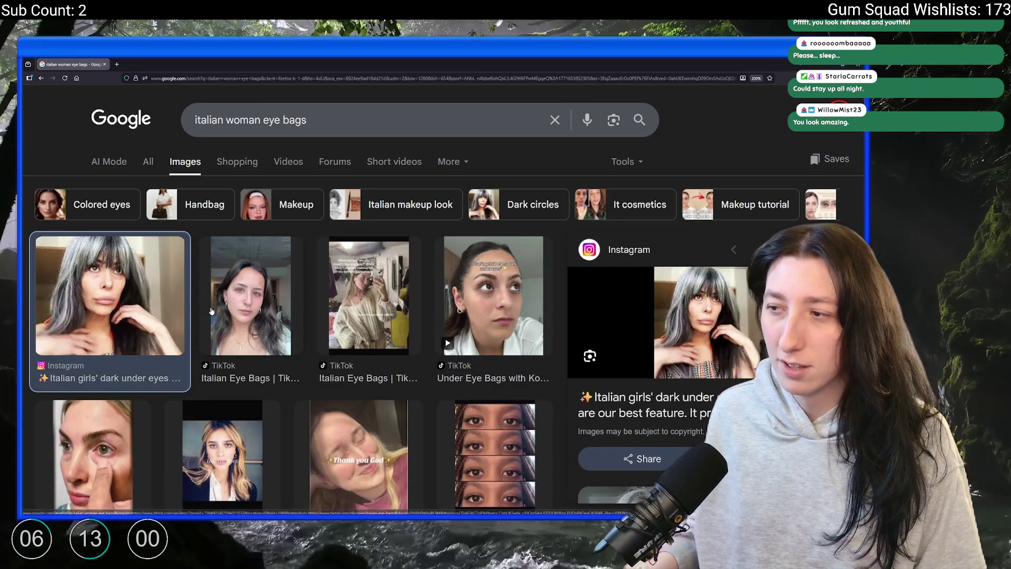
click(279, 299)
Scroll the eye-bags image results and preview the MIA Cosmetics and grey-haired Instagram images
scroll(271, 302, down, 6)
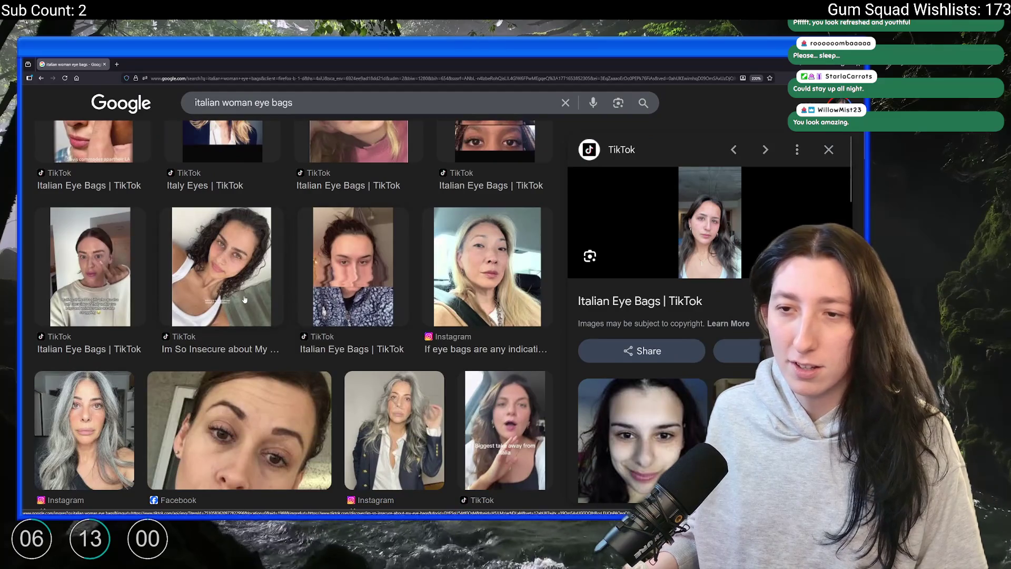
scroll(244, 299, down, 5)
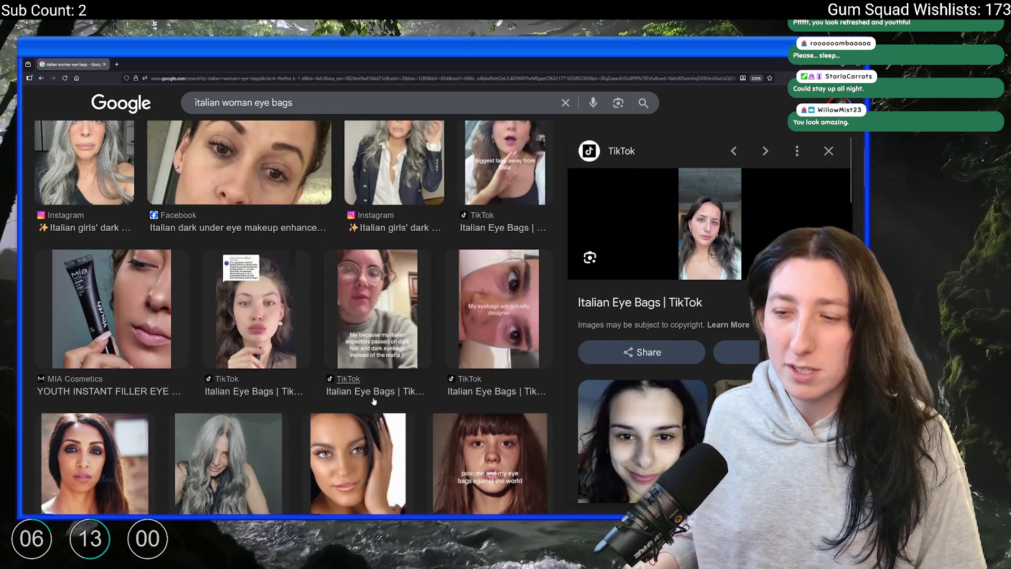
scroll(373, 401, down, 5)
scroll(211, 316, up, 6)
click(140, 346)
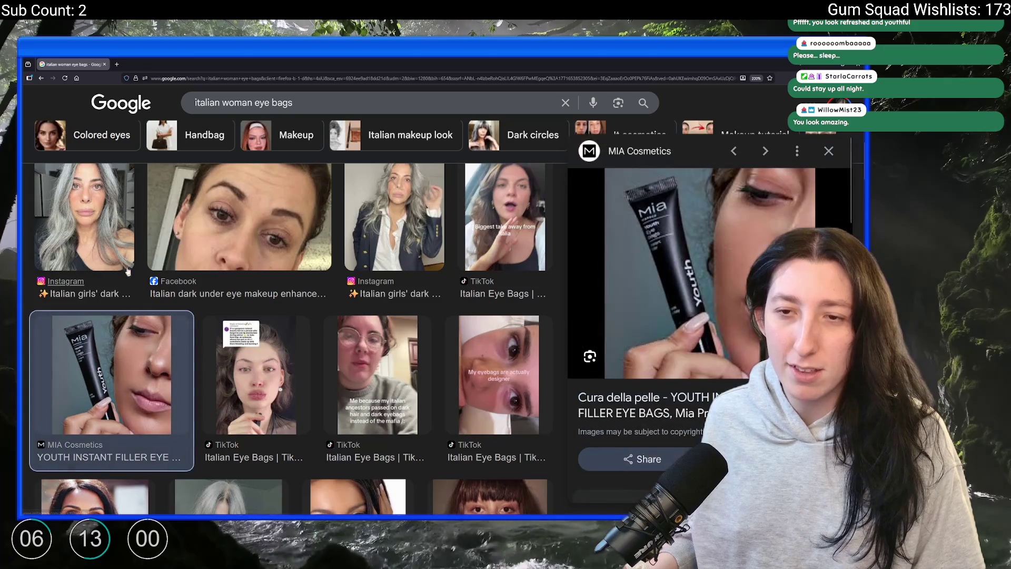
click(112, 235)
scroll(311, 235, up, 5)
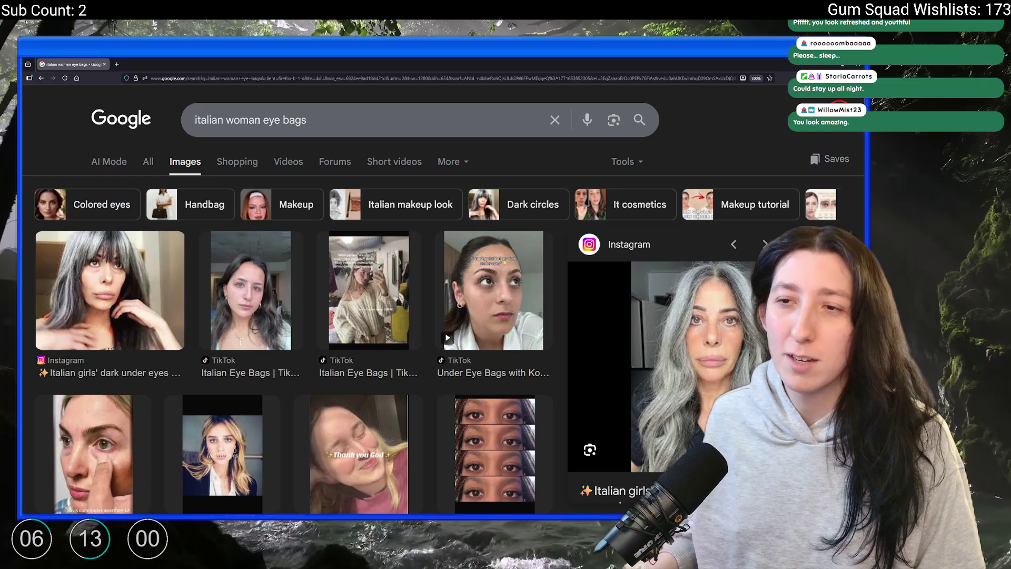
key(alt+Tab)
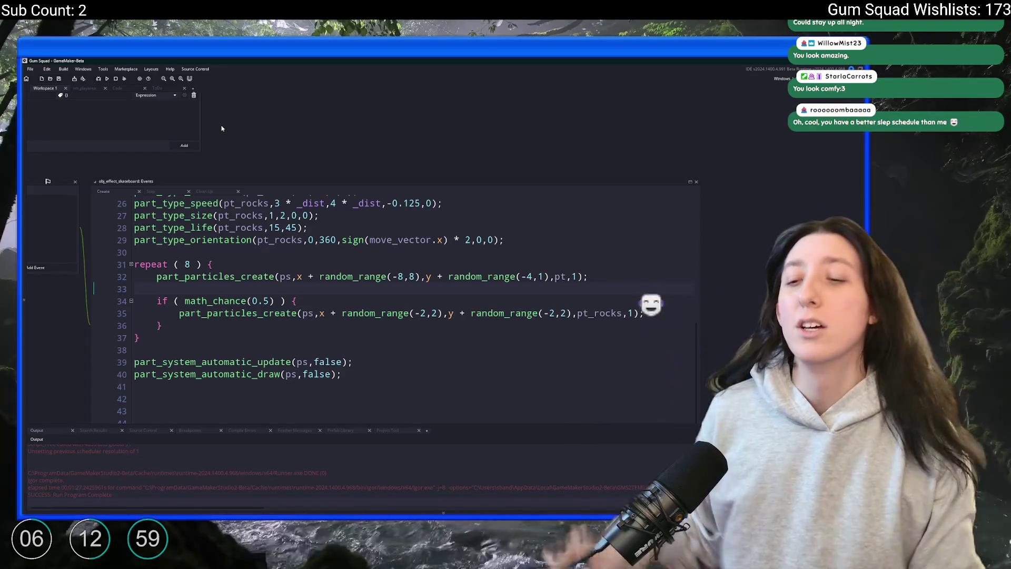
Delete the live_call line from obj_effect_skateboard's Step event
scroll(461, 310, up, 1)
scroll(461, 309, up, 8)
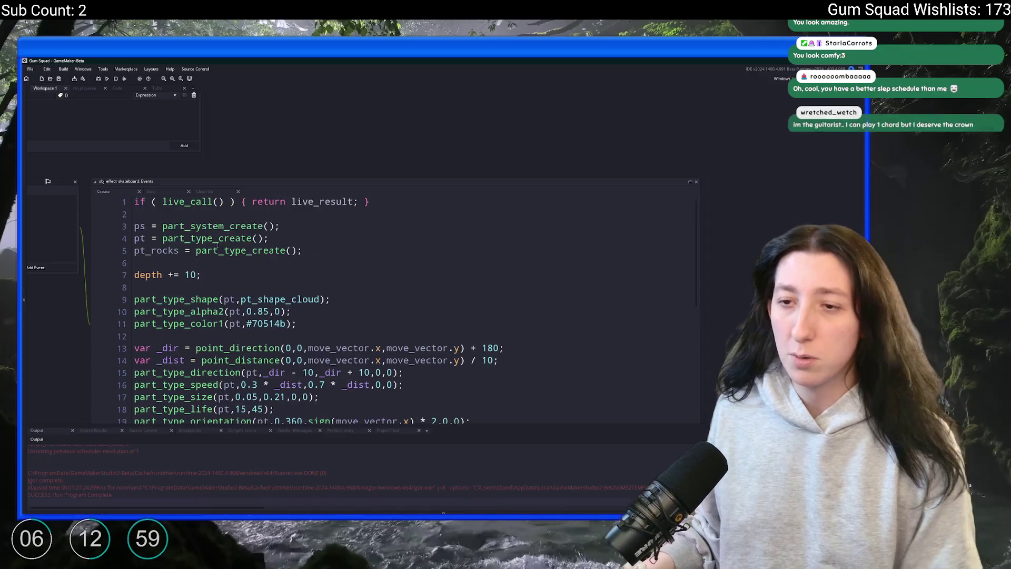
scroll(137, 226, down, 1)
click(151, 191)
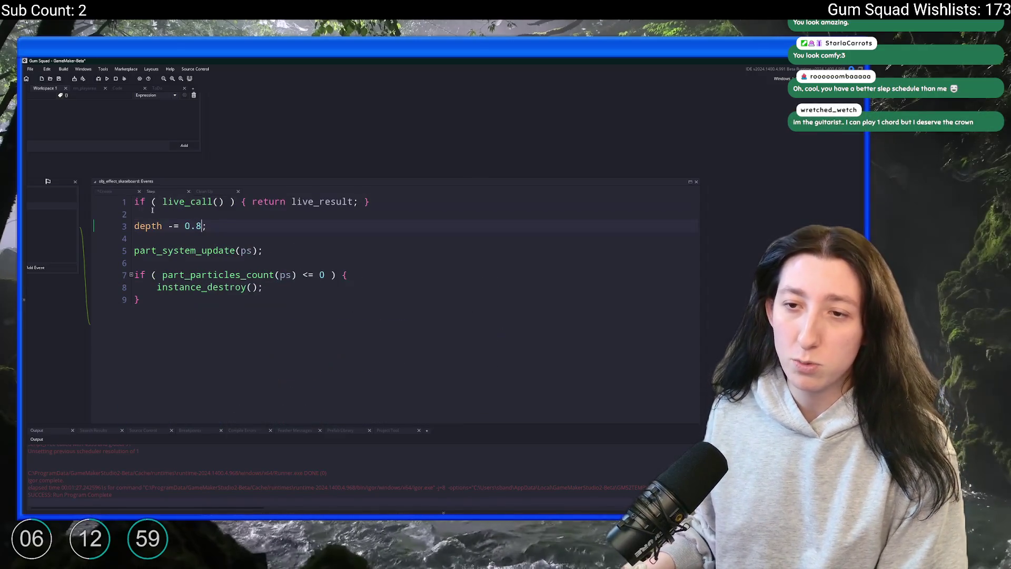
click(136, 202)
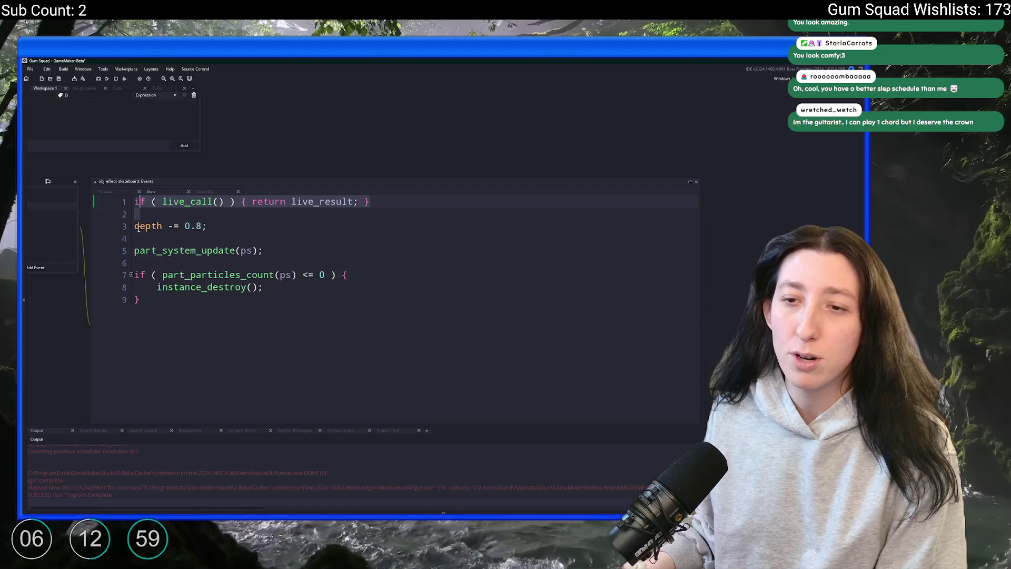
shift+click(135, 226)
key(Delete)
Save the edited Create code, check the Clean Up event, and close obj_effect_skateboard
click(204, 191)
click(151, 191)
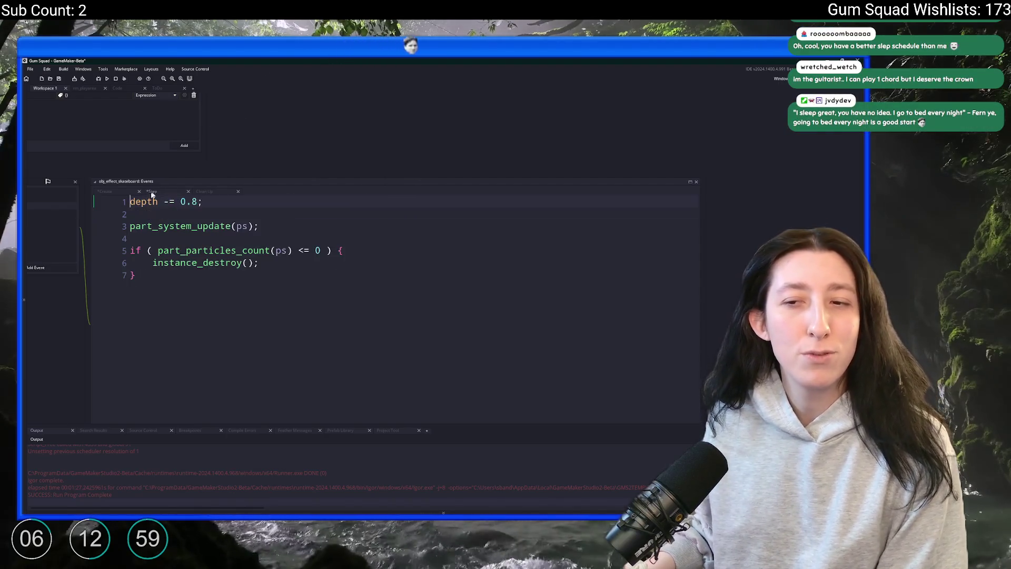
click(105, 191)
key(ctrl+s)
click(222, 219)
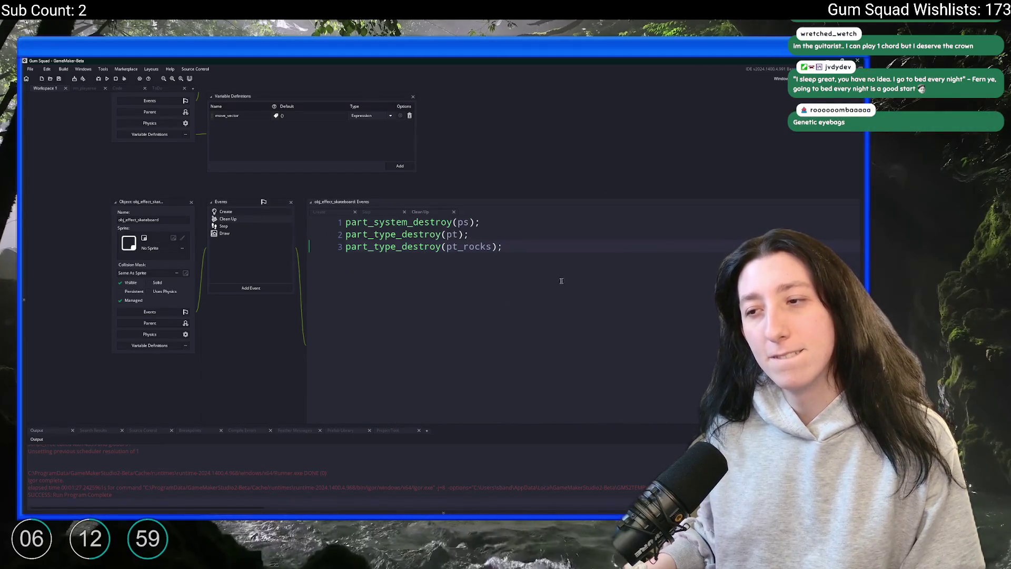
click(230, 211)
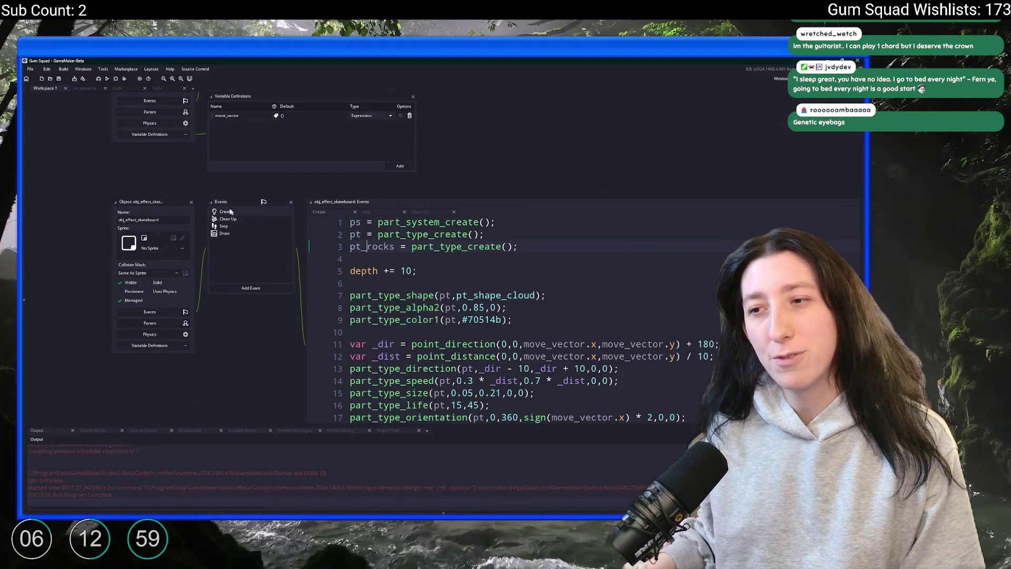
click(191, 202)
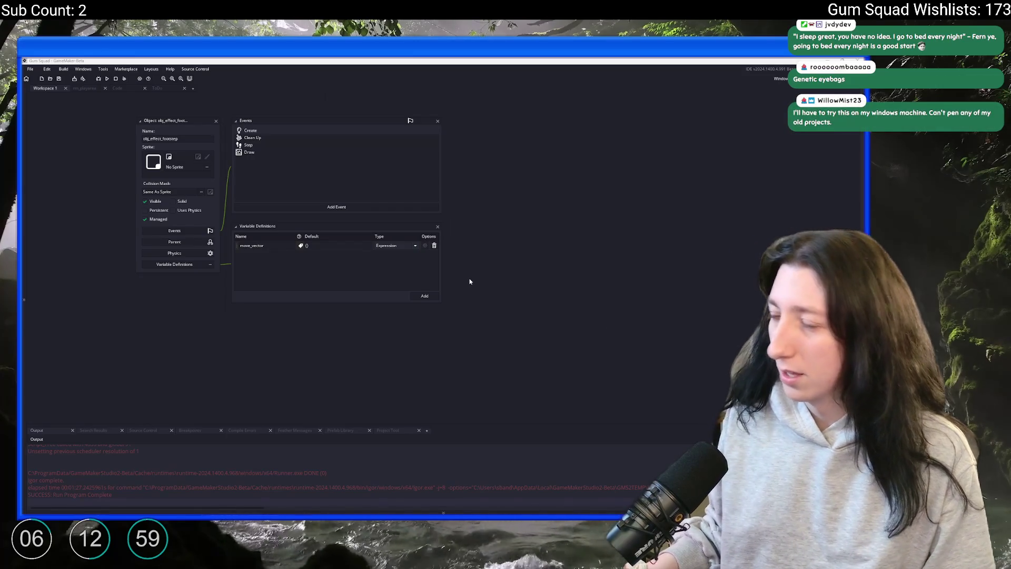
click(470, 281)
key(ctrl+t)
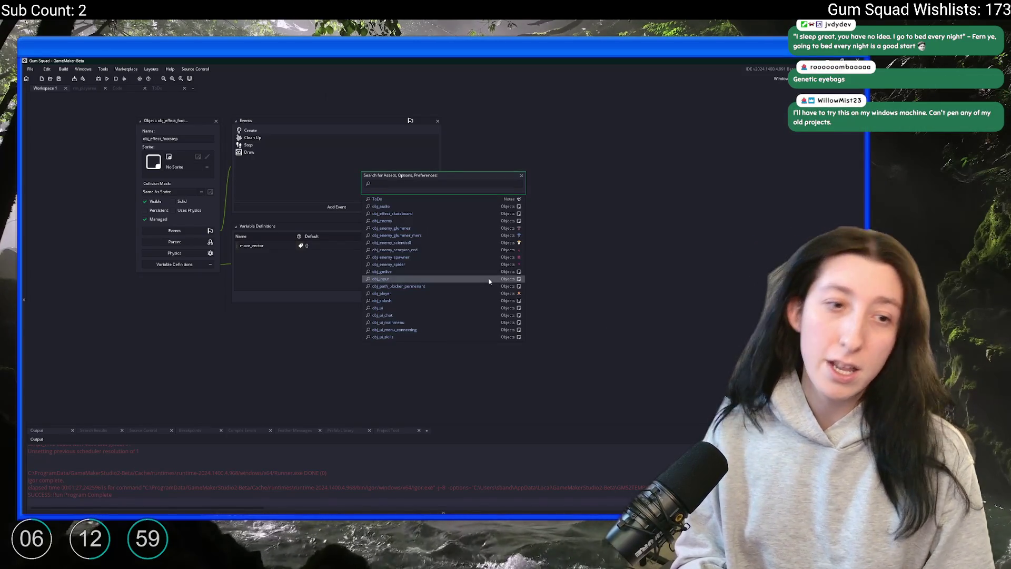
Filter the Asset Browser down to obj_effect_footstep and obj_effect_skateboard
click(864, 149)
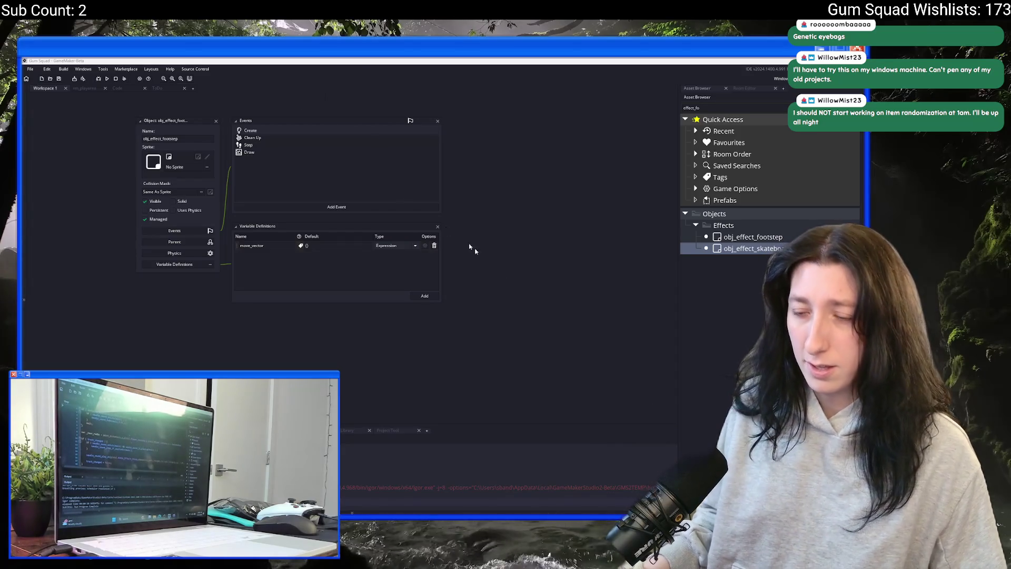
Set the BuildIsOffline macro to 0 in scr_networking and save
key(ctrl+t)
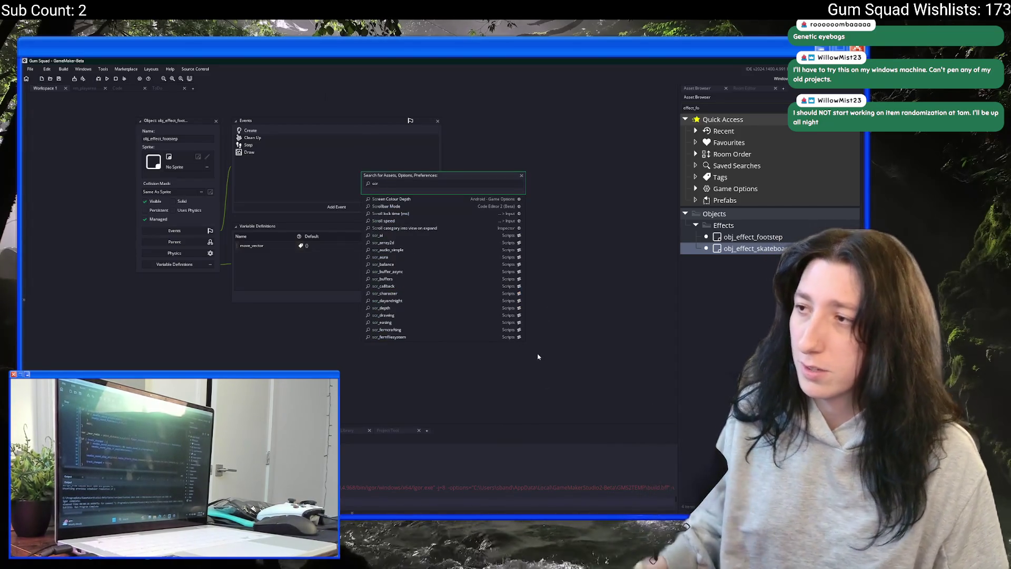
text(_net)
key(Return)
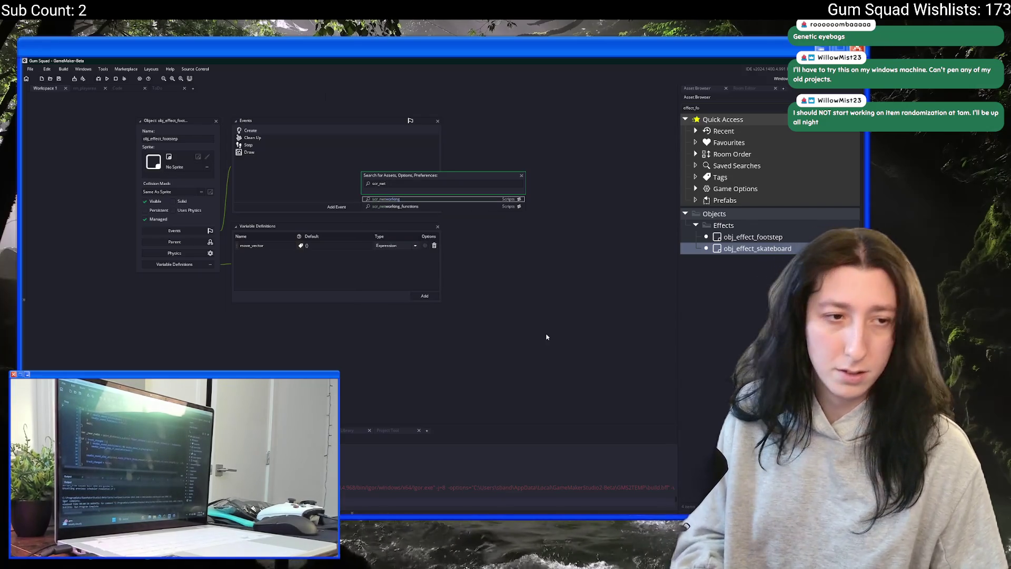
key(Down)
key(Down)
key(Down)
key(End)
key(BackSpace)
text(0)
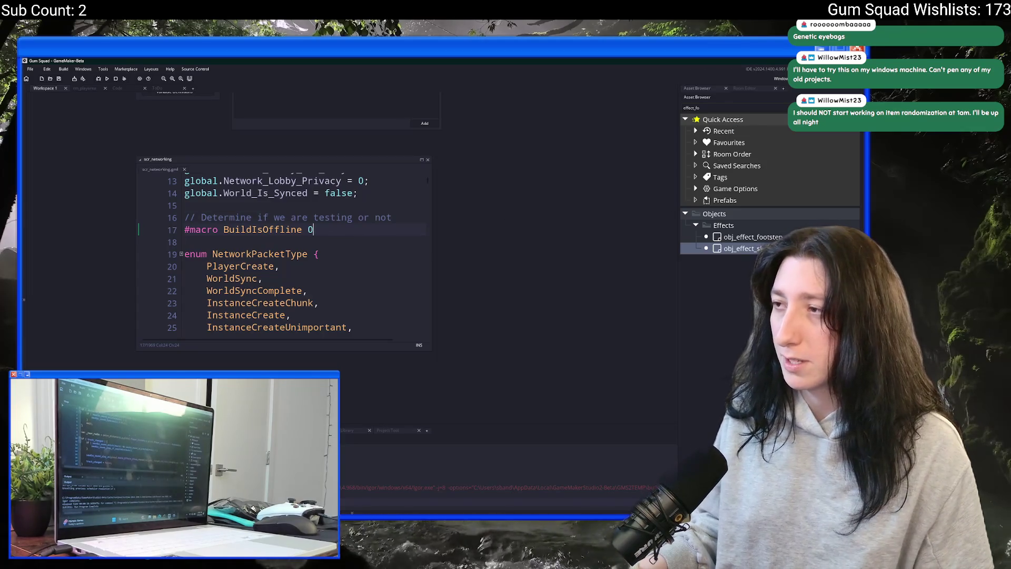
key(ctrl+s)
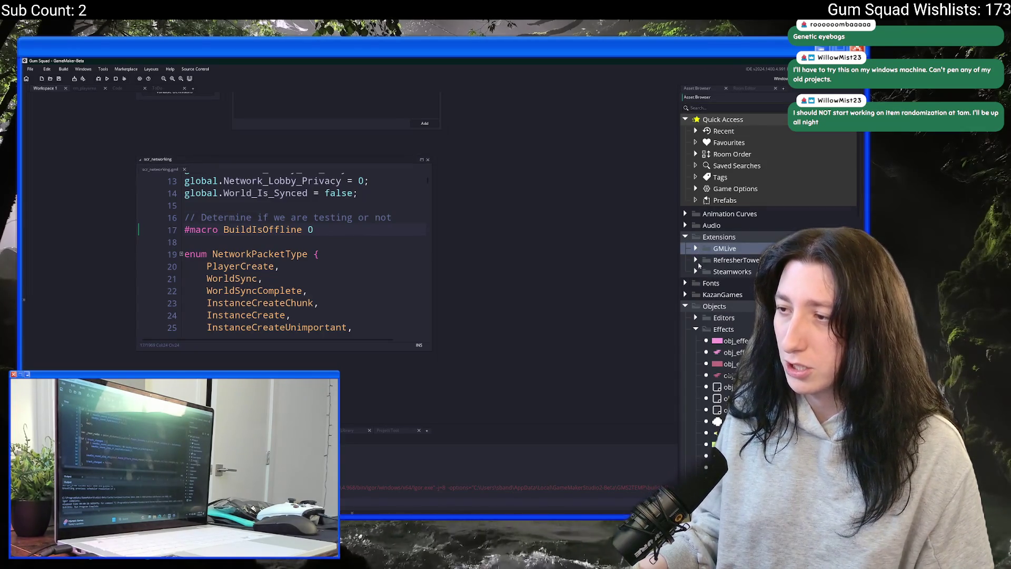
Set live_enabled to 0 in obj_gmlive's Create code, save, and open the Steamworks extension settings
click(696, 261)
click(695, 259)
click(696, 248)
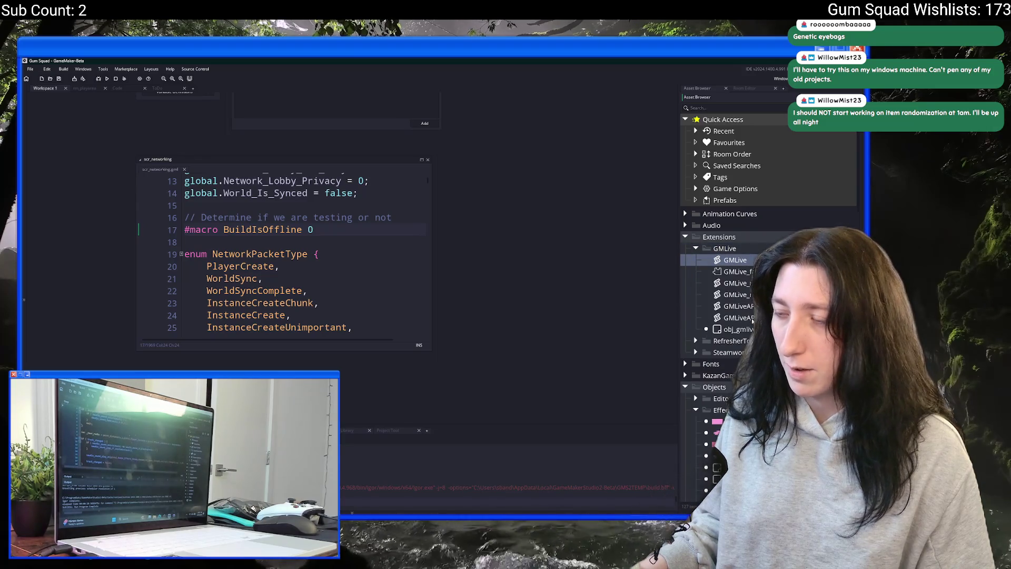
double_click(737, 329)
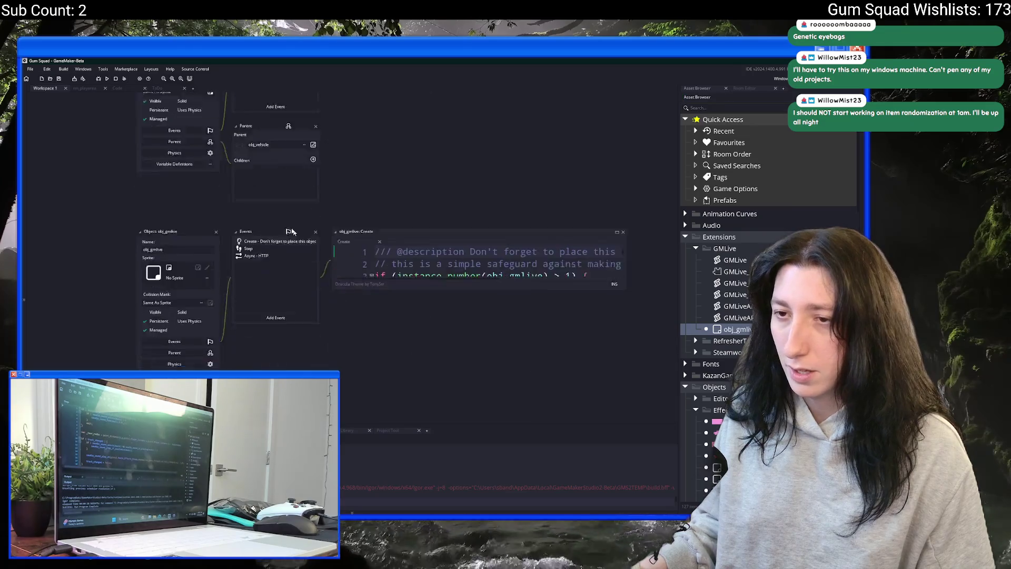
double_click(489, 277)
text(0)
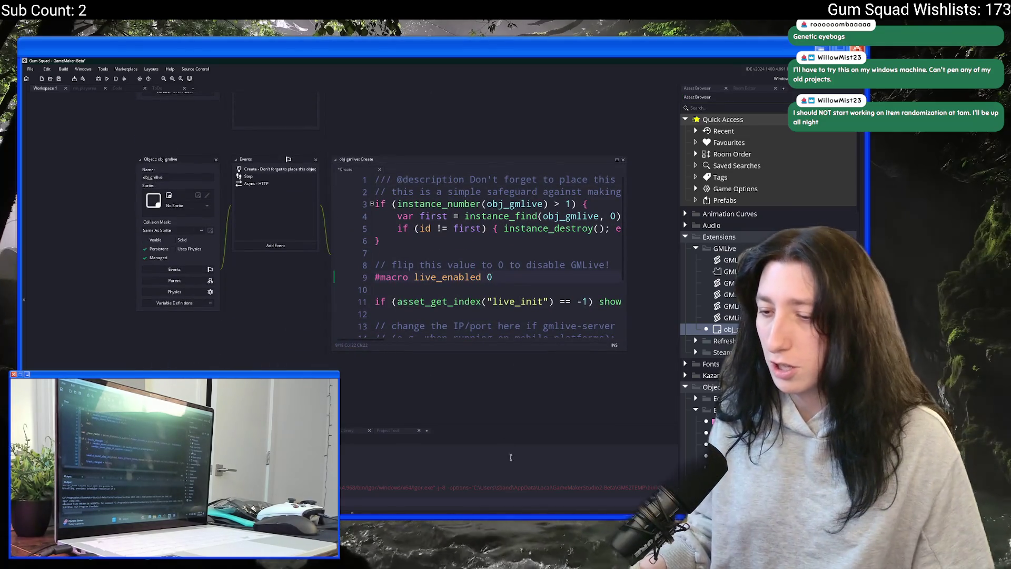
key(ctrl+s)
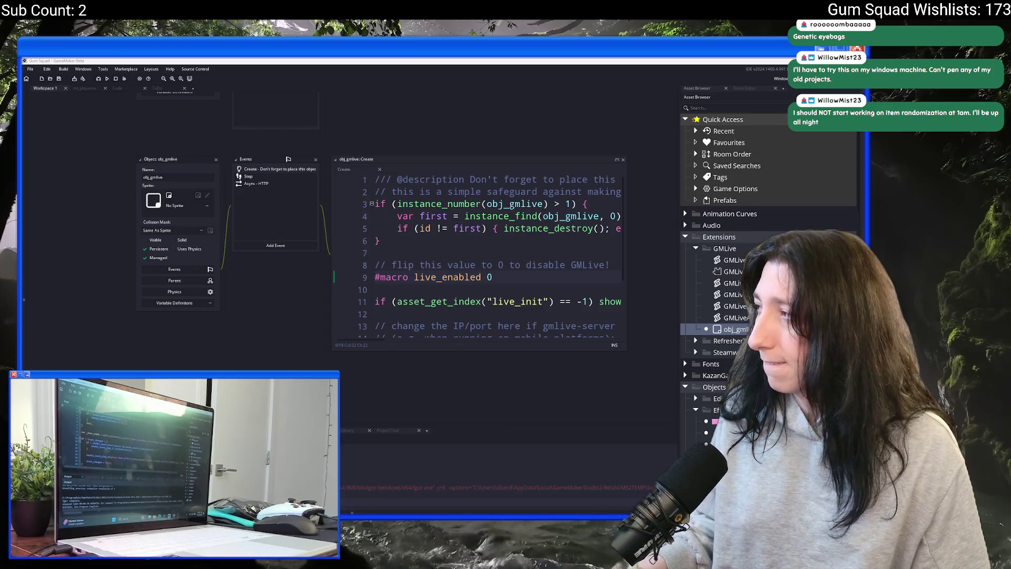
double_click(723, 353)
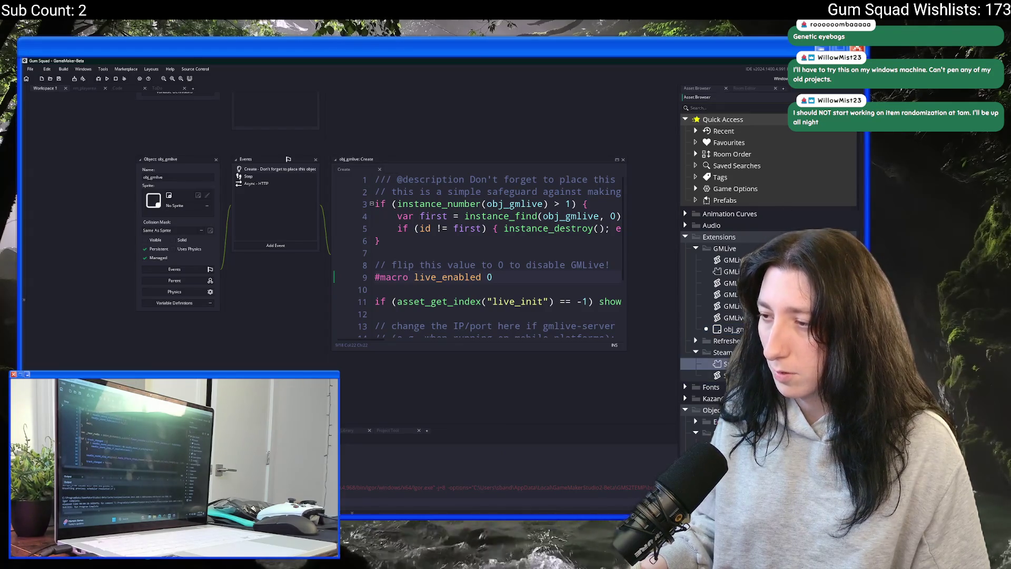
double_click(727, 364)
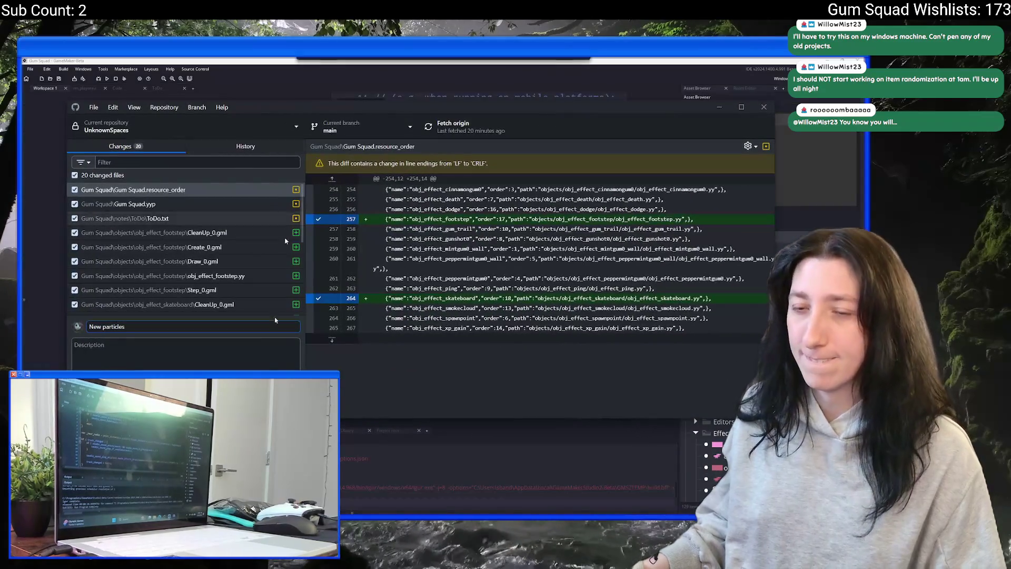
Commit the 20 changed files as 'New particles' and push them to origin
key(ctrl+Return)
click(469, 128)
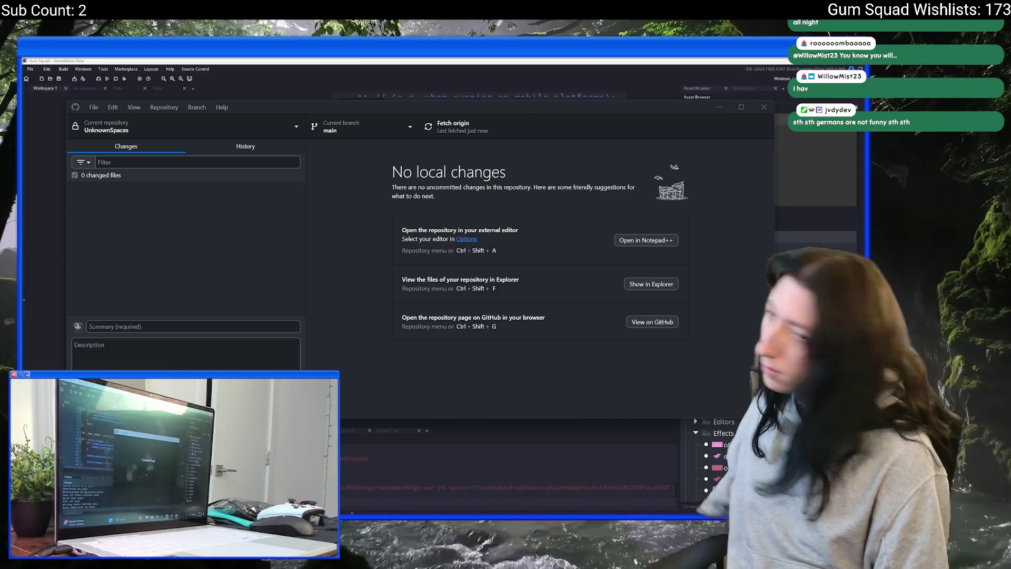
key(alt+Tab)
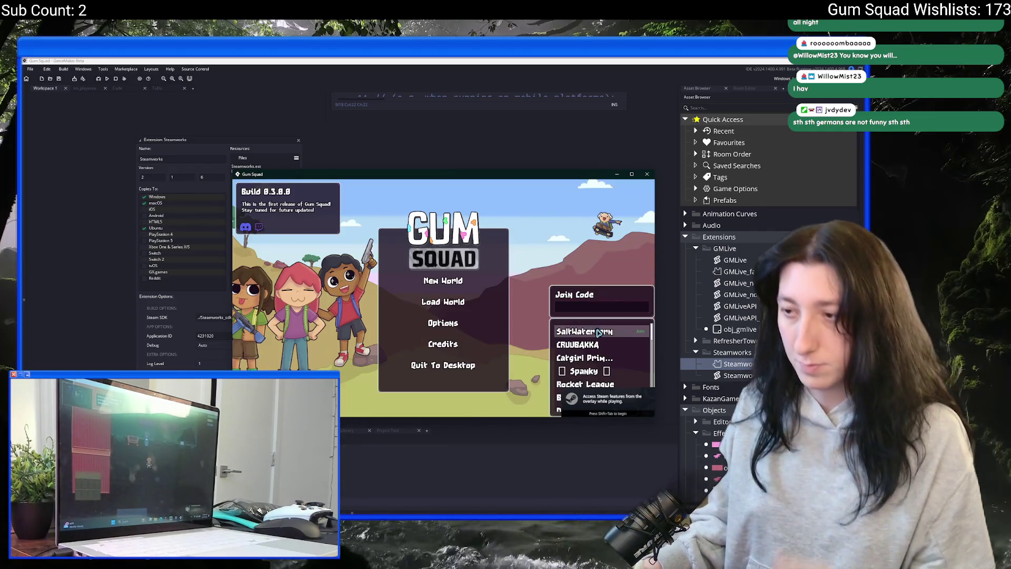
Join the friend's session and ride the pink skateboard around the Gum Corp yard
click(598, 332)
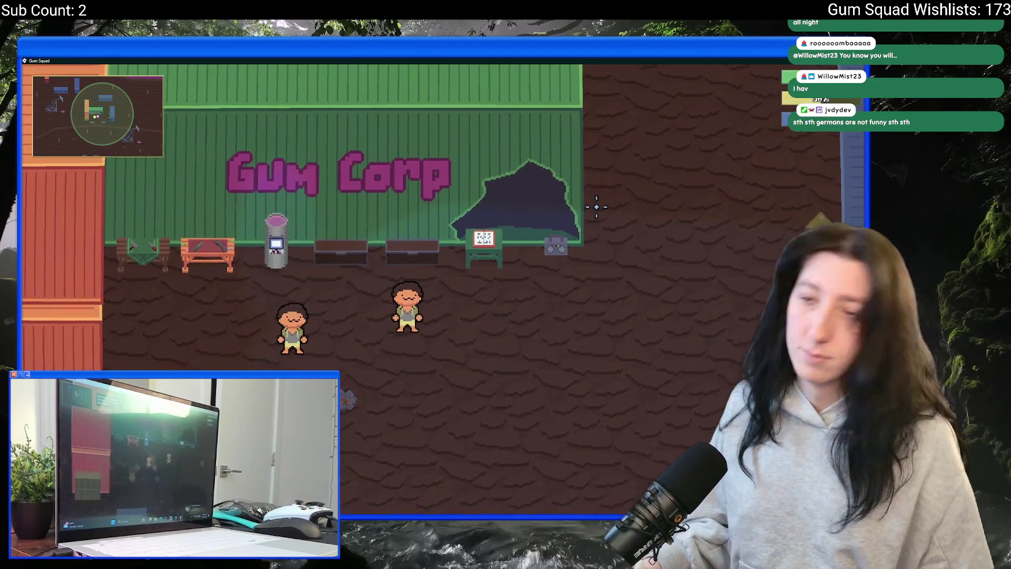
key(d)
key(s)
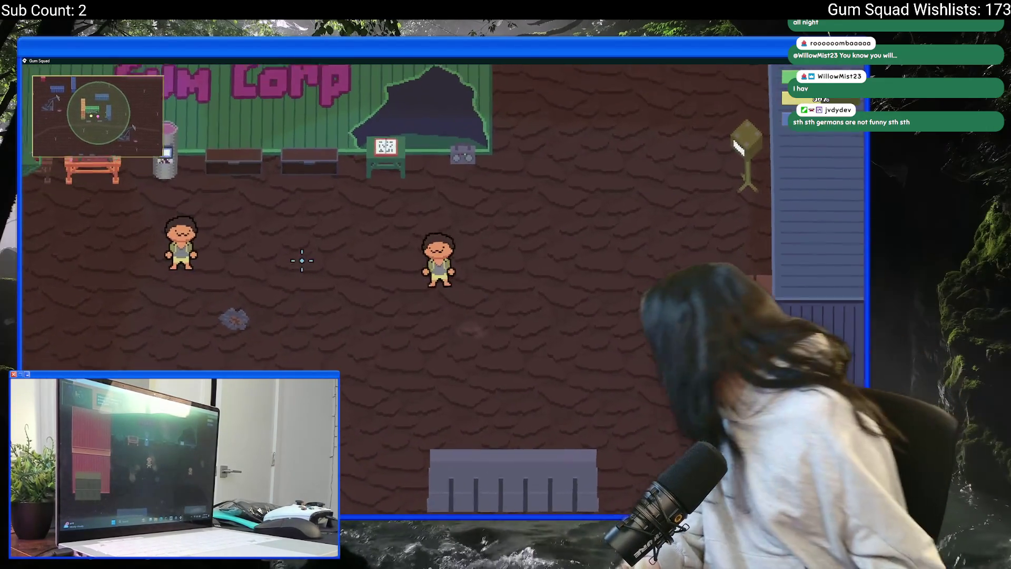
key(a)
key(d)
key(s)
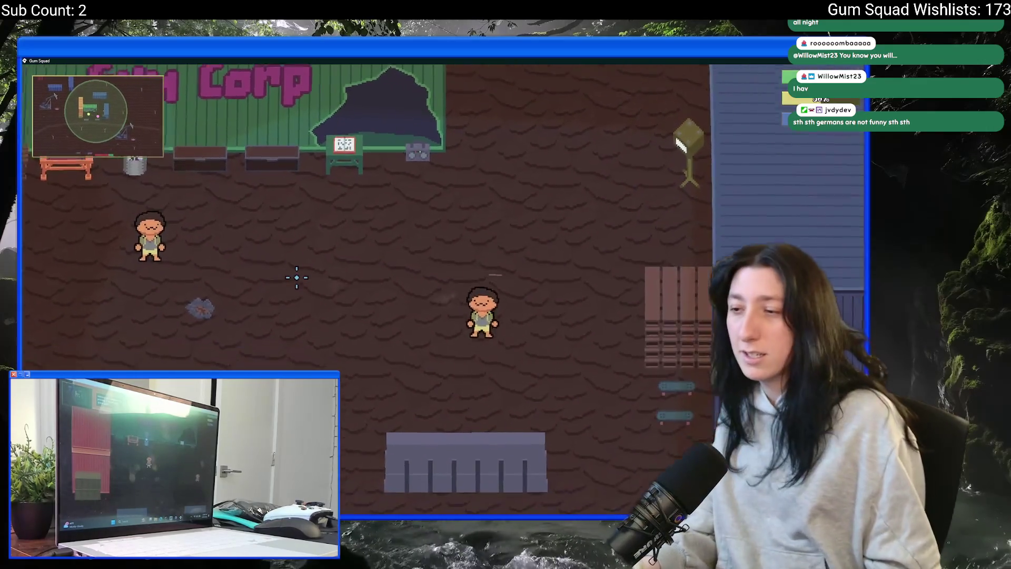
key(d)
key(a)
key(w)
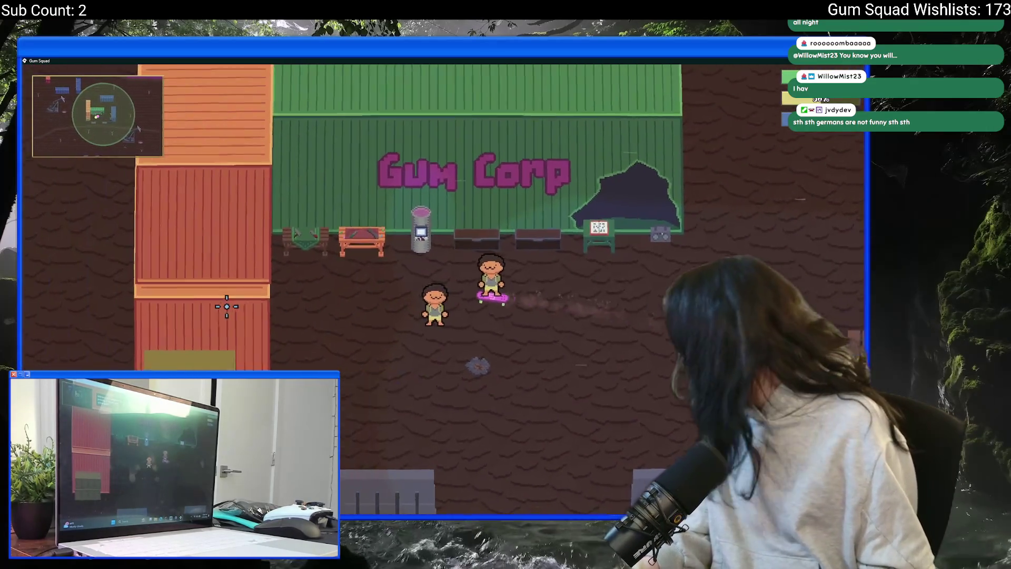
key(a)
key(s)
key(w)
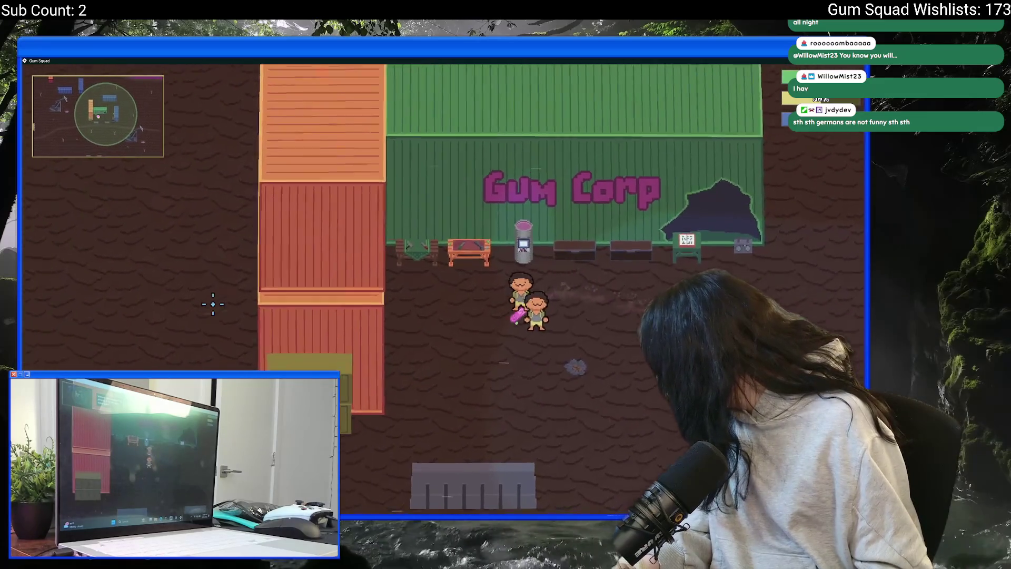
key(d)
key(s)
key(w)
key(d)
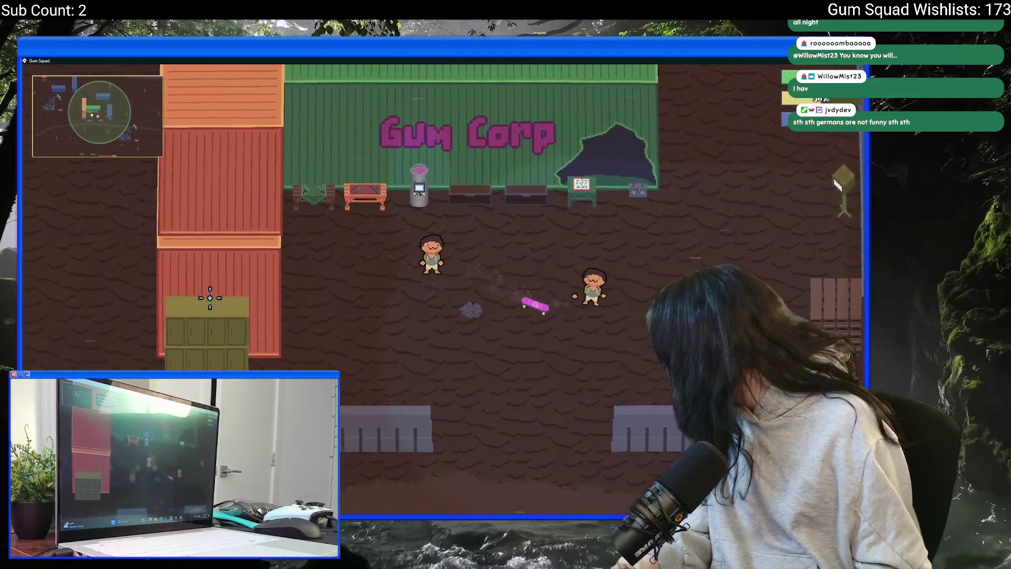
key(s)
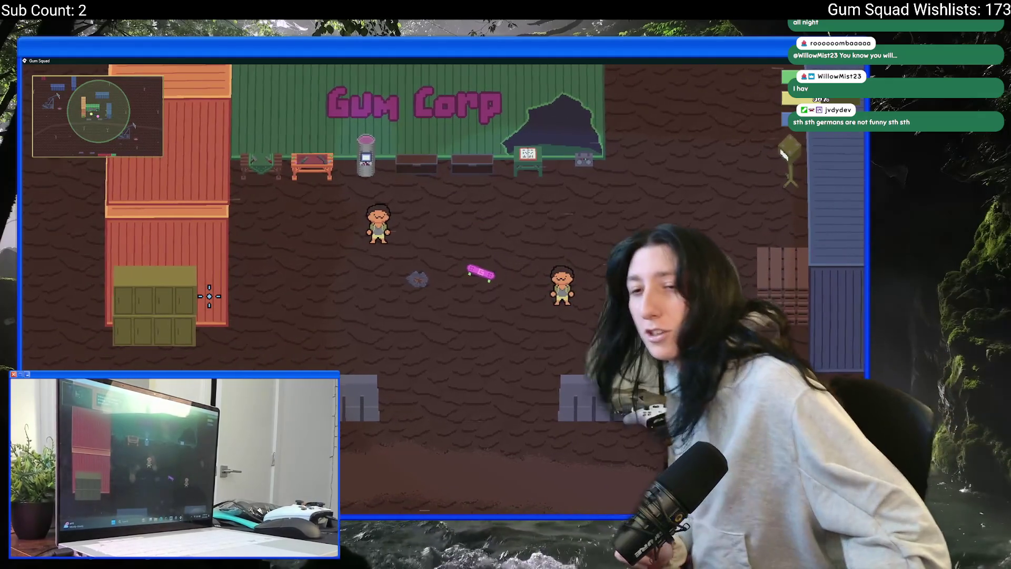
Carry the skateboard around the yard, then acknowledge the host disconnect and quit to desktop
key(d)
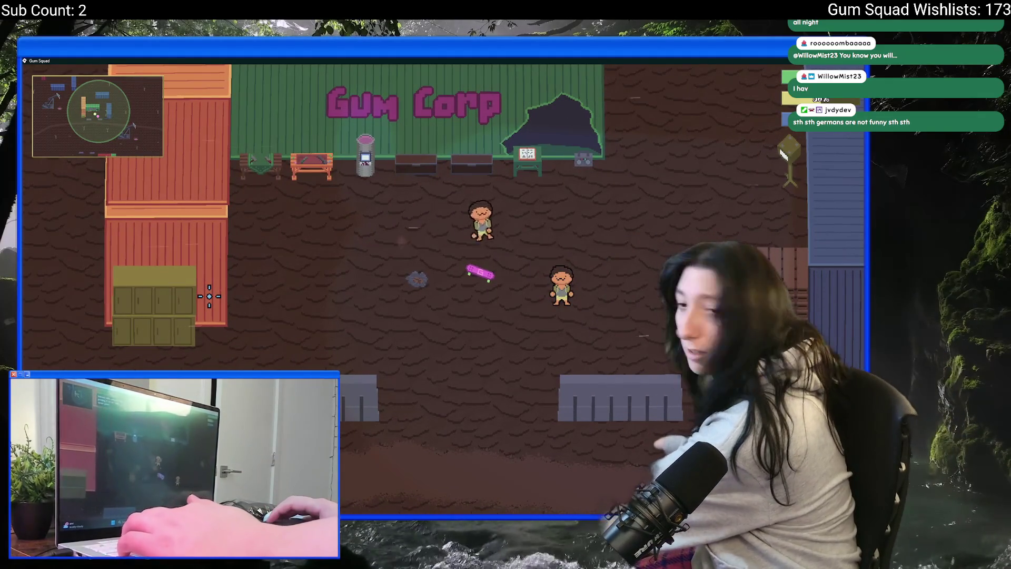
key(s)
key(a)
key(s)
key(d)
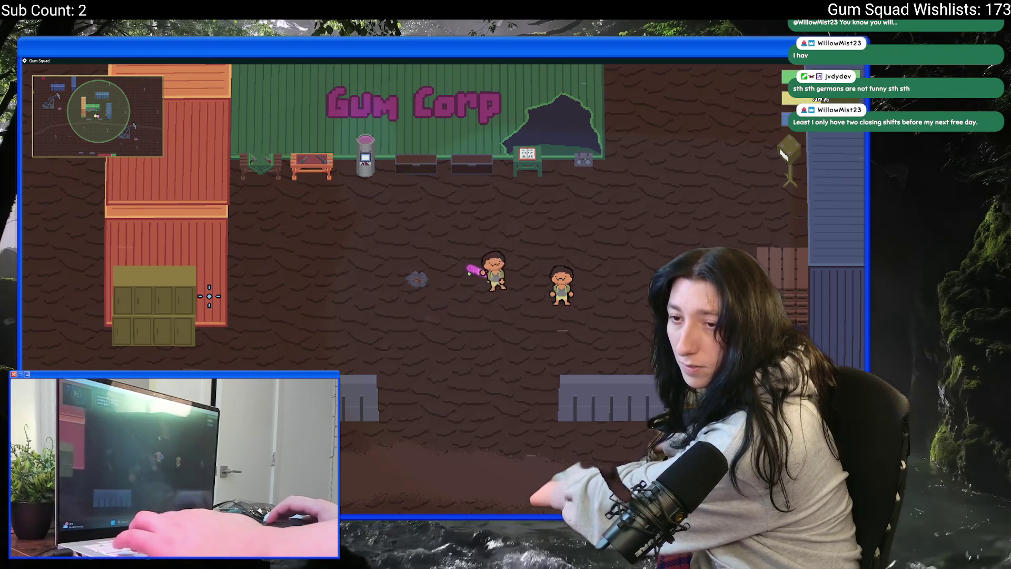
key(w)
key(a)
key(s)
key(d)
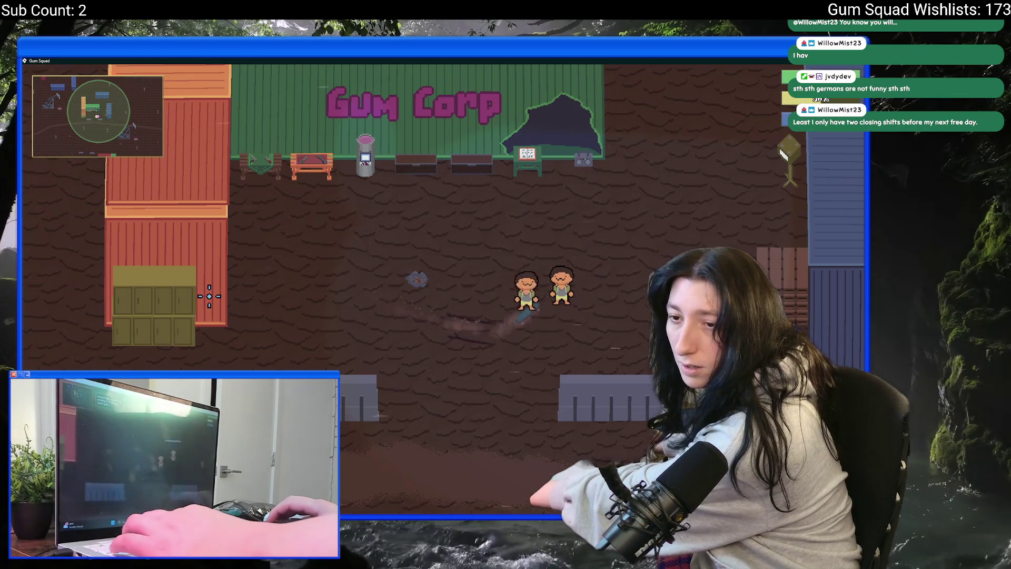
key(d)
key(a)
key(s)
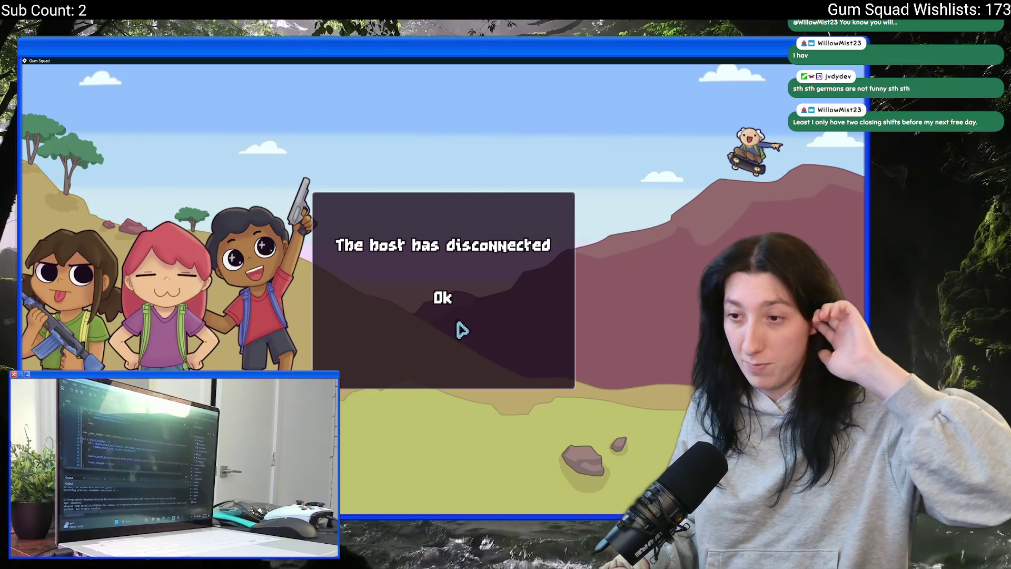
click(456, 299)
click(451, 422)
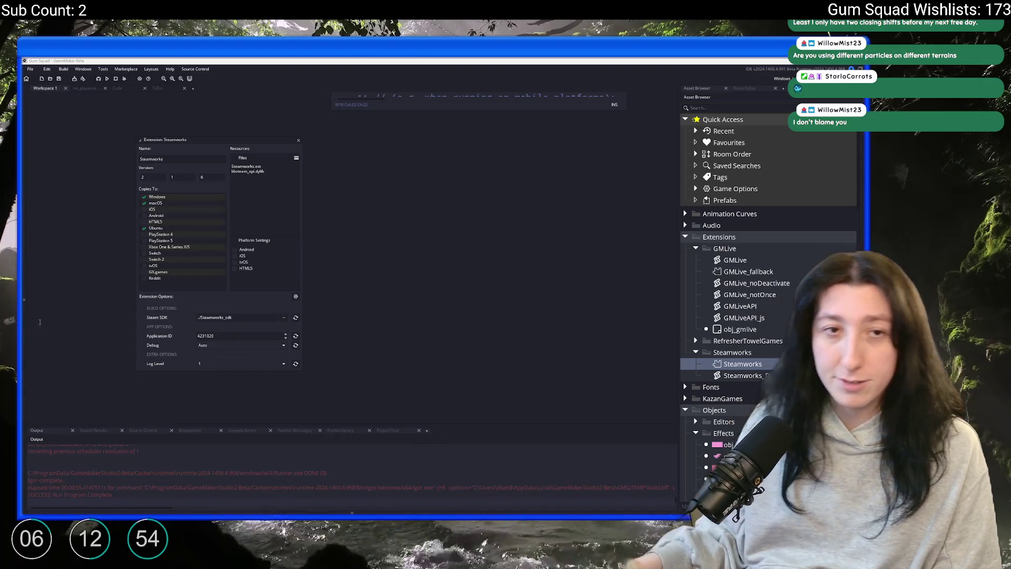
Drag the web browser window up so it fills the screen
drag(24, 62, 235, 60)
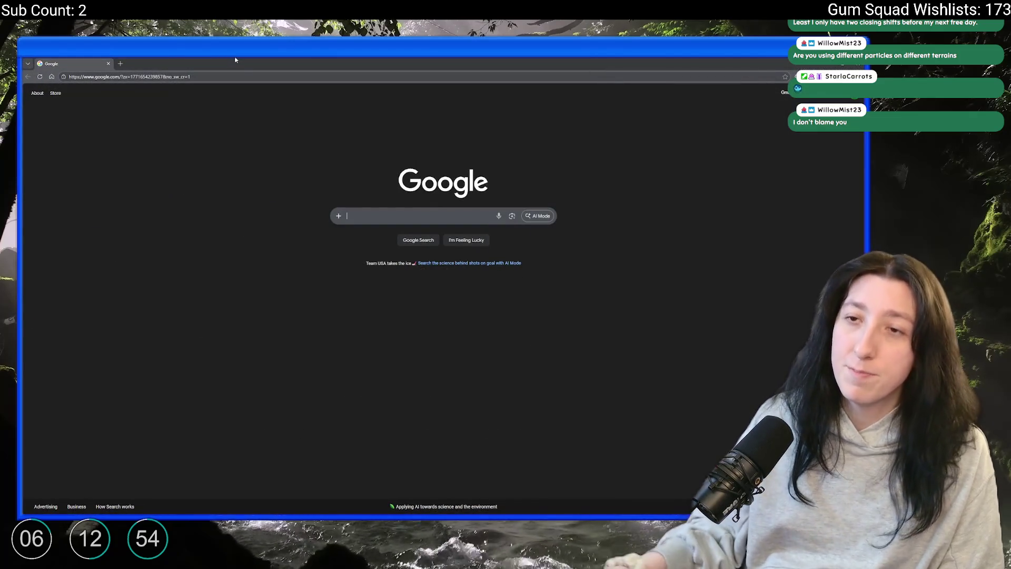
click(241, 76)
text(par)
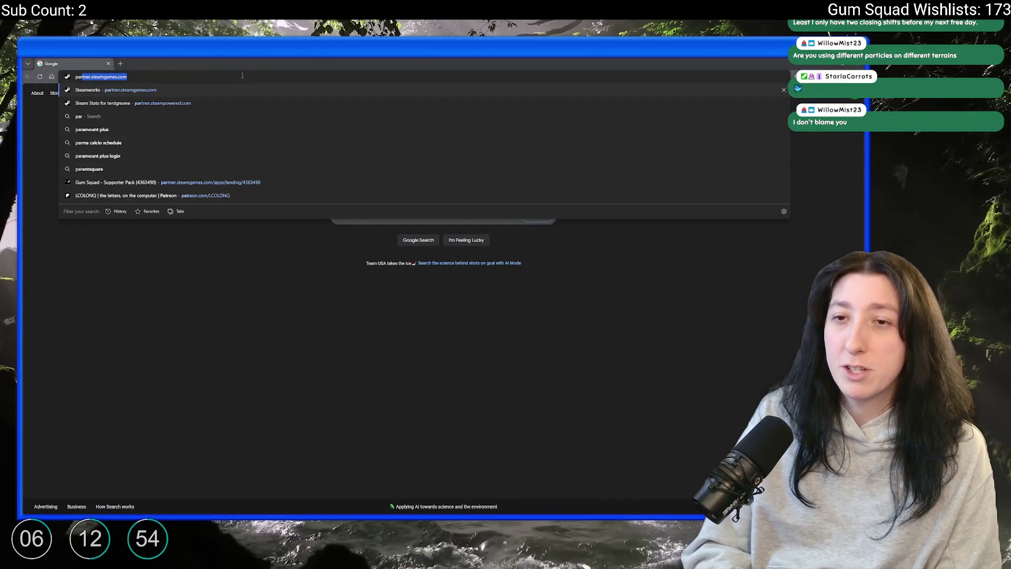
text(tner.steamp)
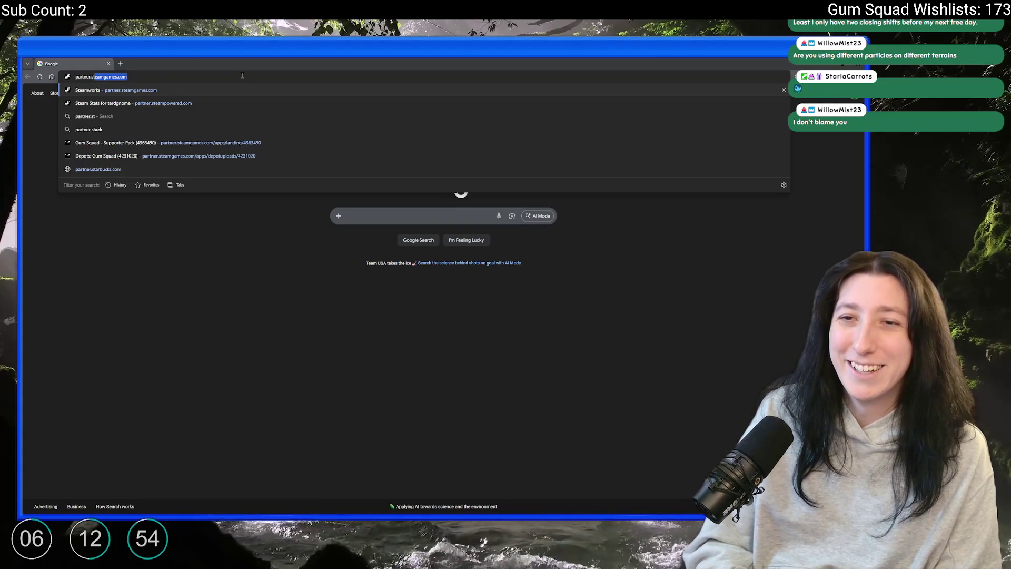
key(Escape)
key(alt+Tab)
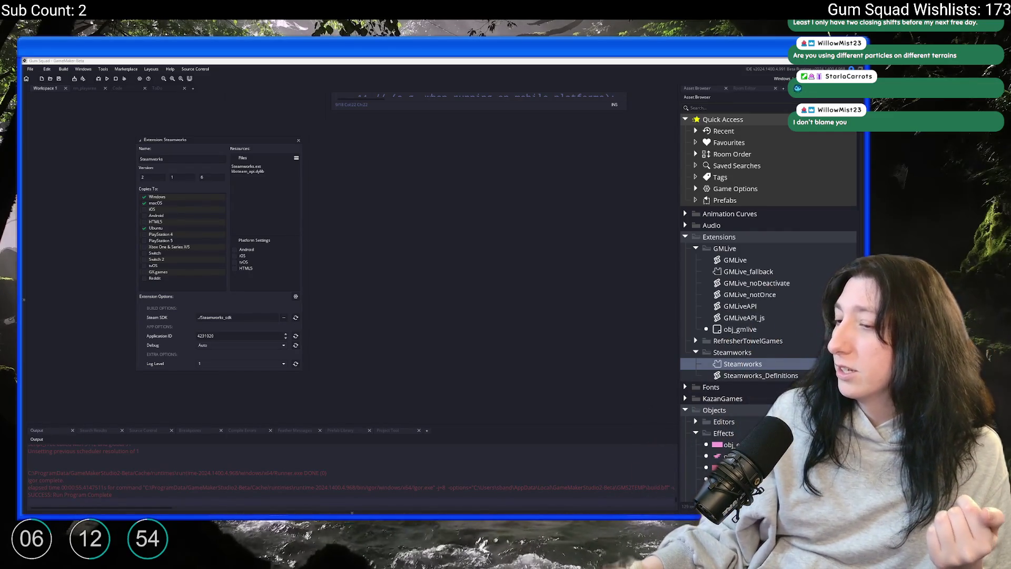
Switch the Wishes By Day report to the last month's figures
key(alt+Tab)
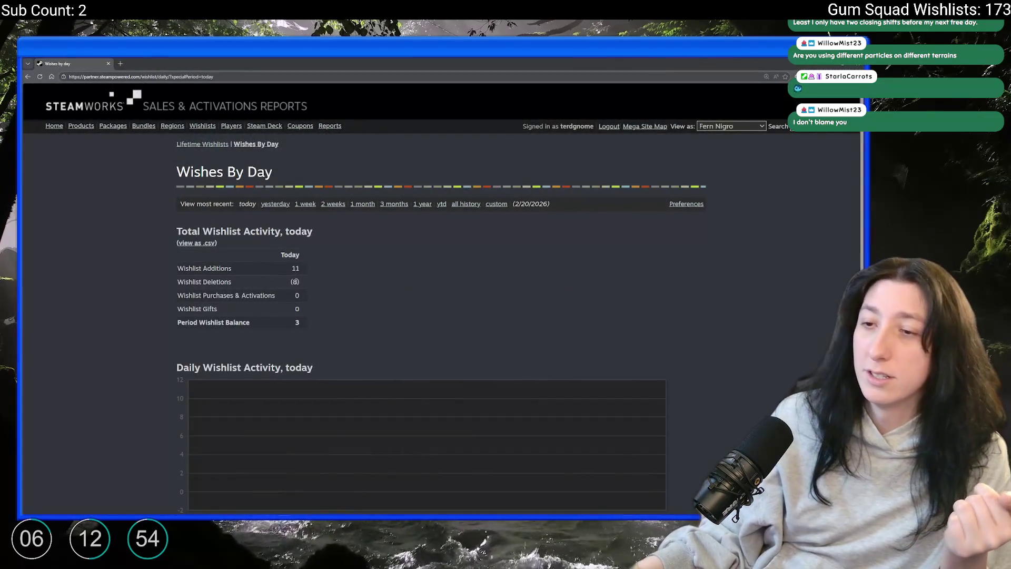
scroll(290, 286, down, 5)
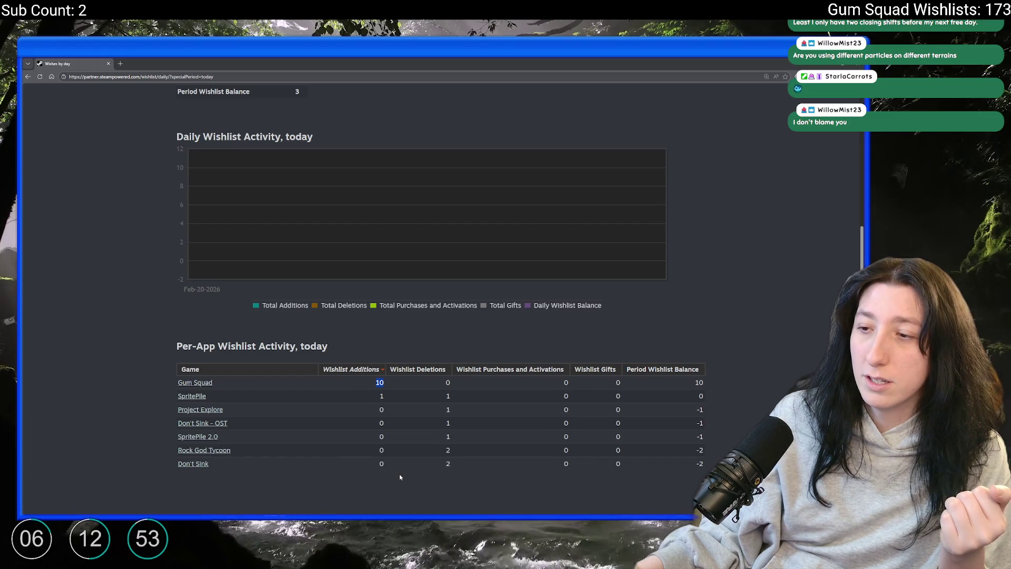
scroll(399, 472, up, 5)
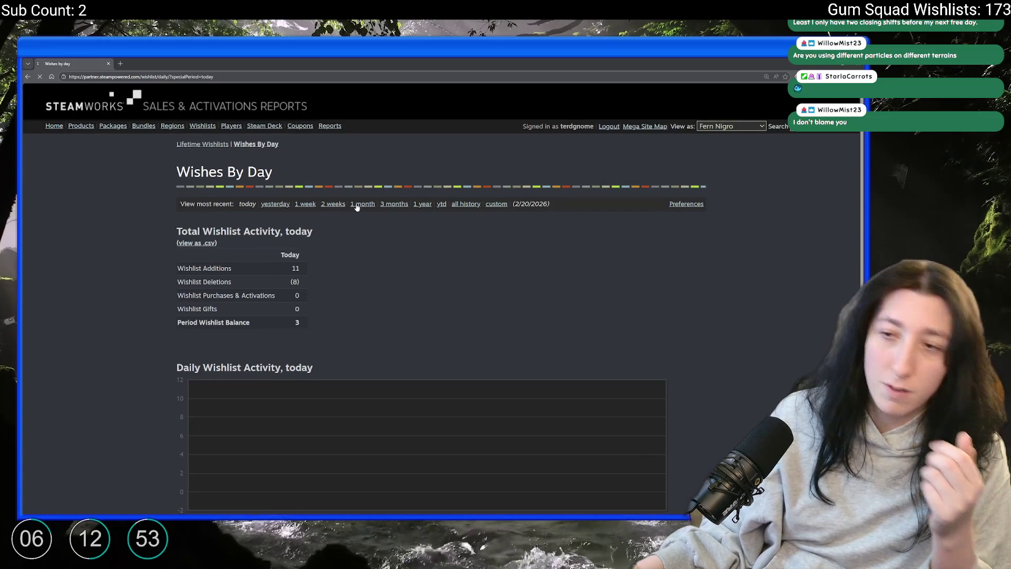
click(358, 205)
Inspect Gum Squad's own wishlist actions chart, then return to Wishes By Day
scroll(340, 329, down, 3)
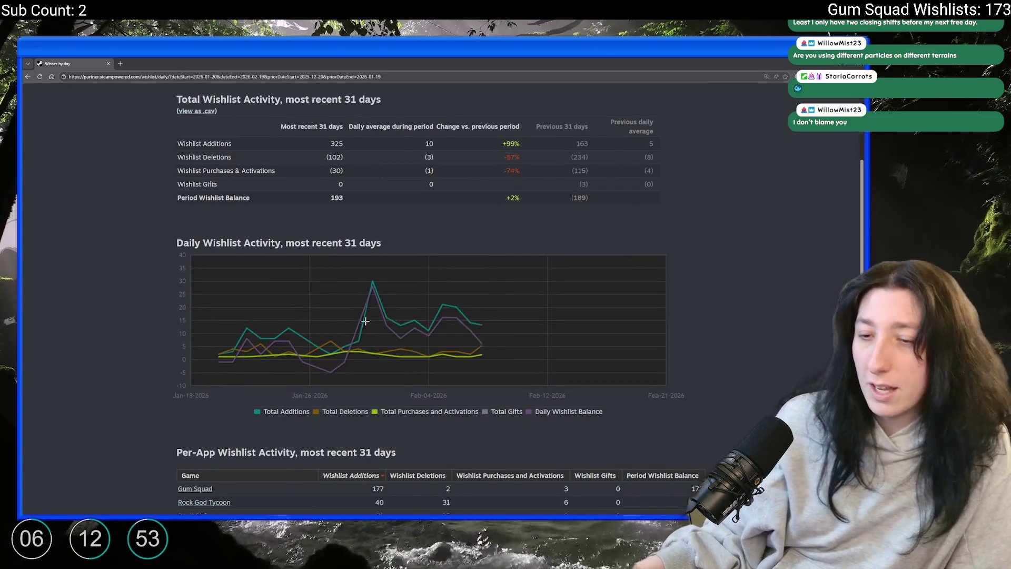
scroll(368, 369, down, 1)
click(196, 422)
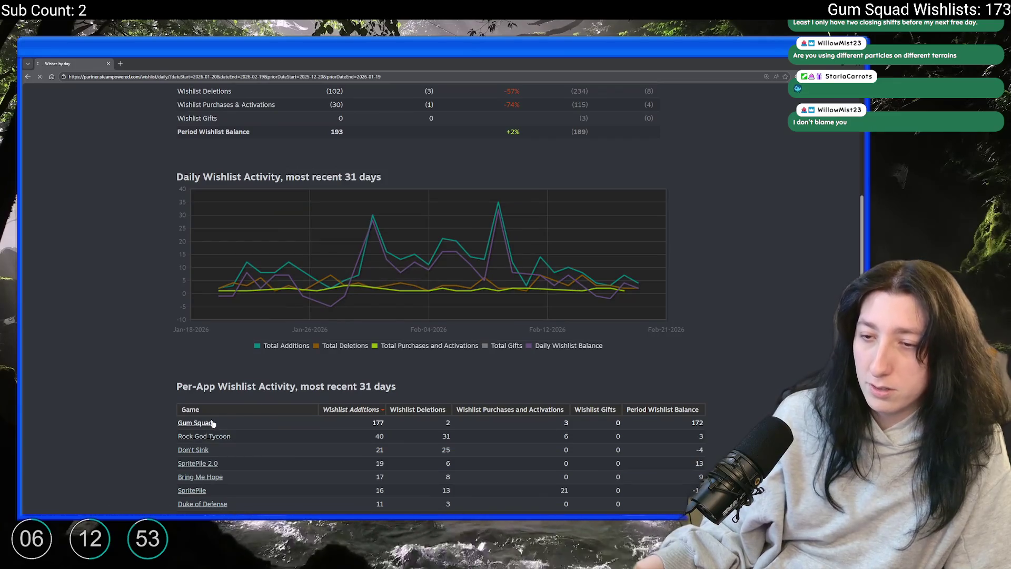
scroll(214, 422, down, 7)
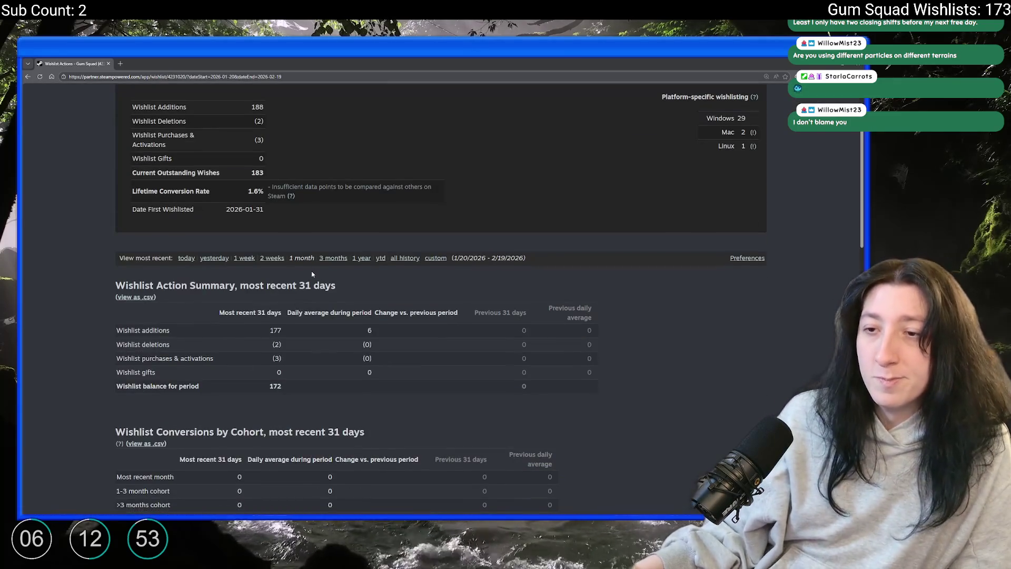
mouse_move(144, 251)
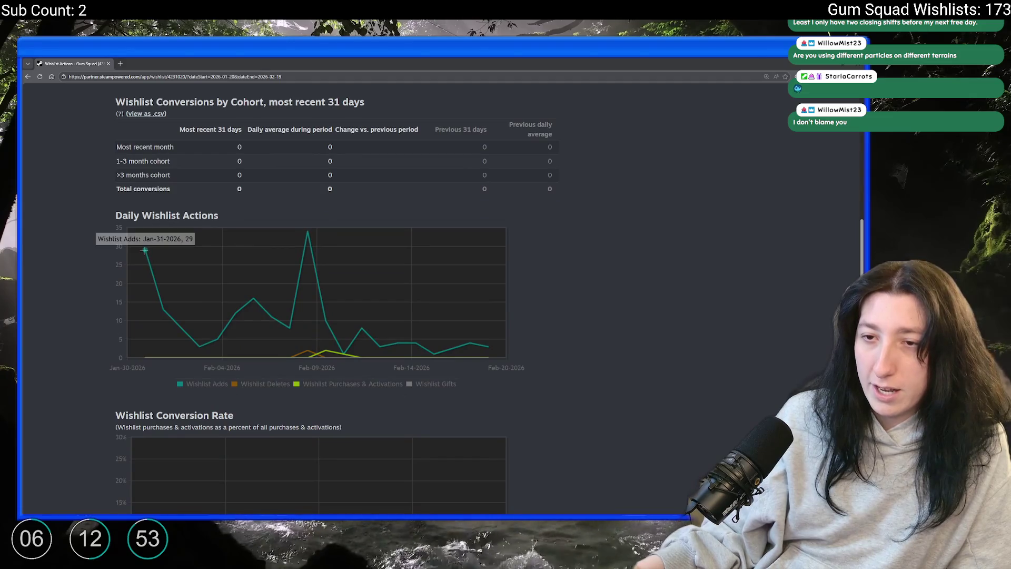
mouse_move(308, 233)
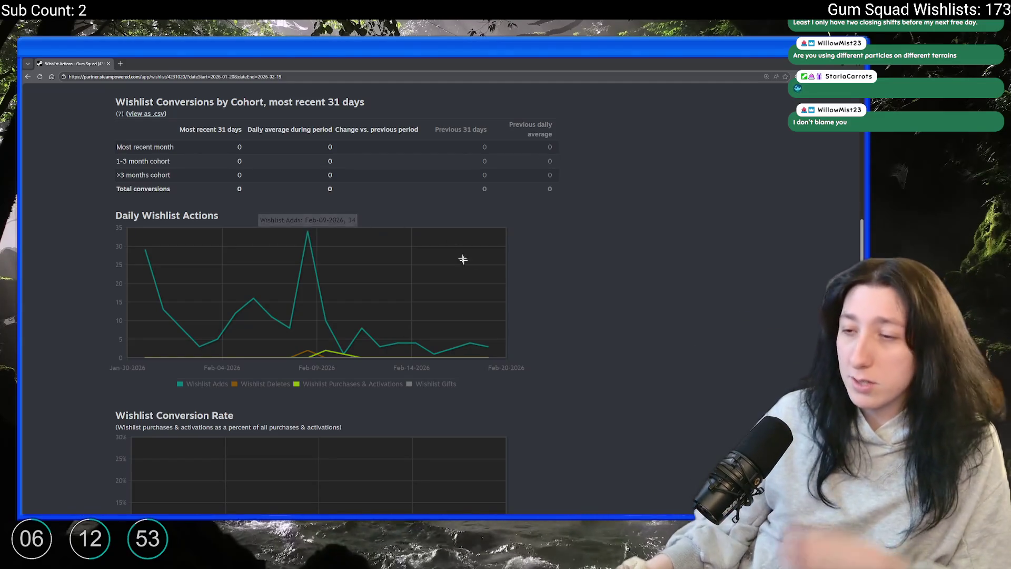
mouse_move(490, 364)
mouse_move(491, 345)
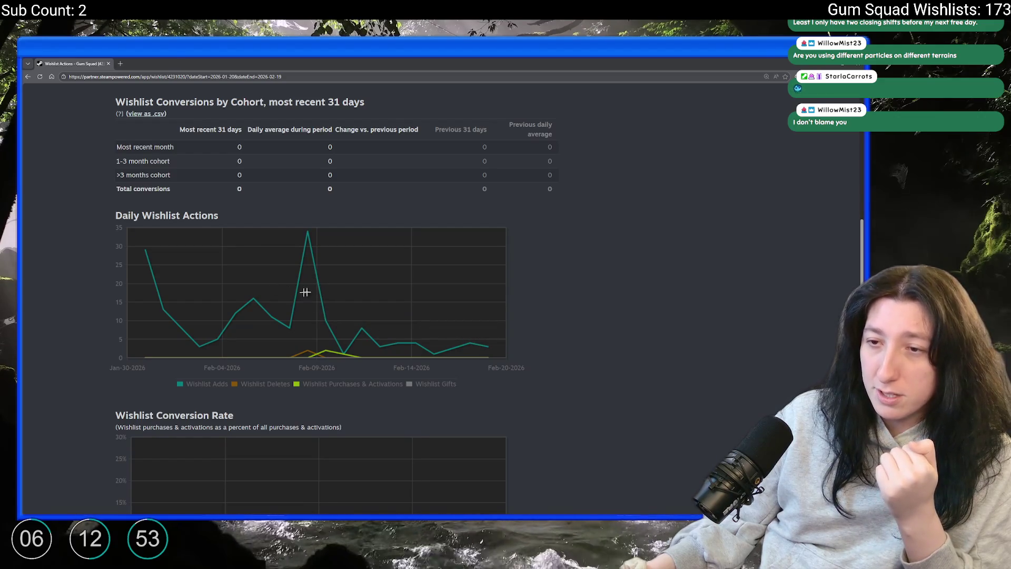
scroll(238, 307, up, 5)
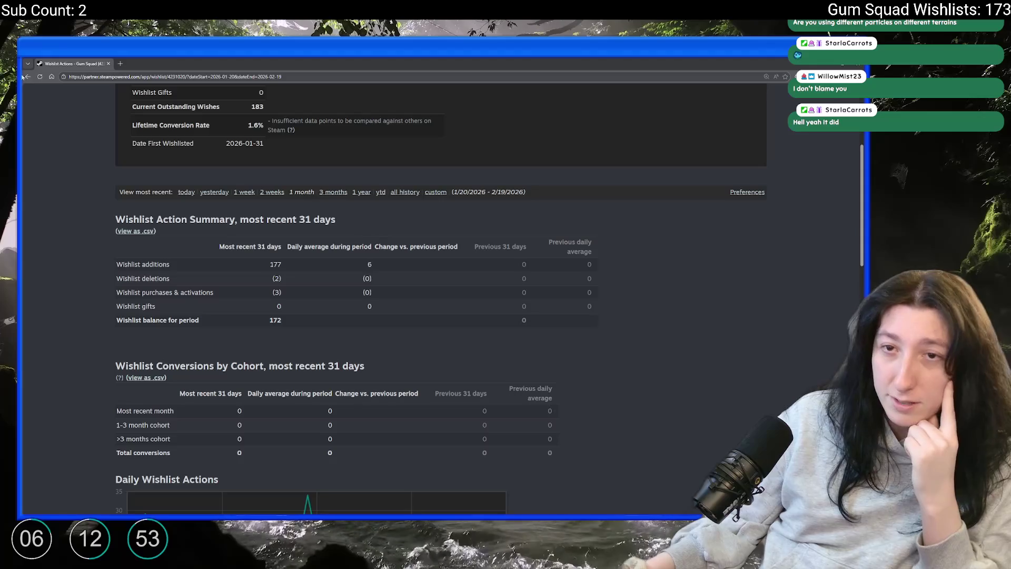
click(30, 77)
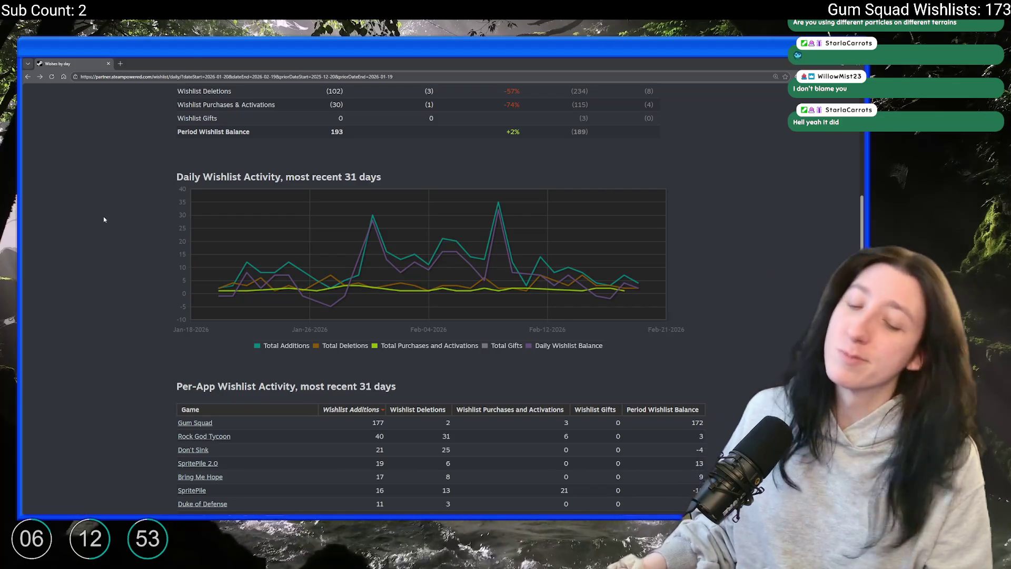
Select the Steamworks report's address in the browser's address bar
scroll(436, 232, up, 3)
scroll(436, 231, up, 1)
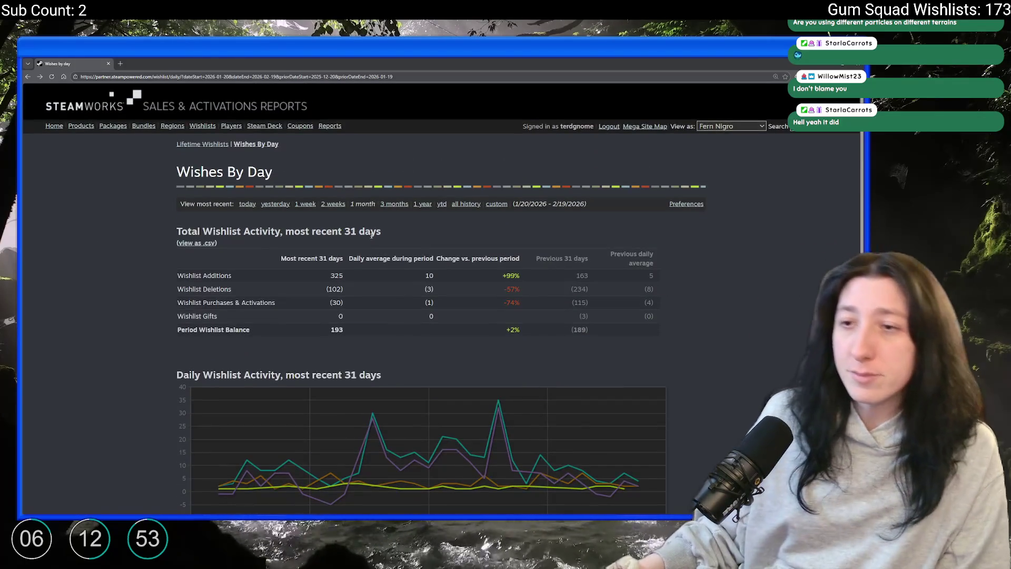
key(ctrl+l)
click(129, 317)
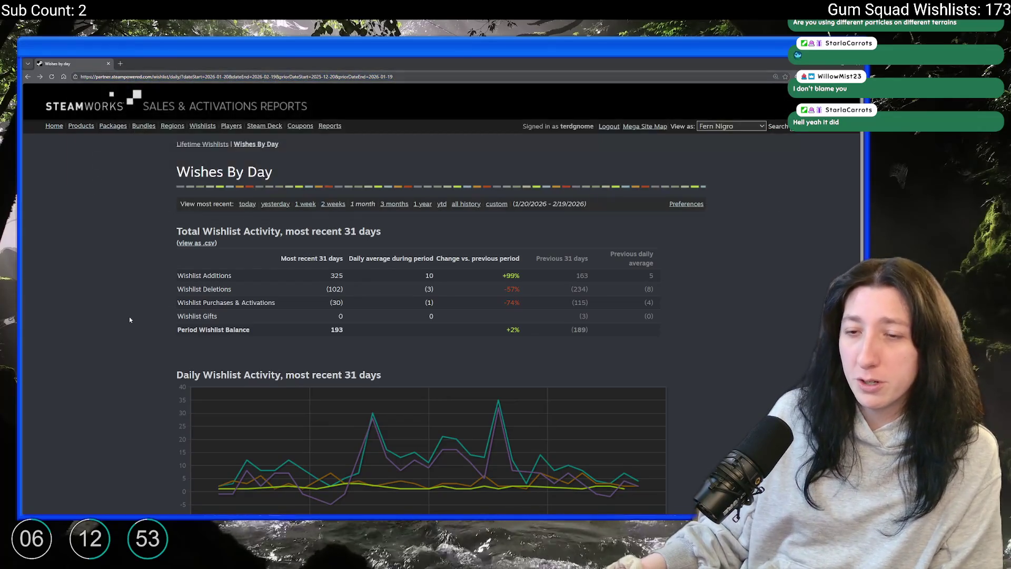
scroll(129, 318, down, 5)
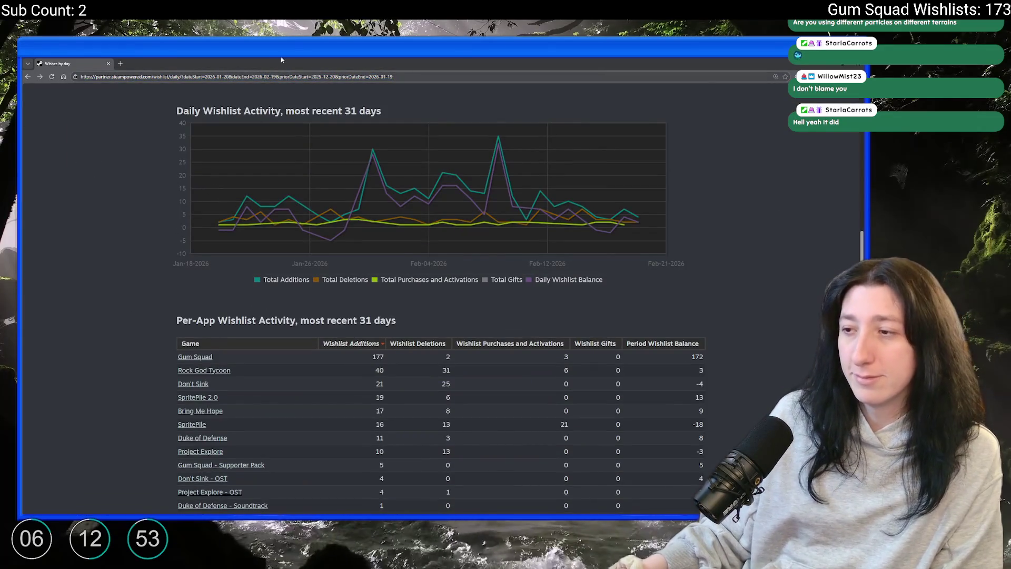
click(266, 76)
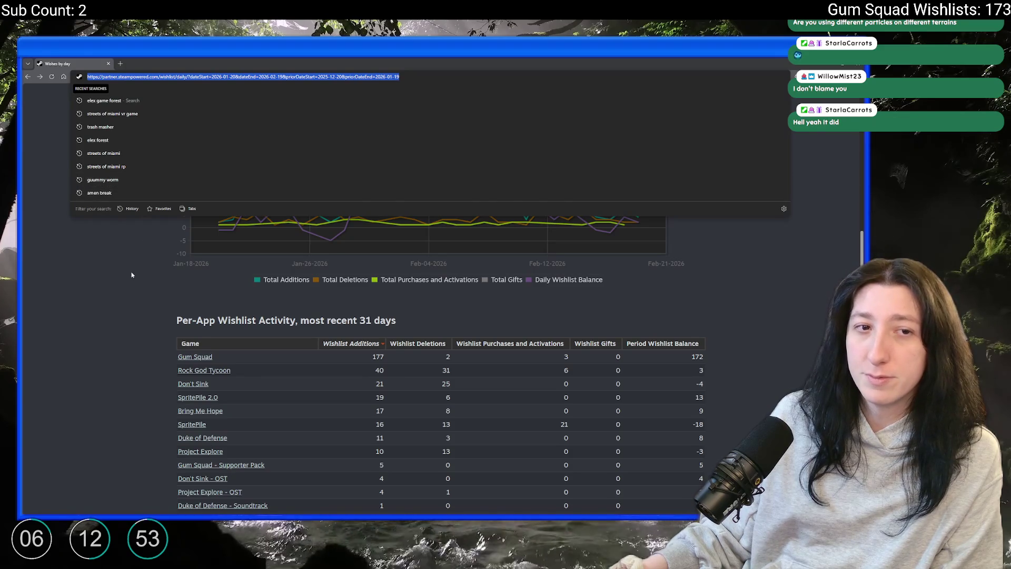
Open the Lifetime Wishlist Summary and highlight Gum Squad's 183 outstanding wishes
click(131, 275)
scroll(131, 275, up, 5)
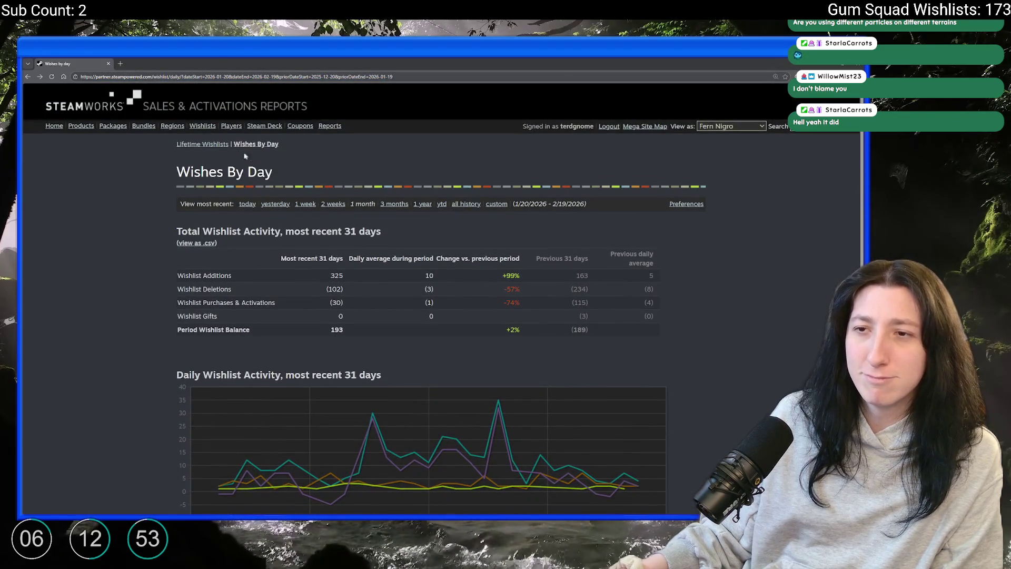
click(204, 147)
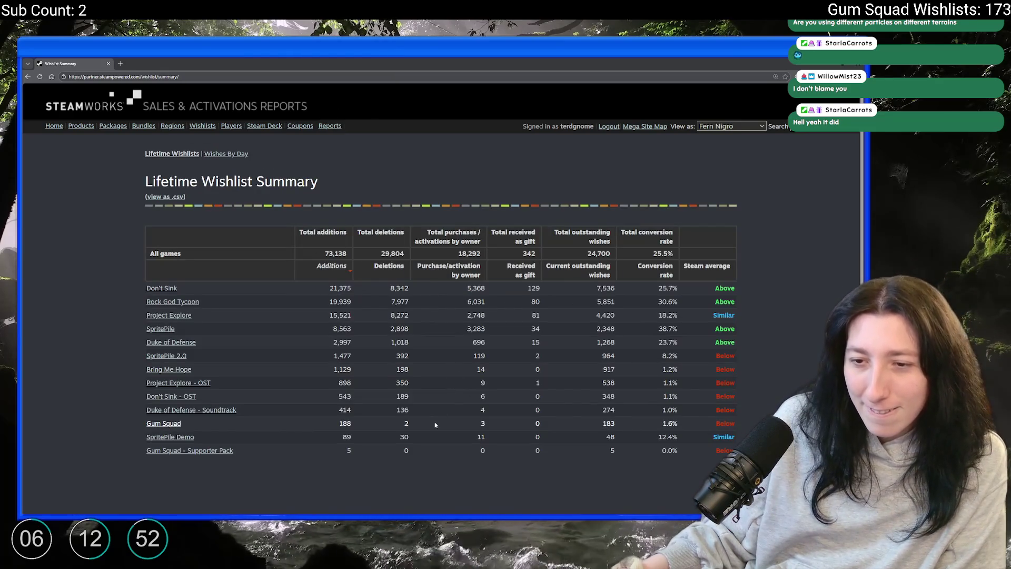
double_click(609, 425)
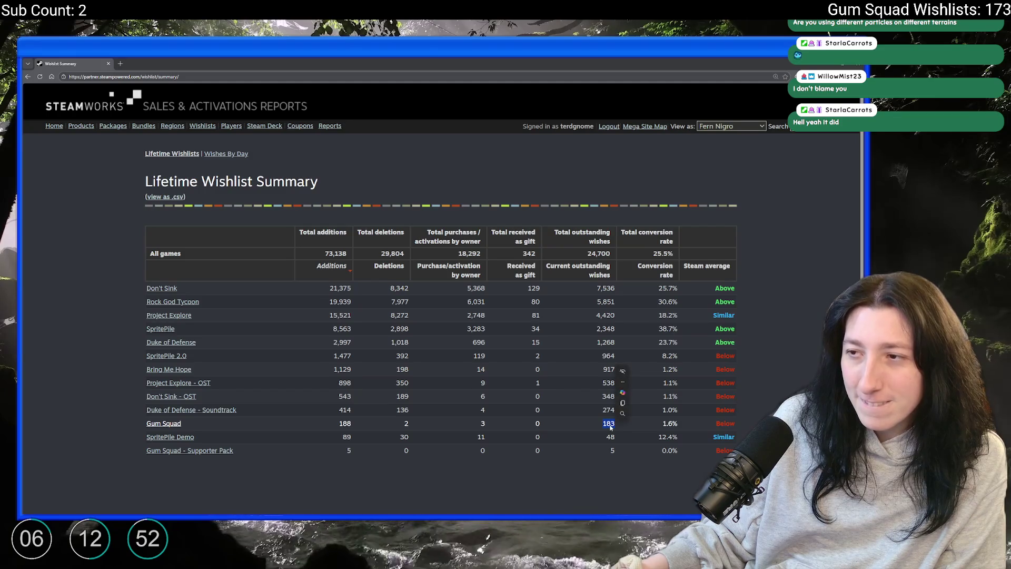
click(395, 434)
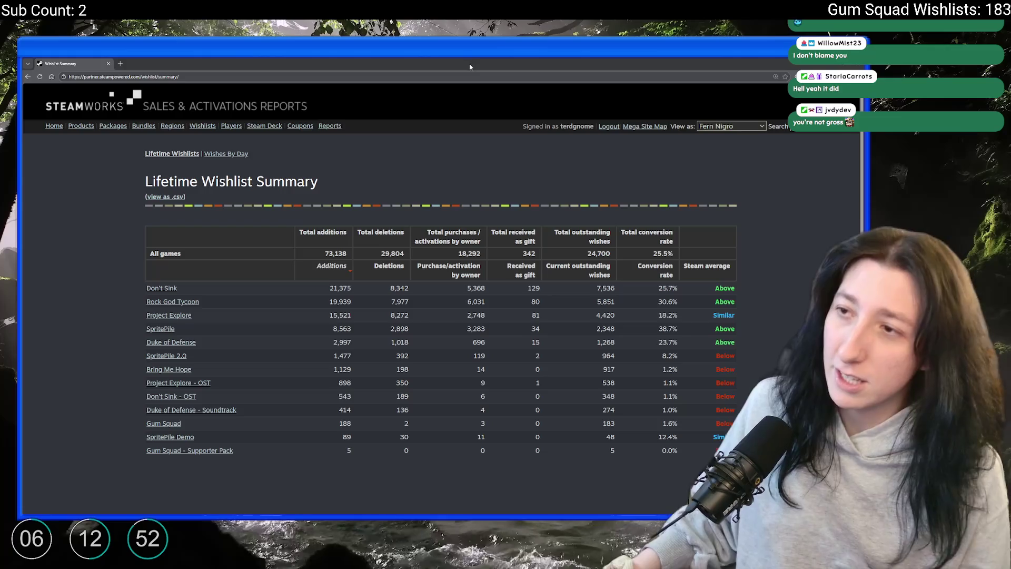
Go to youtube.com in the browser
click(466, 77)
text(youtube.com)
key(Return)
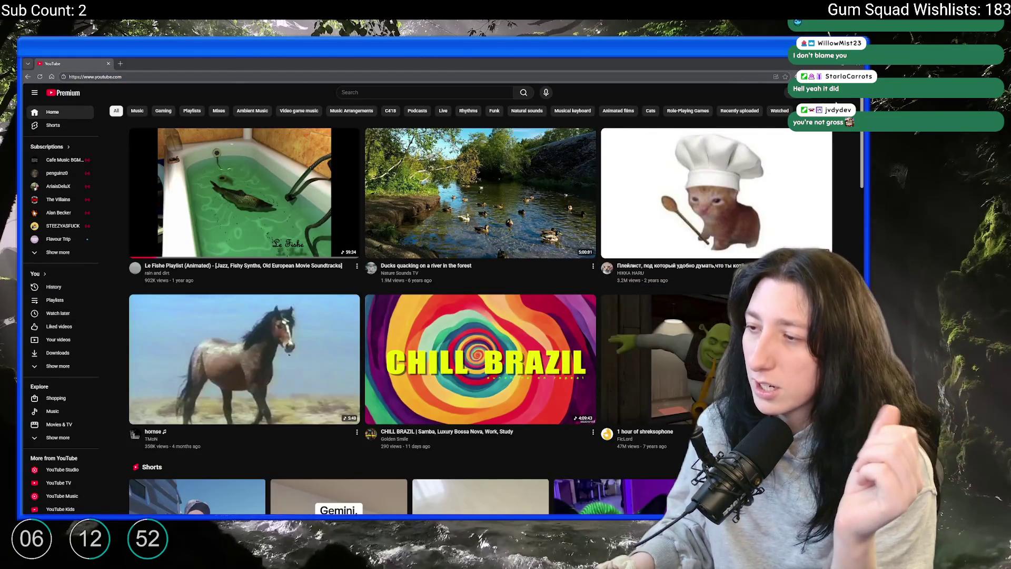
Go to YouTube Studio via the account menu, note the 1,404 subscribers, and open Content
click(848, 99)
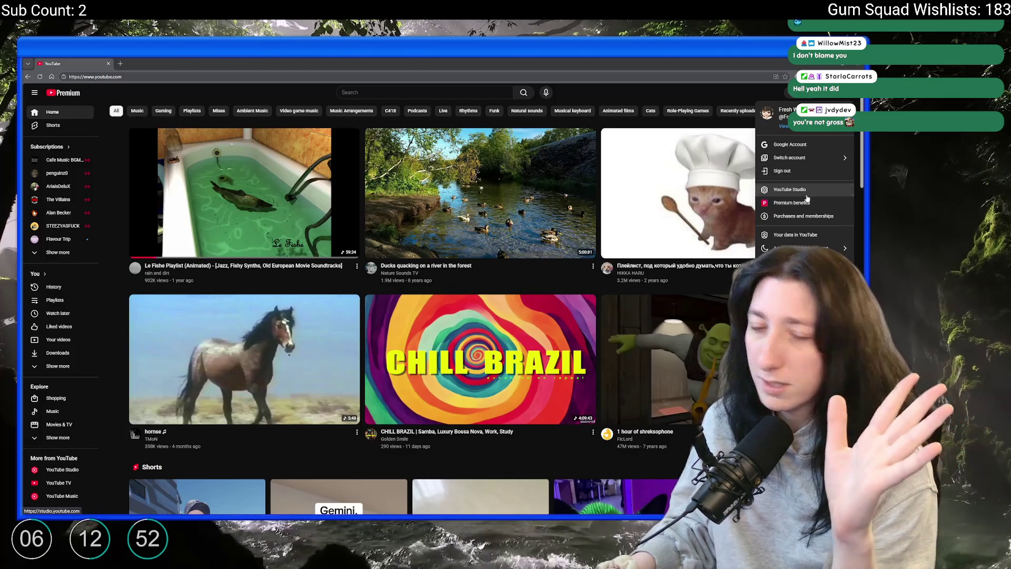
click(801, 190)
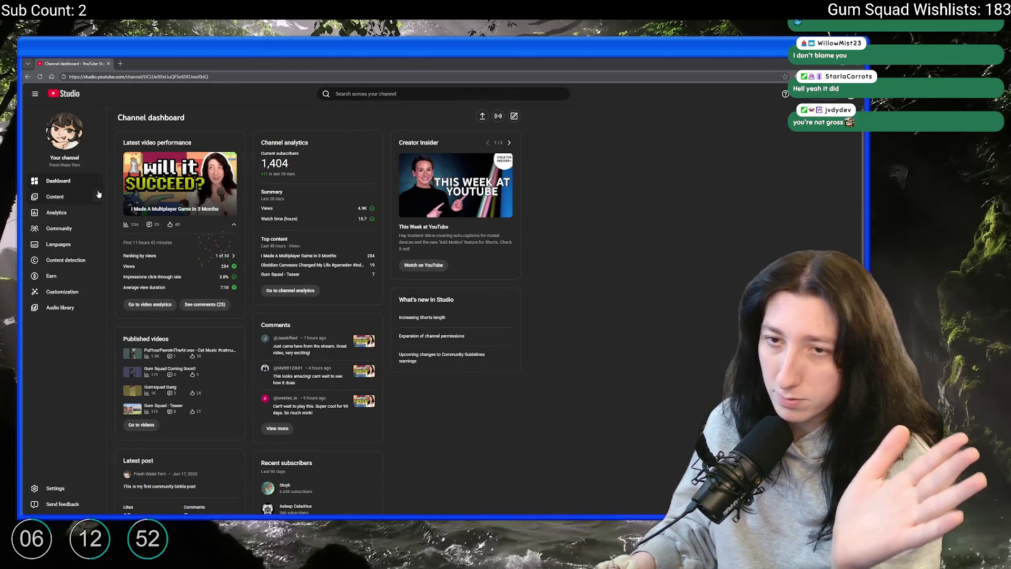
drag(287, 163, 259, 165)
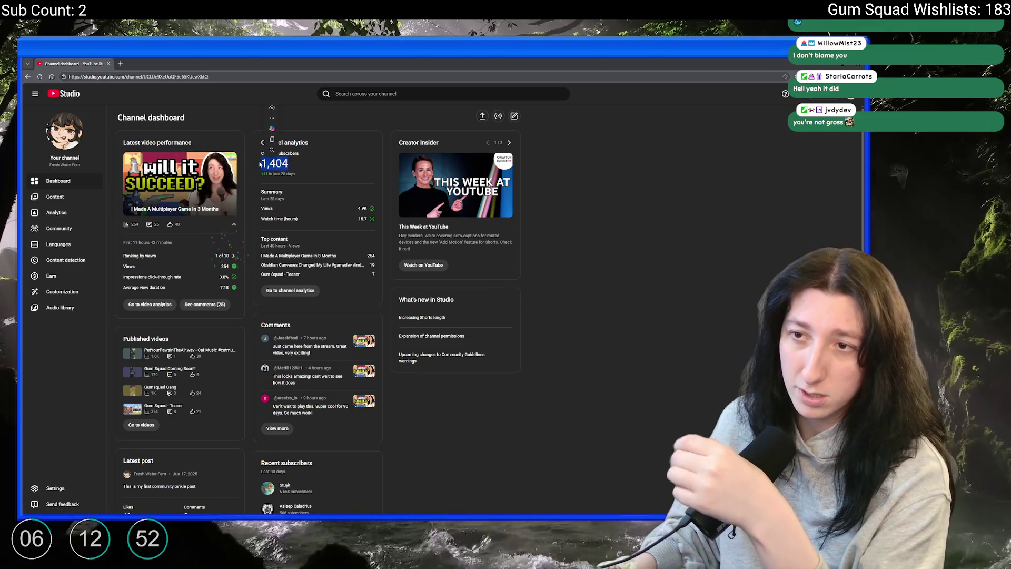
click(322, 164)
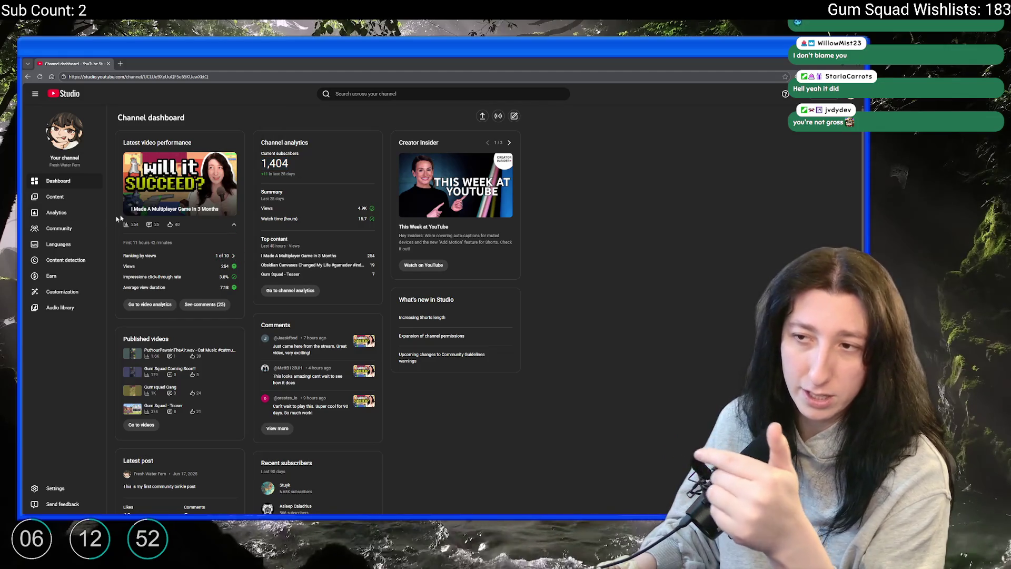
click(68, 197)
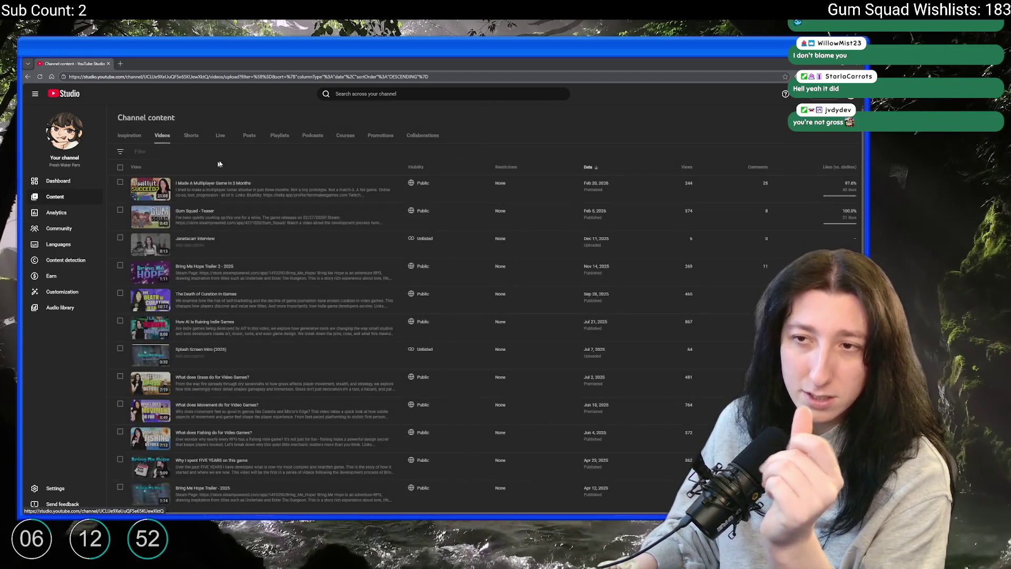
Show the channel's Shorts, newest first, headed by the 'PutYourPawsInTheAir.wav' cat music short
mouse_move(838, 191)
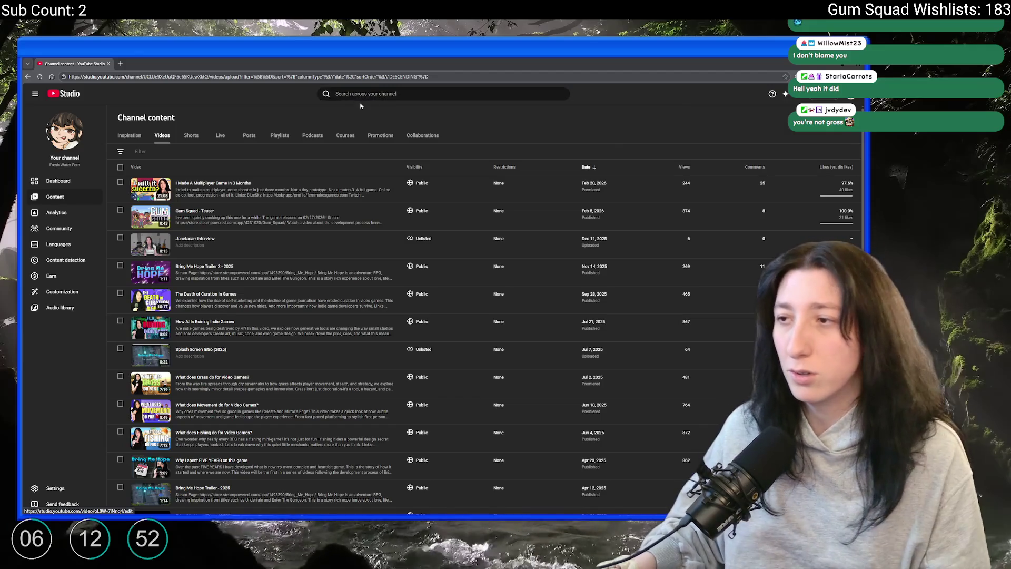
click(191, 136)
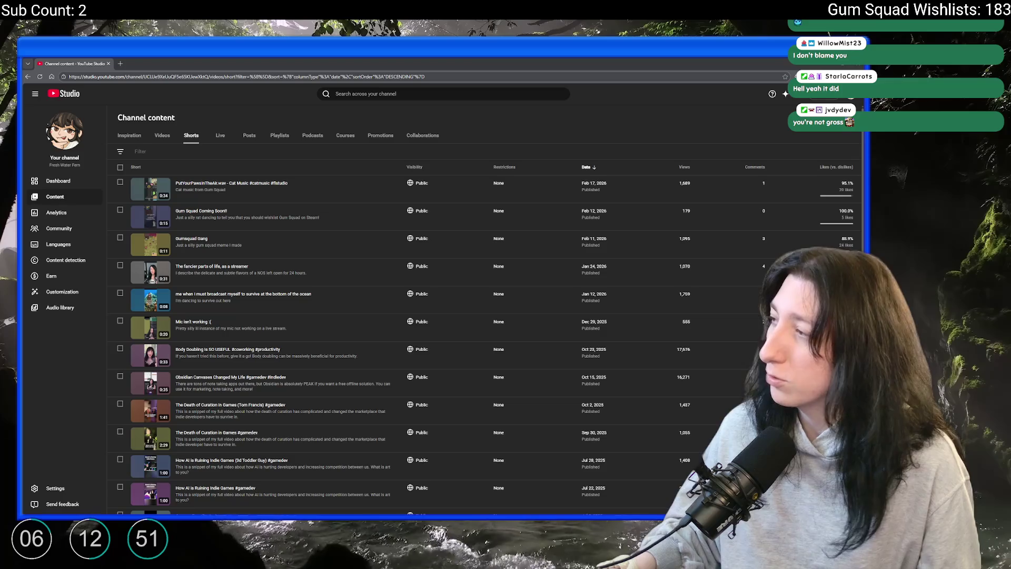
Switch the Channel content list back from Shorts to the regular Videos tab
click(156, 137)
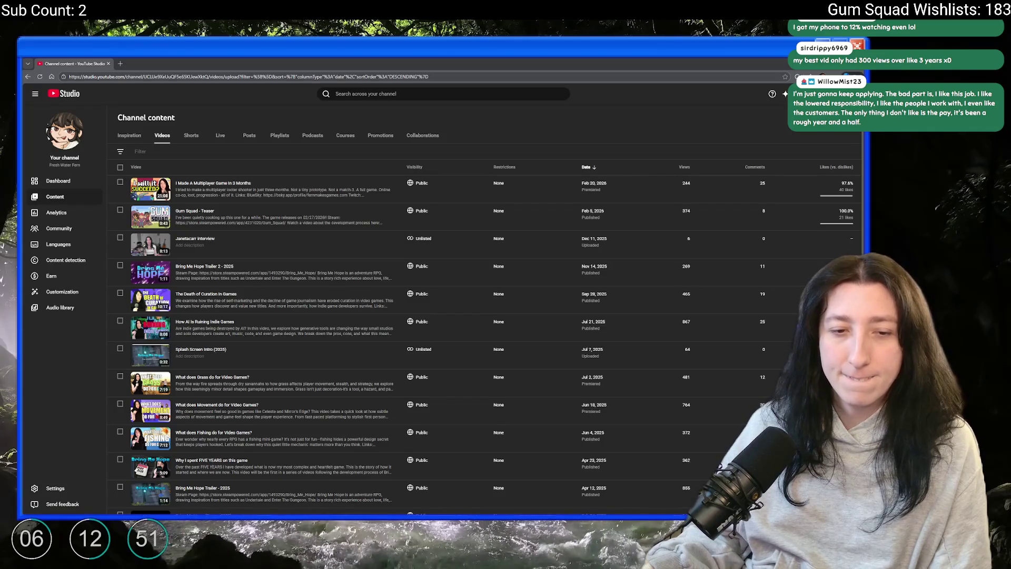
scroll(389, 214, down, 2)
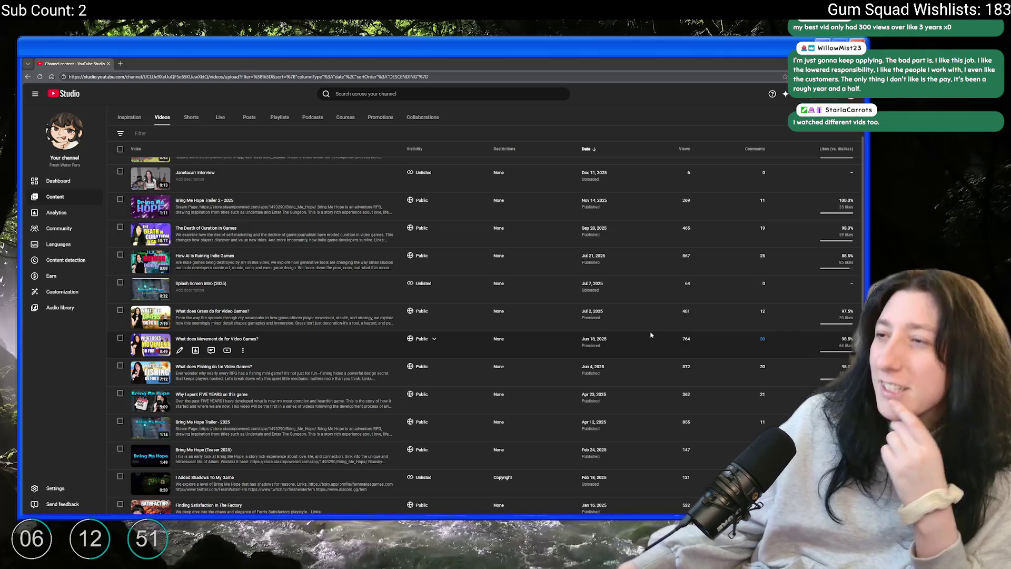
scroll(651, 335, down, 4)
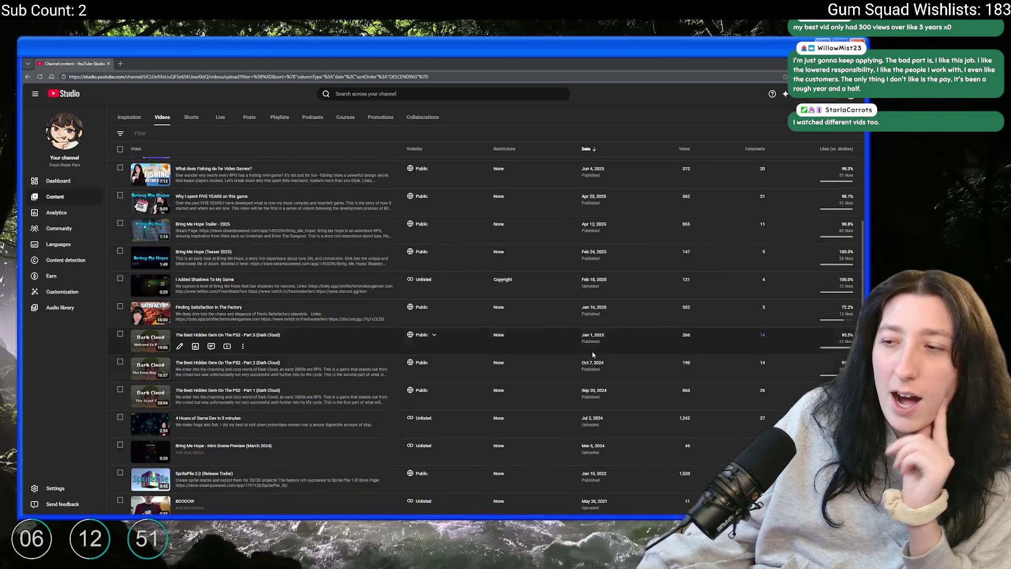
scroll(684, 327, down, 2)
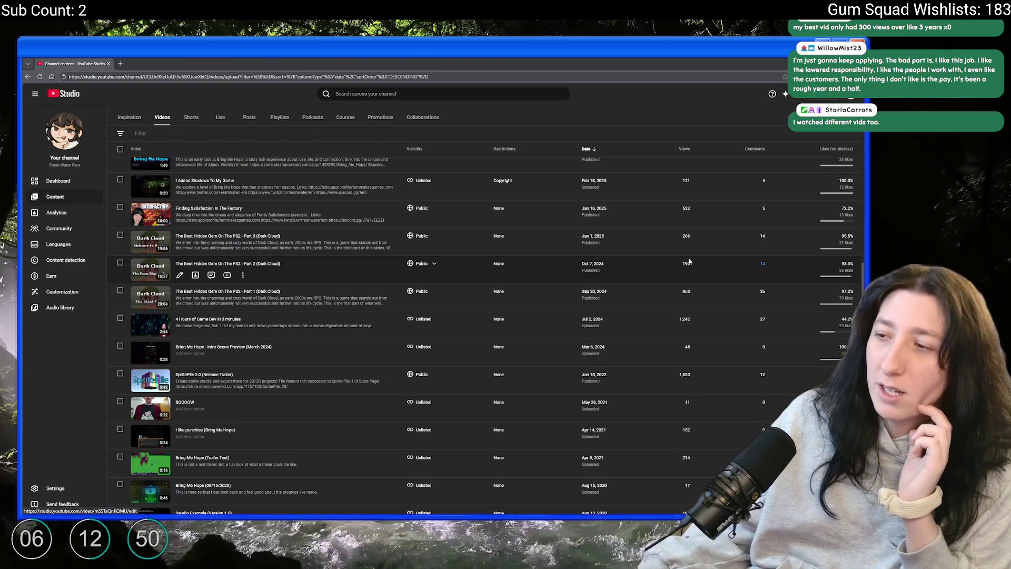
scroll(689, 261, up, 5)
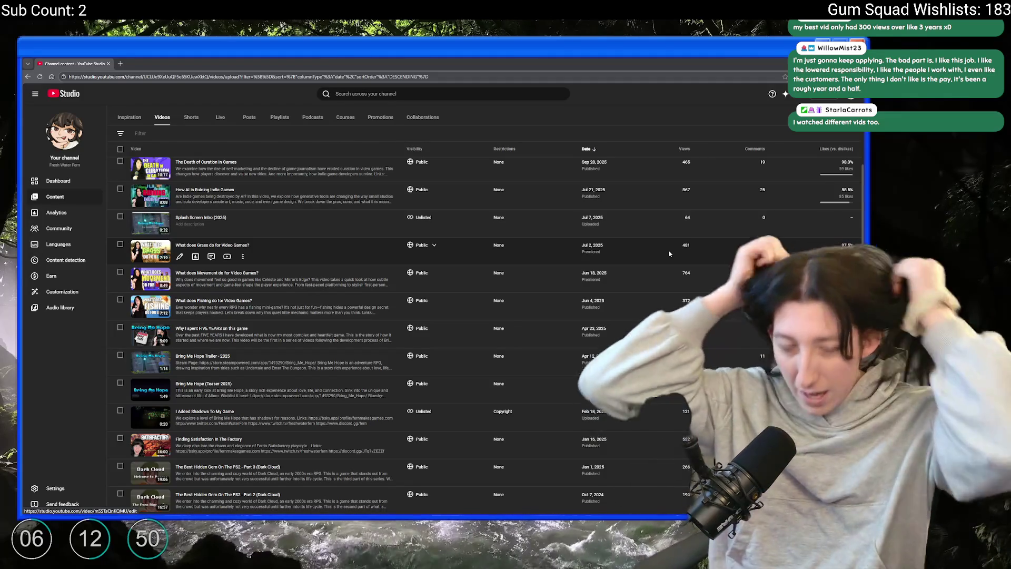
scroll(497, 302, up, 3)
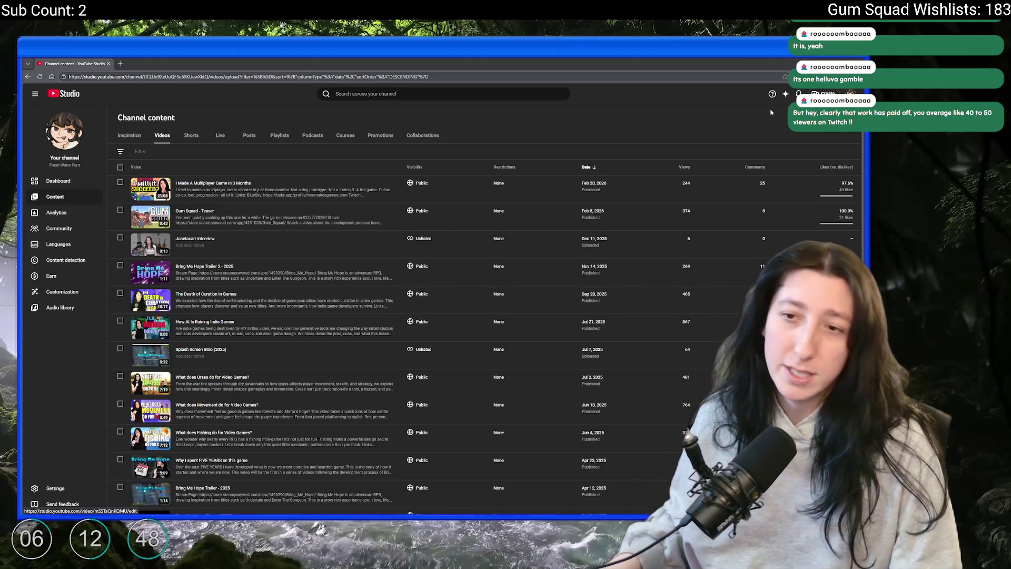
Open the Earn page, which tracks eligibility at 1,404 subscribers and 189 public watch hours
mouse_move(731, 180)
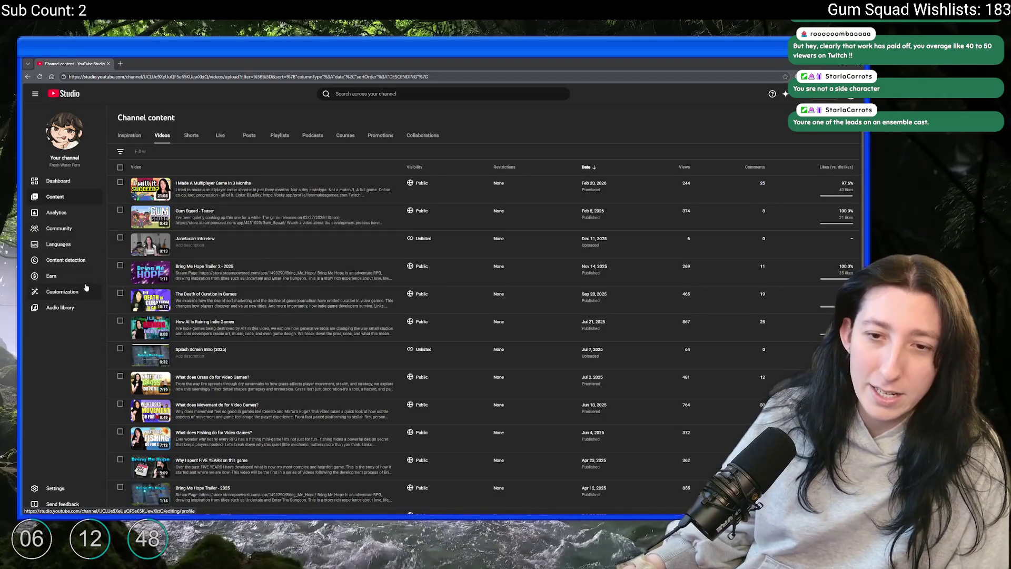
click(52, 276)
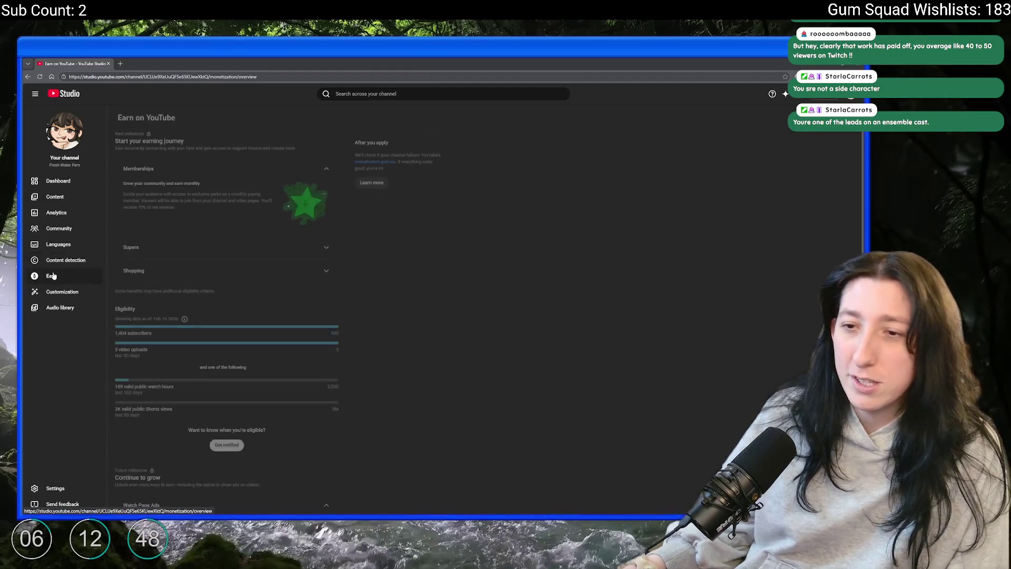
Zoom in twice and scroll through the Earn page's eligibility requirements and subscriber count
scroll(175, 255, down, 5)
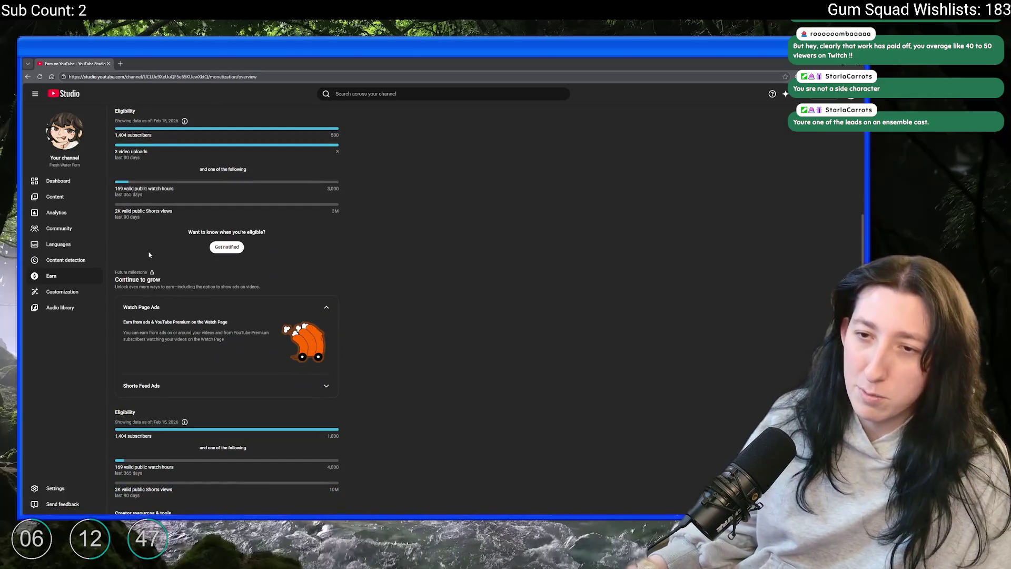
key(ctrl+plus)
key(ctrl+plus)
key(ctrl+plus)
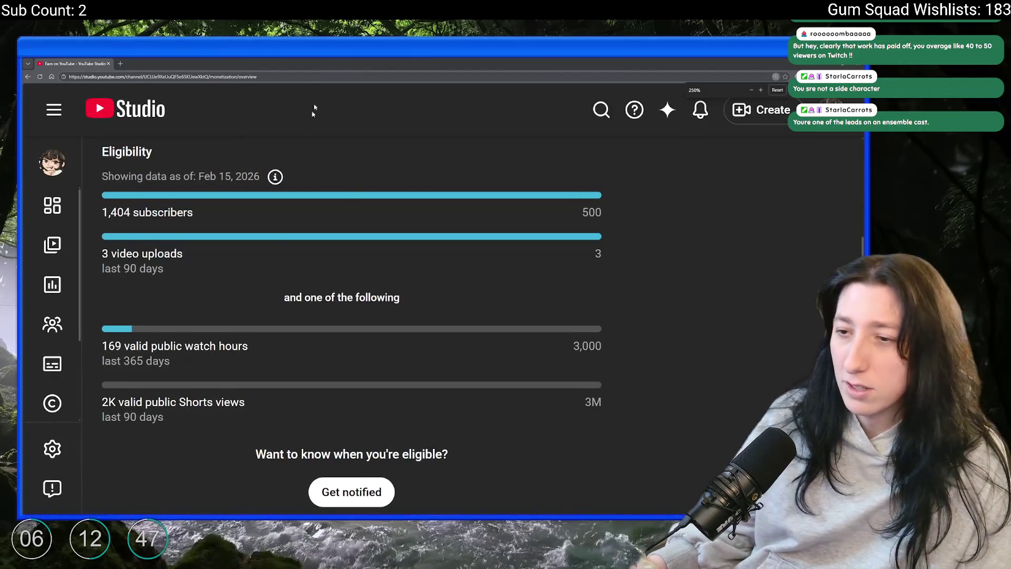
key(ctrl+plus)
scroll(266, 282, down, 5)
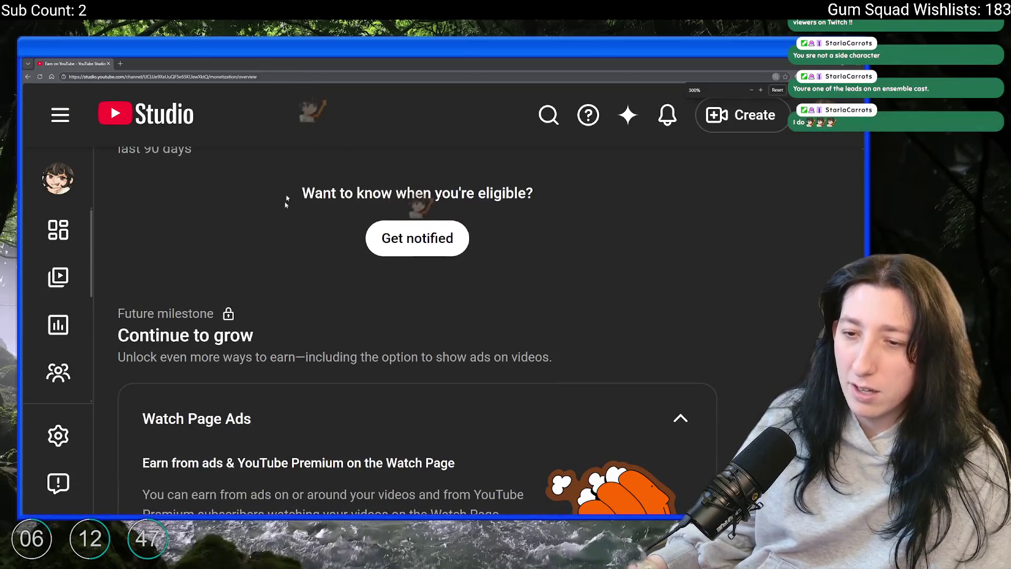
scroll(279, 218, down, 5)
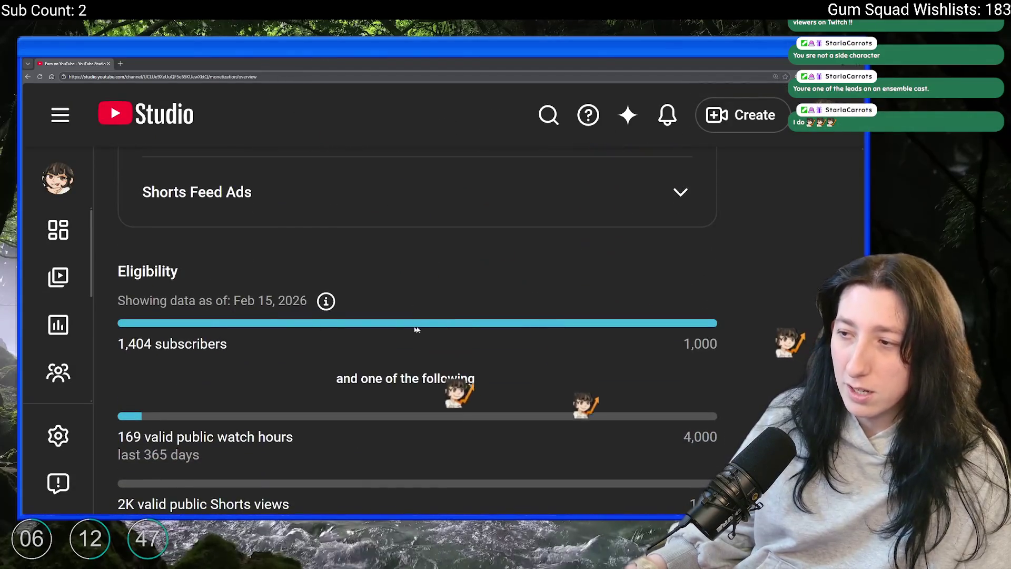
drag(687, 277, 118, 278)
click(624, 279)
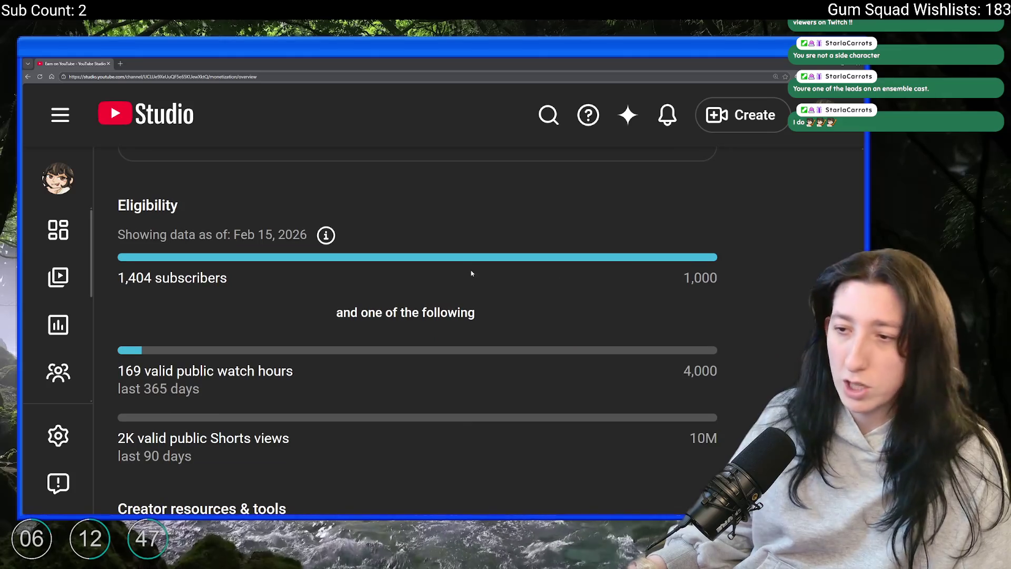
scroll(406, 302, down, 1)
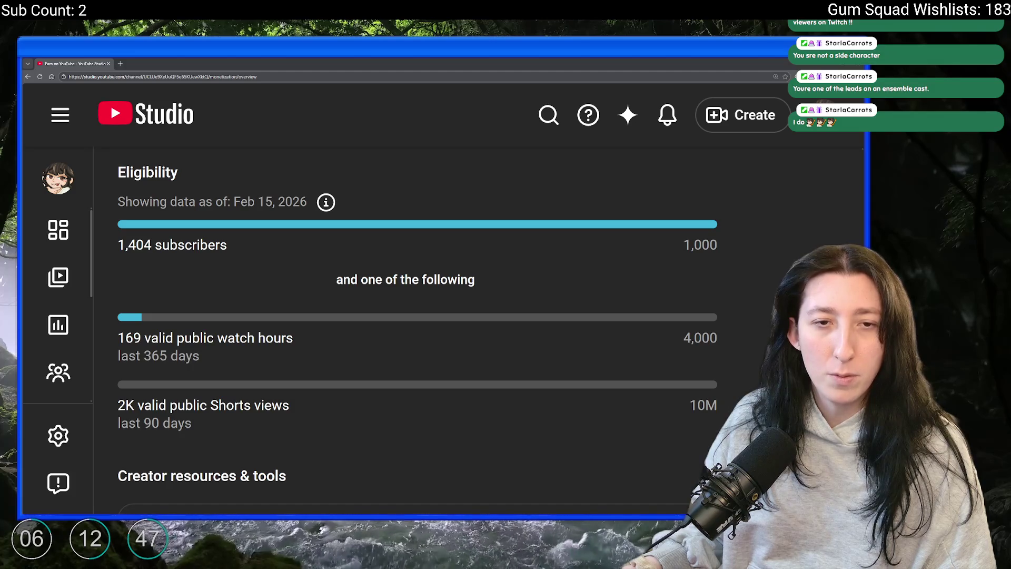
In Twitch analytics, chart Minutes Watched for Jan 22–Feb 20, 2026, showing 170,308 minutes
key(alt+Tab)
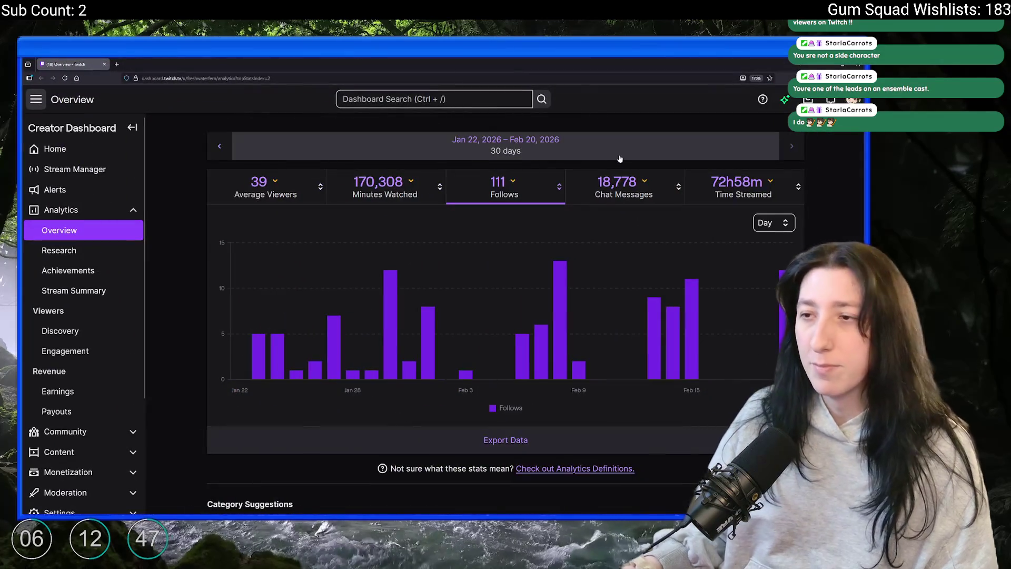
click(424, 197)
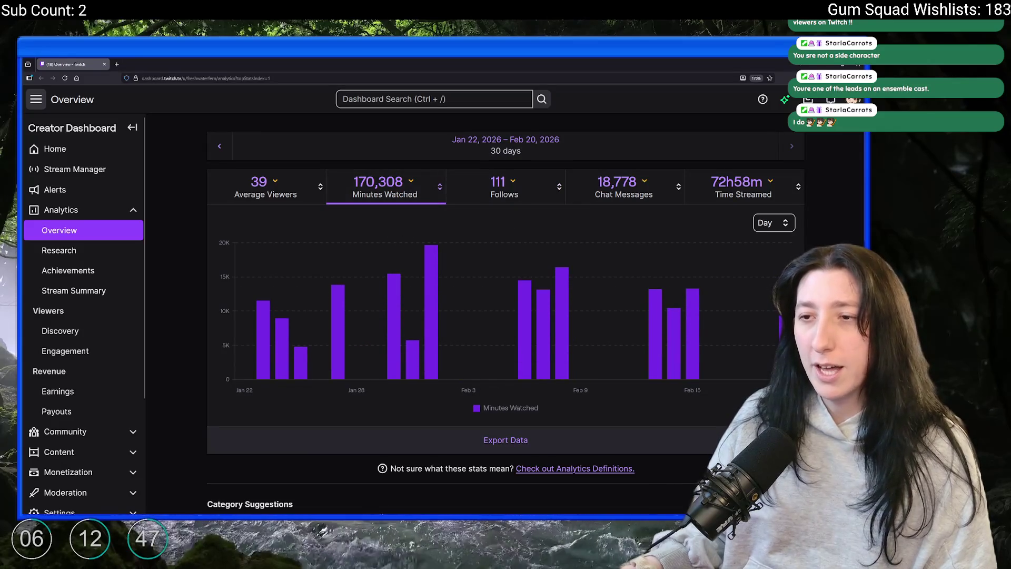
click(220, 146)
click(792, 146)
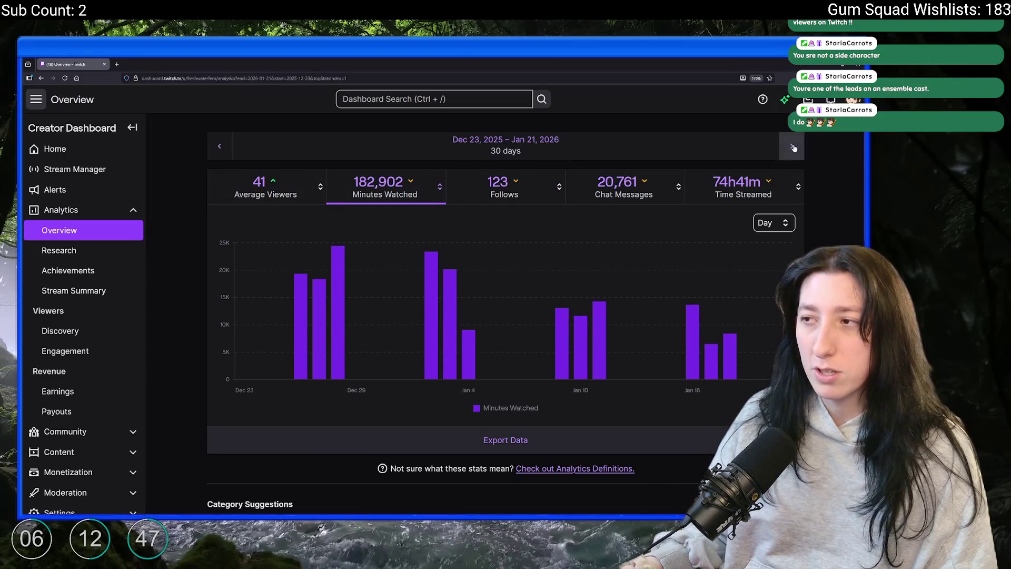
key(super)
Compute 170308/60 in Calculator, giving about 2,838 hours, then close it
text(ca)
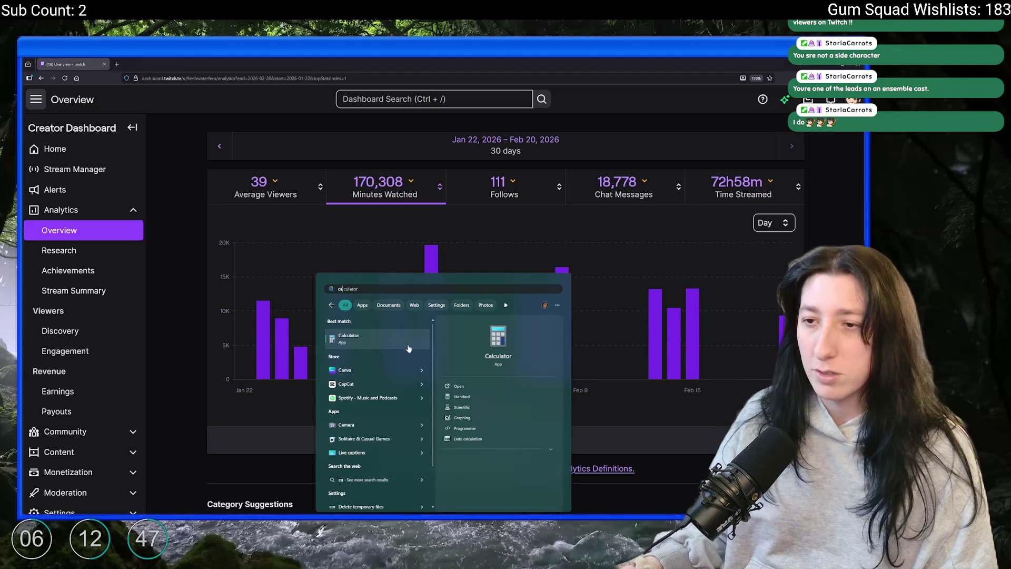
click(408, 348)
text(1)
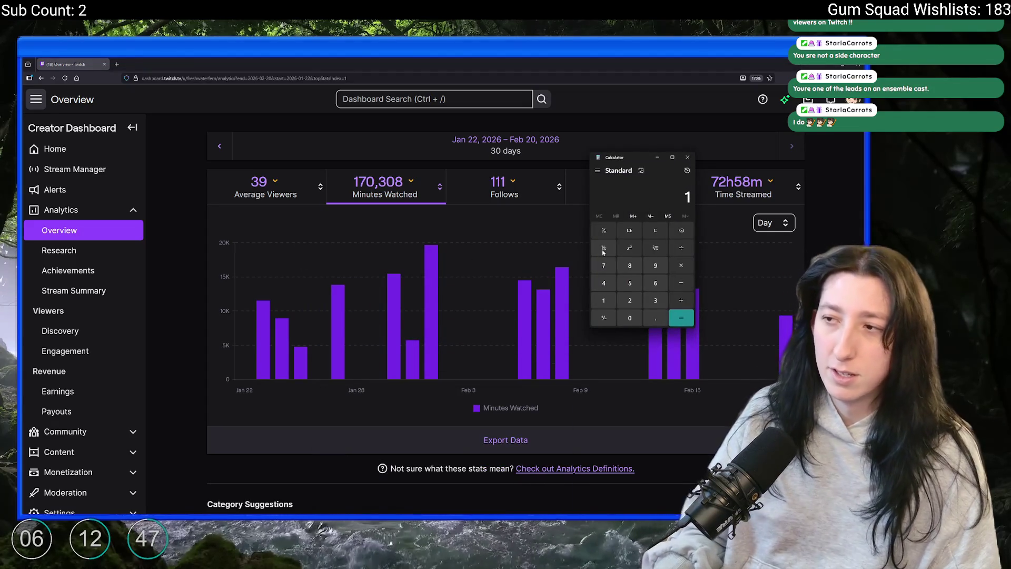
text(70308)
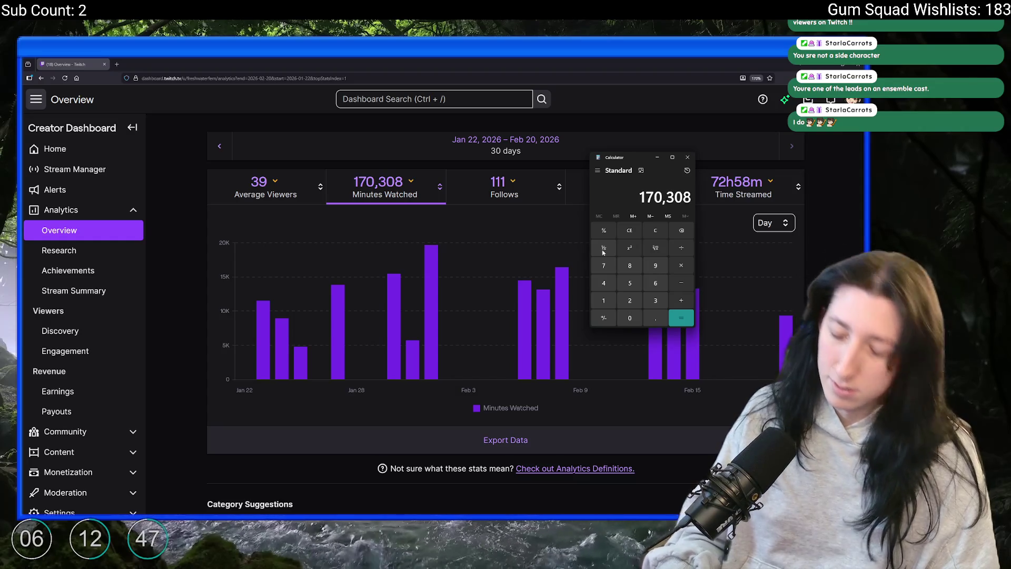
text(/60)
key(Return)
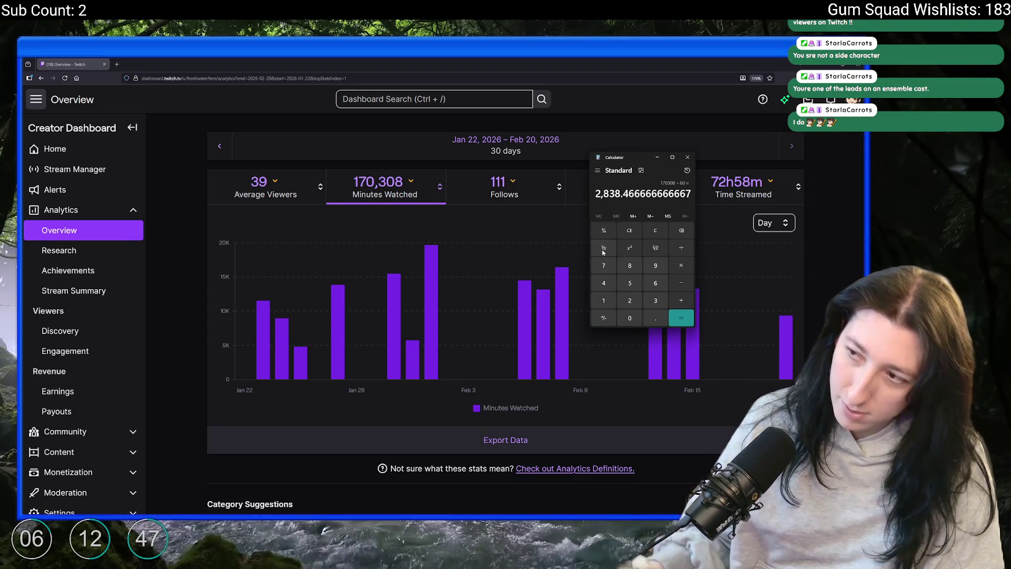
drag(622, 193, 594, 194)
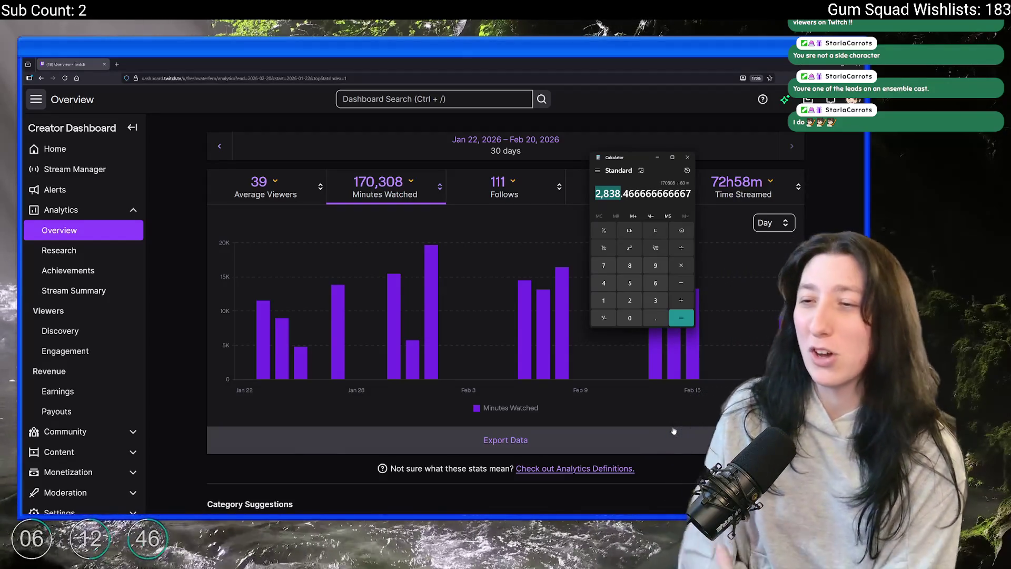
click(688, 157)
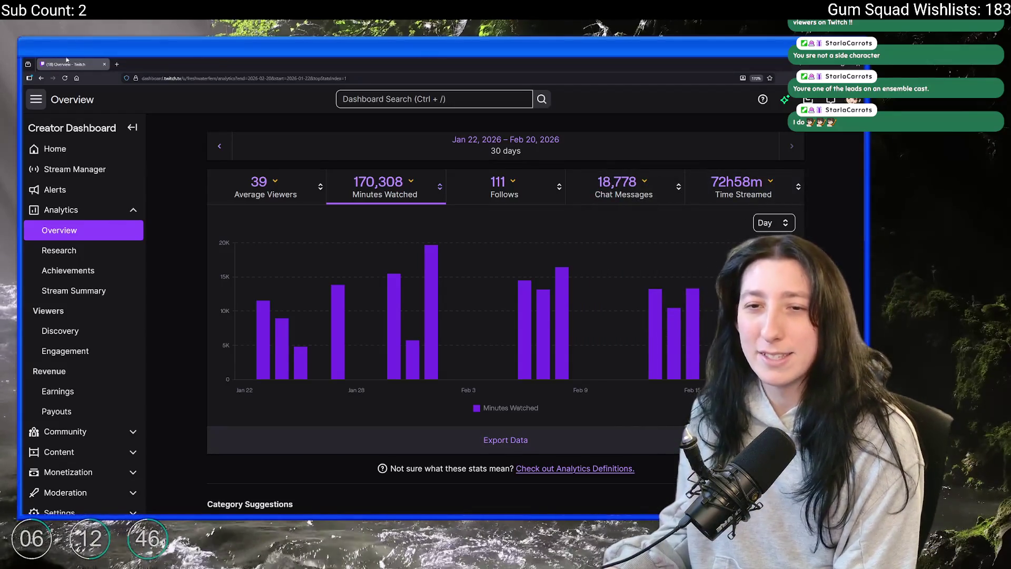
Back in YouTube Studio, reset the page zoom and return to the Content videos list
key(alt+Tab)
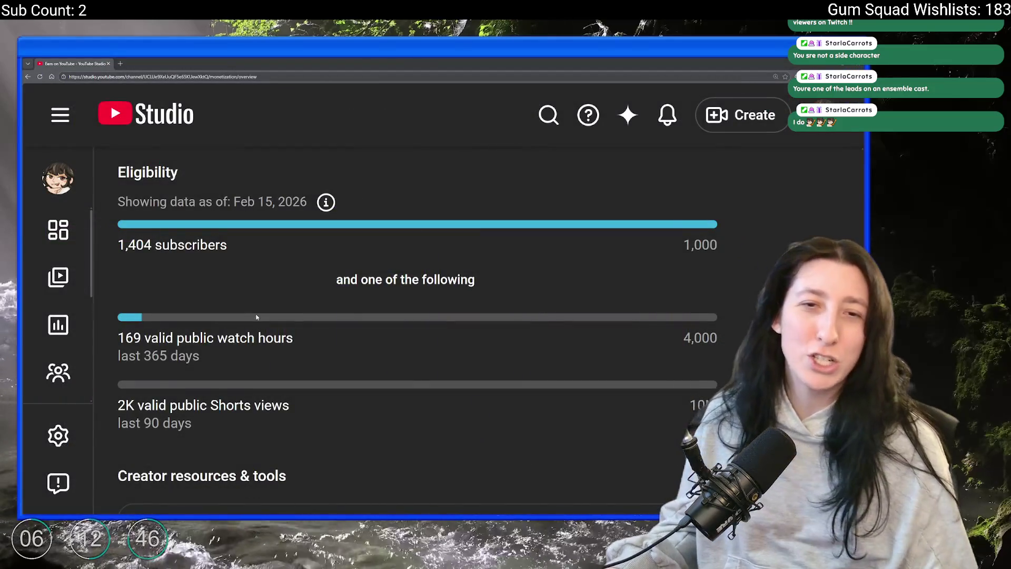
key(ctrl+minus)
key(ctrl+minus)
key(ctrl+minus)
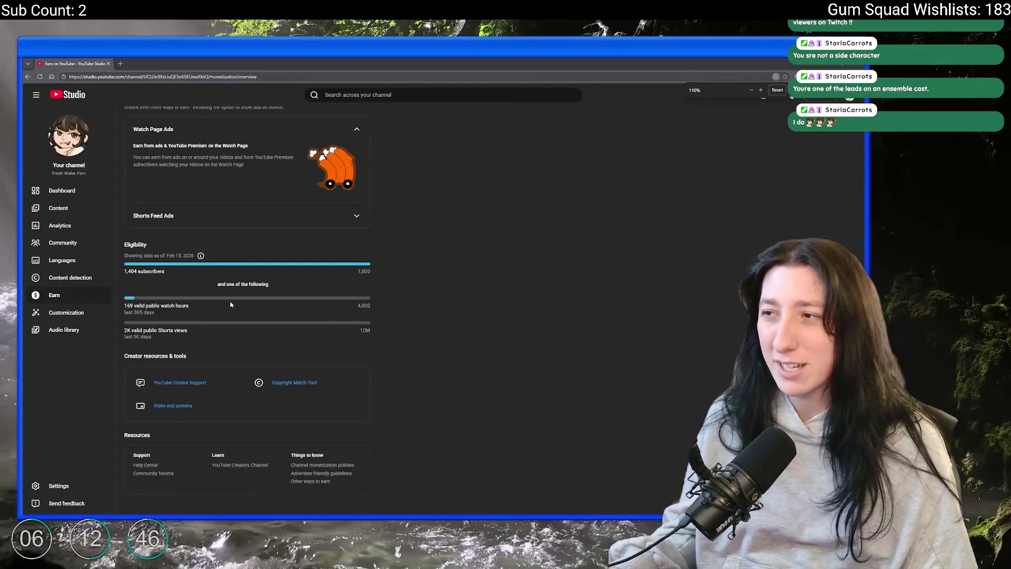
key(ctrl+minus)
scroll(221, 285, up, 5)
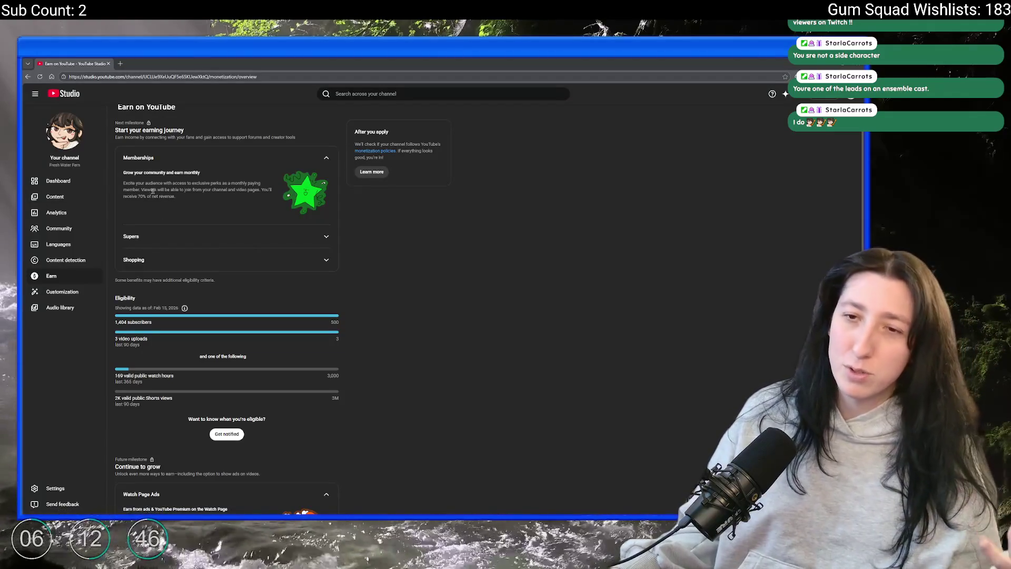
click(65, 196)
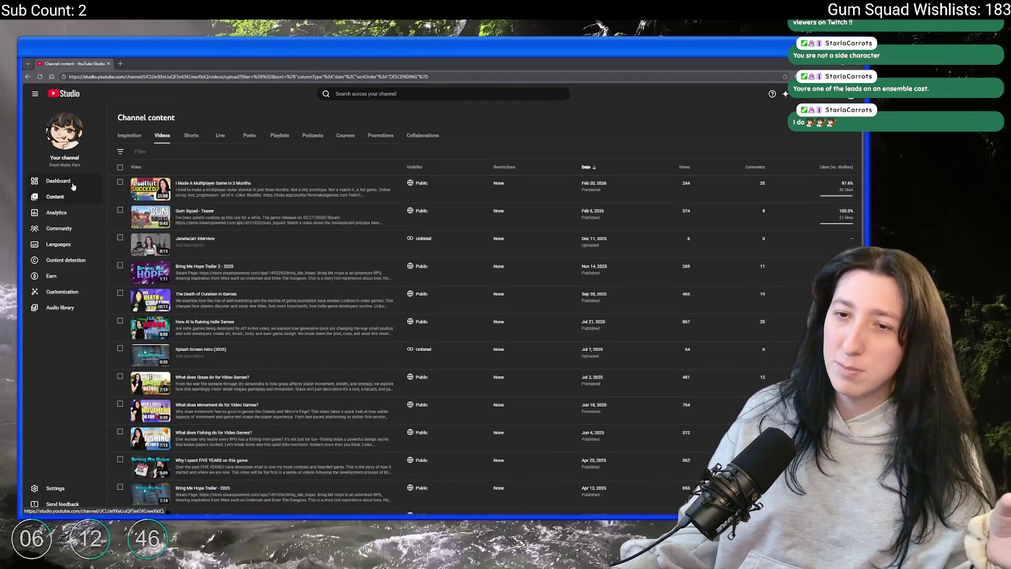
Go through Dashboard and Analytics to the Channel languages list of videos
click(74, 185)
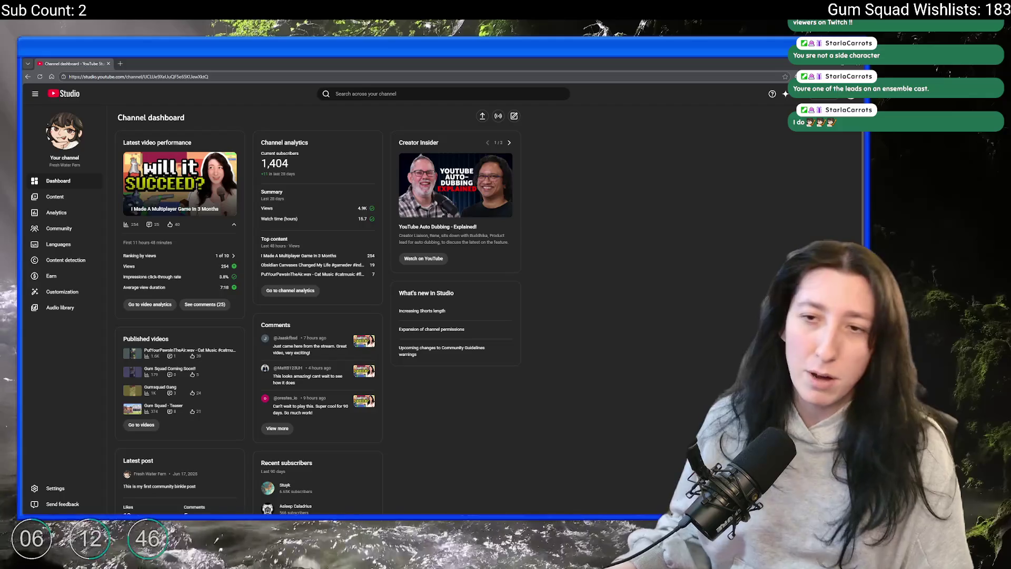
click(69, 215)
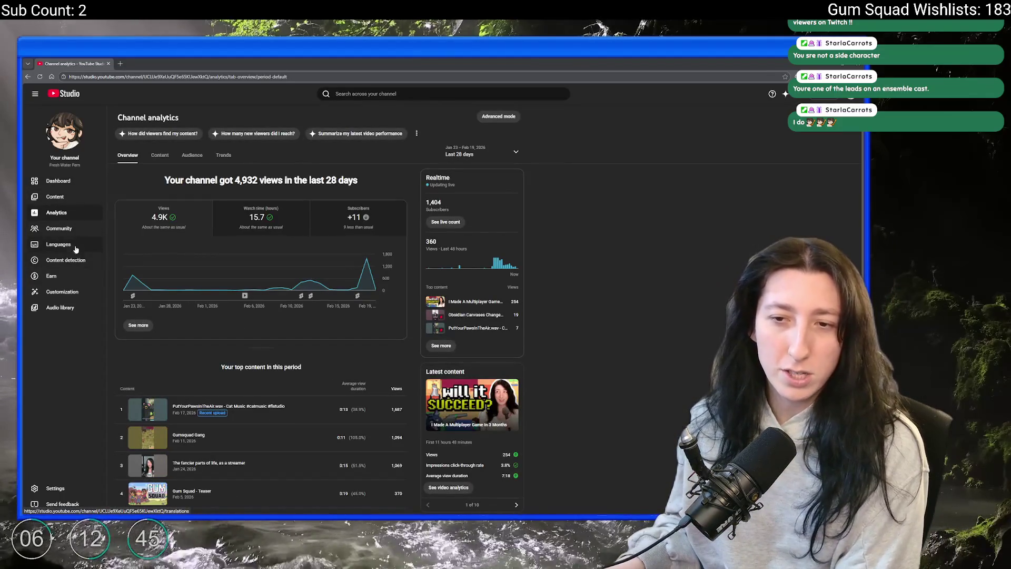
click(78, 250)
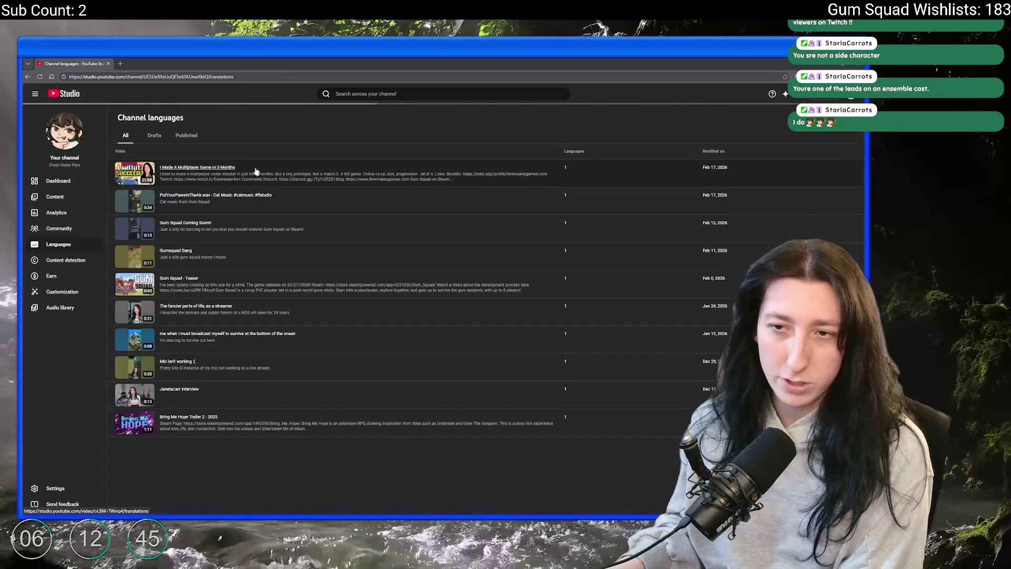
Open the multiplayer-game video's translations and check its French dubbed audio options
click(200, 169)
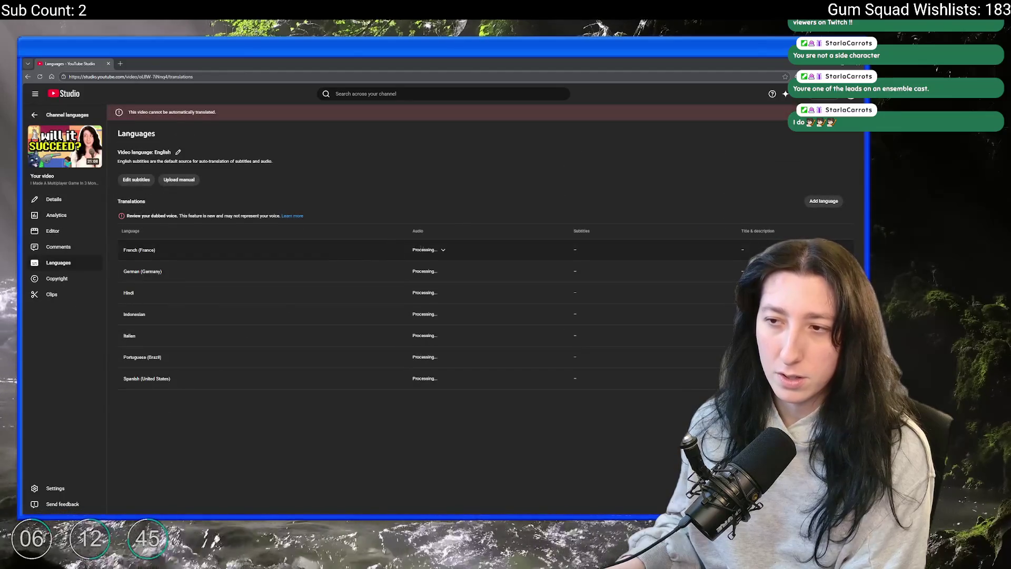
click(443, 251)
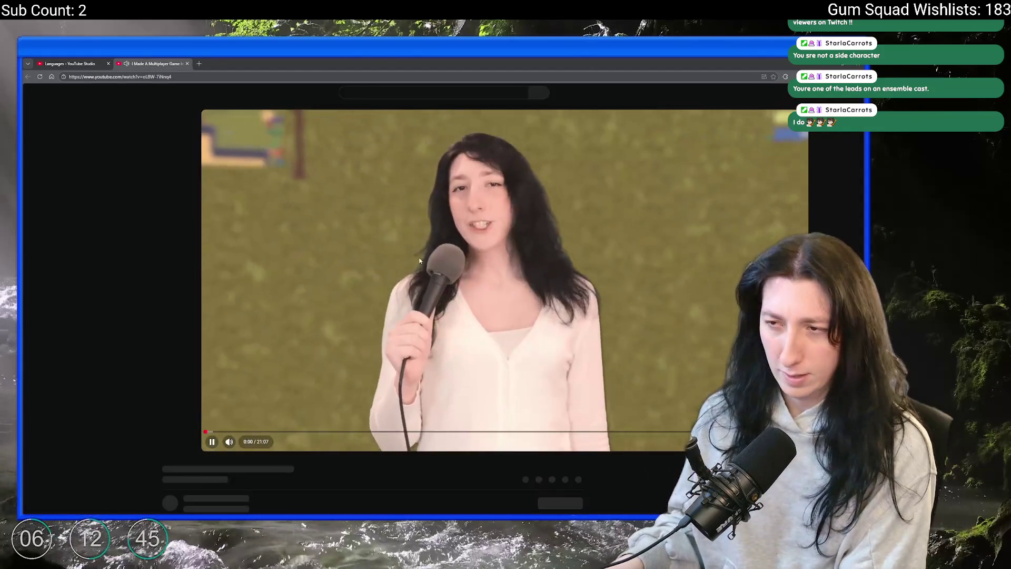
Pause the multiplayer-game video, check its playback settings, then go back to Studio's Content list
click(419, 261)
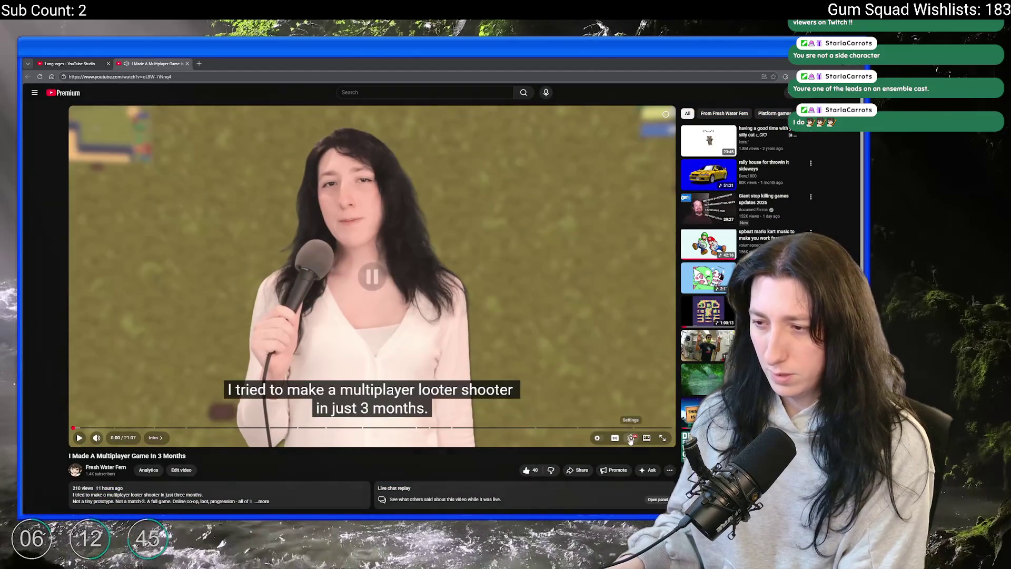
click(631, 437)
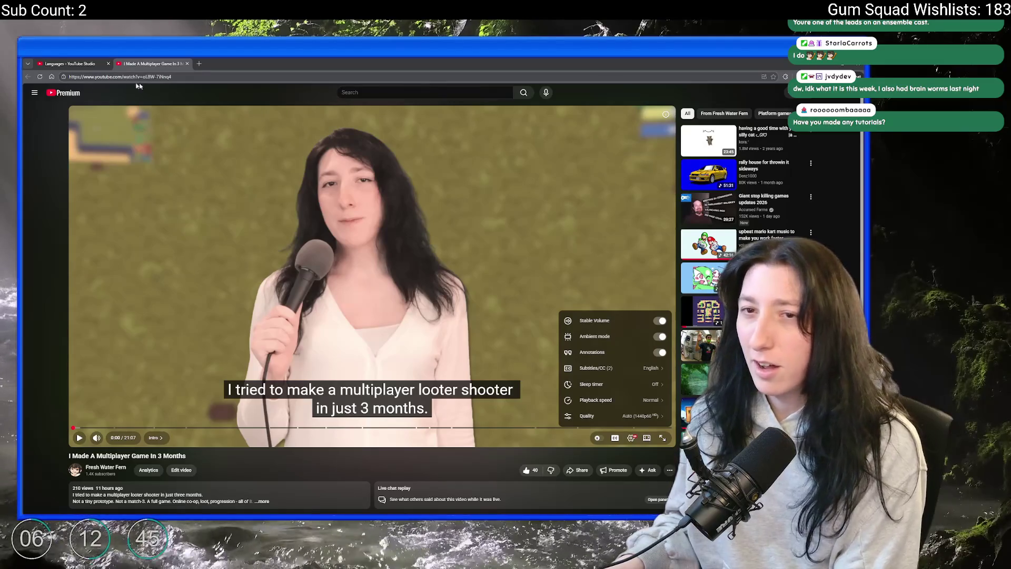
click(846, 93)
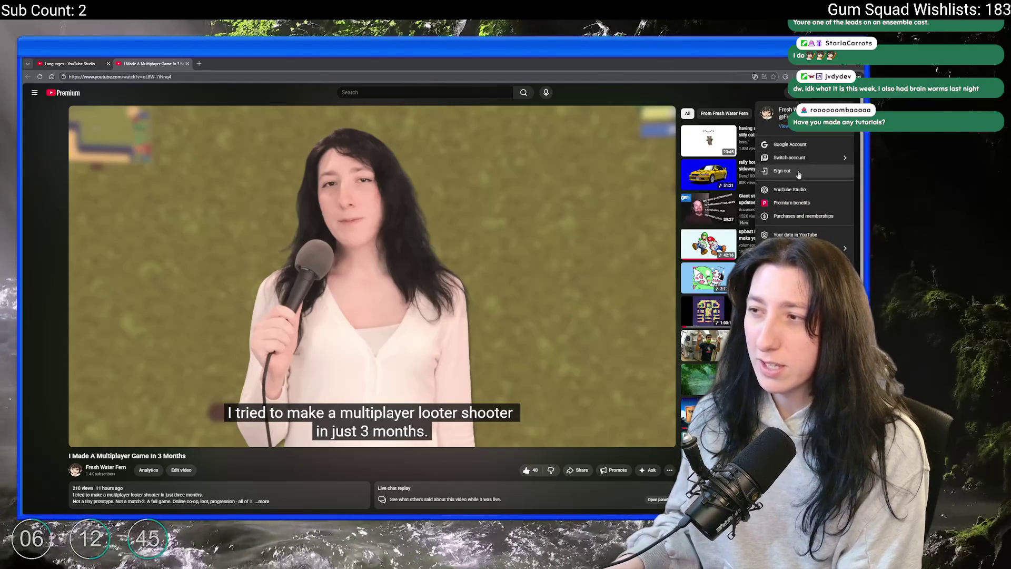
click(789, 191)
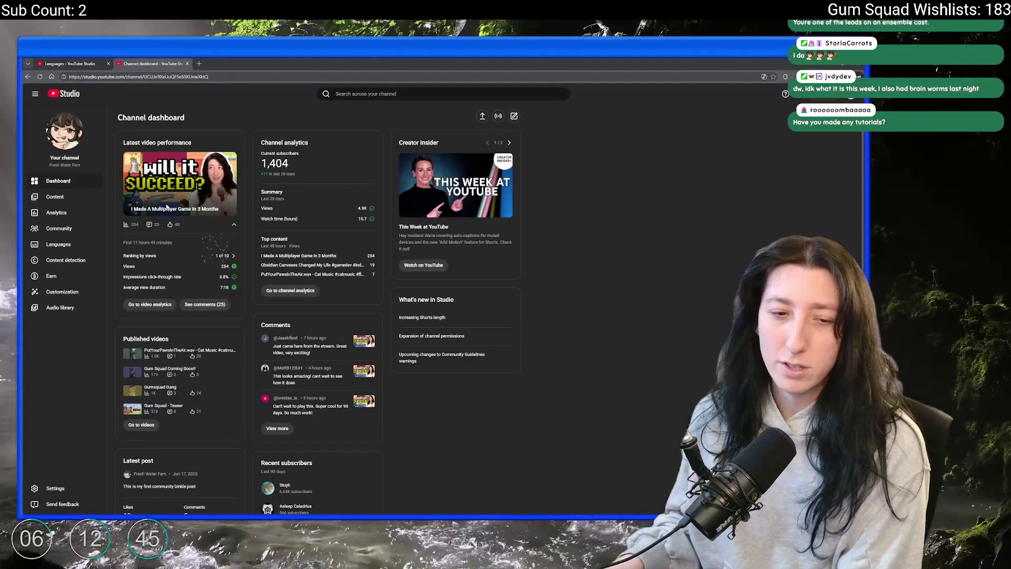
click(89, 199)
Open the details of 'What does Grass do for Video Games?' and launch its watch page
scroll(269, 284, down, 3)
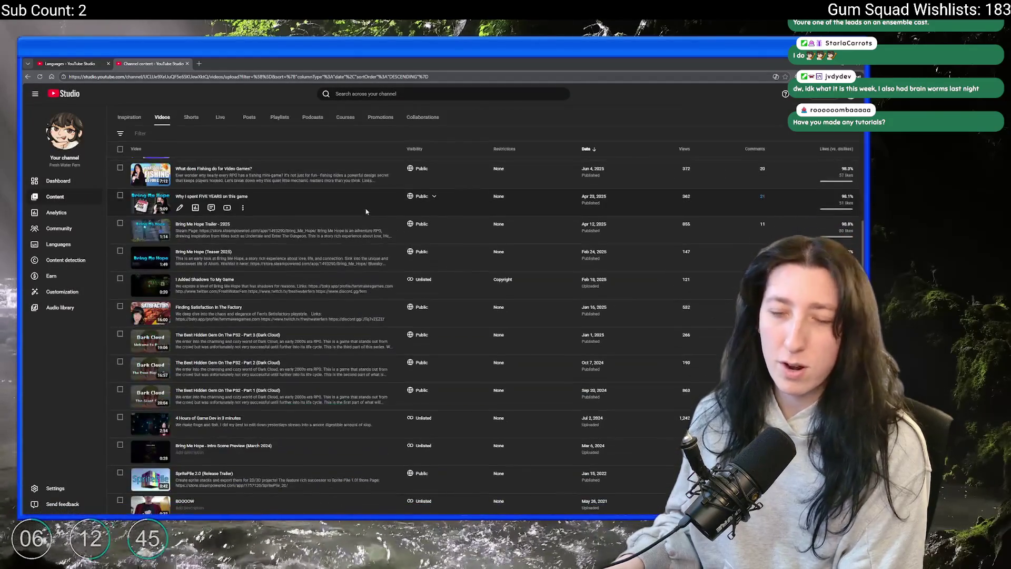
scroll(268, 284, up, 3)
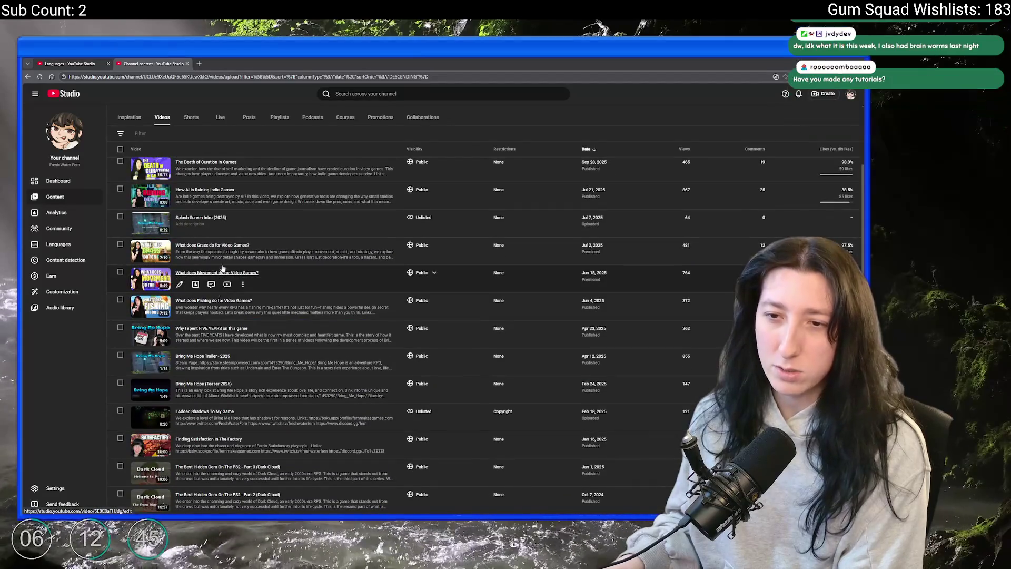
click(230, 246)
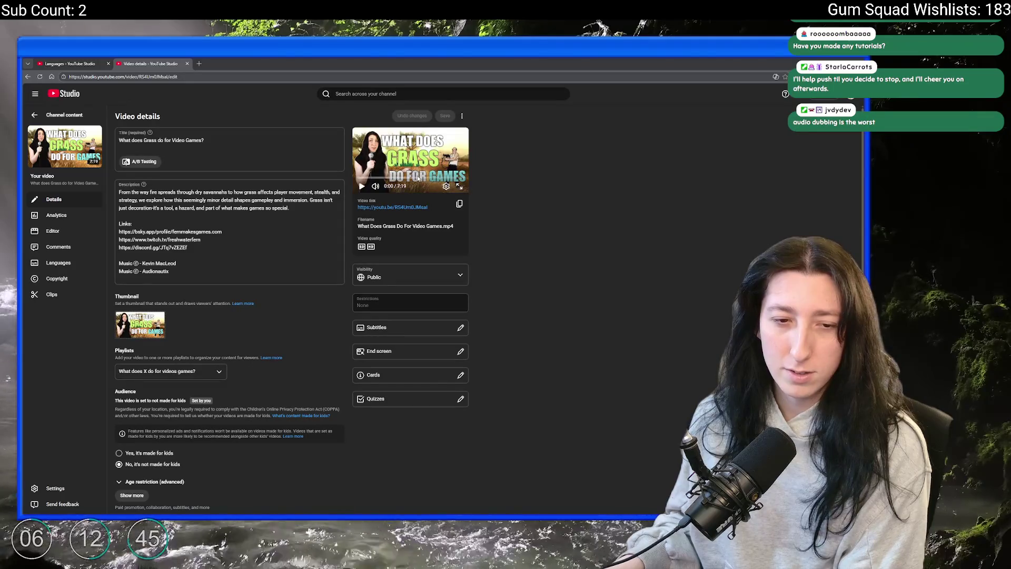
click(408, 208)
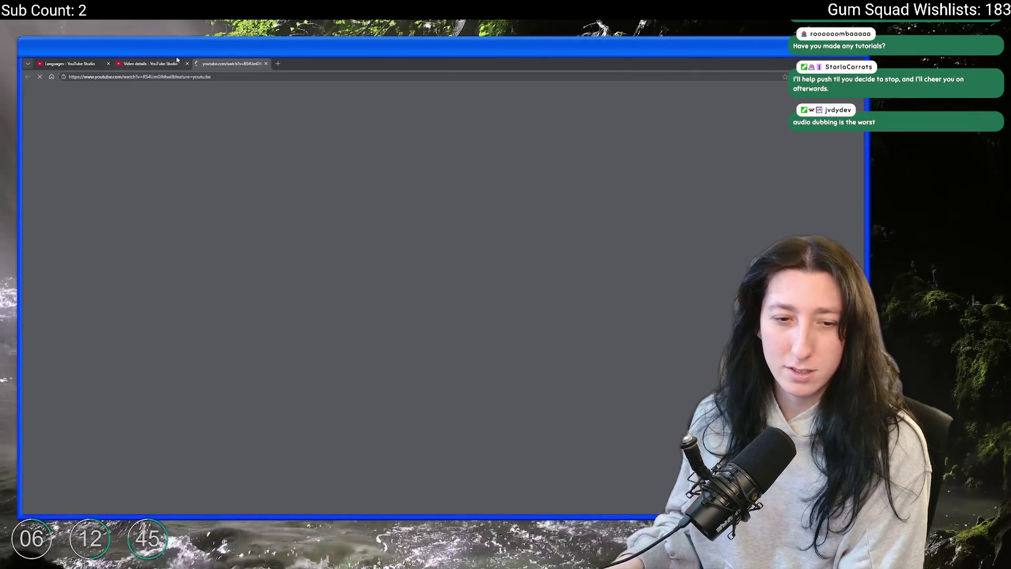
Close the video details, pause the Grass video and check its playback settings menu
click(187, 63)
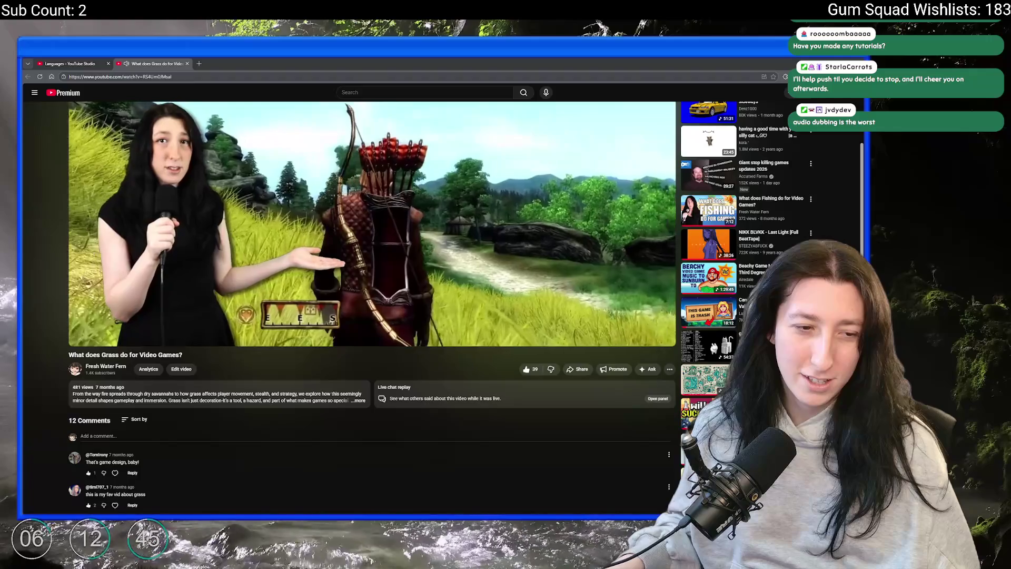
scroll(515, 313, up, 2)
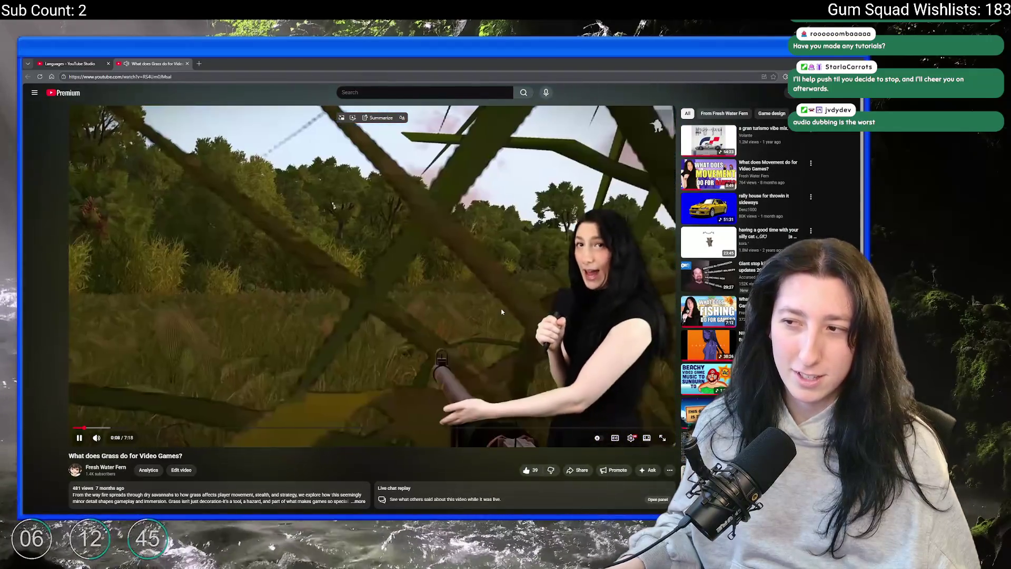
click(504, 309)
scroll(620, 377, down, 2)
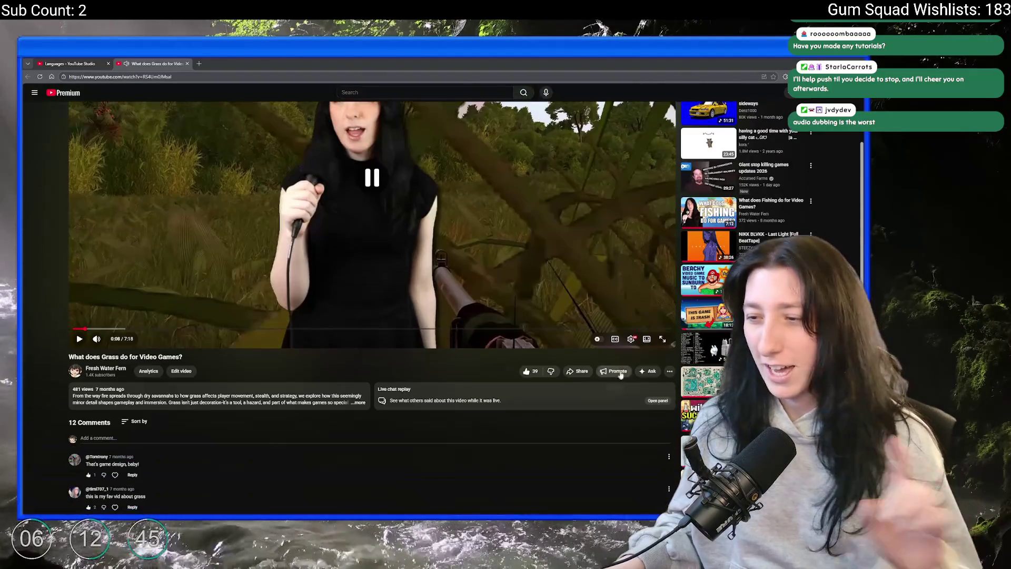
click(631, 339)
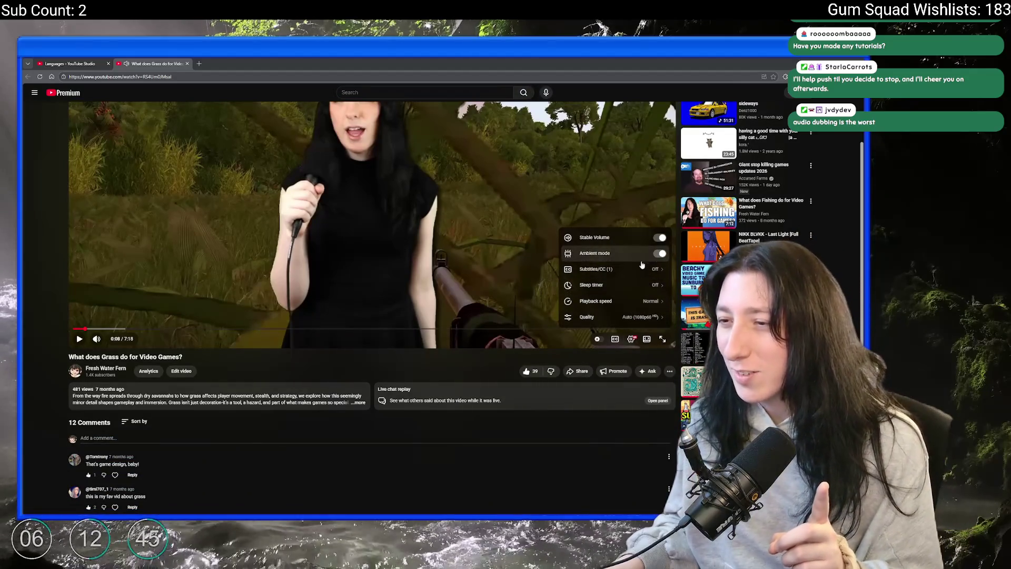
click(631, 341)
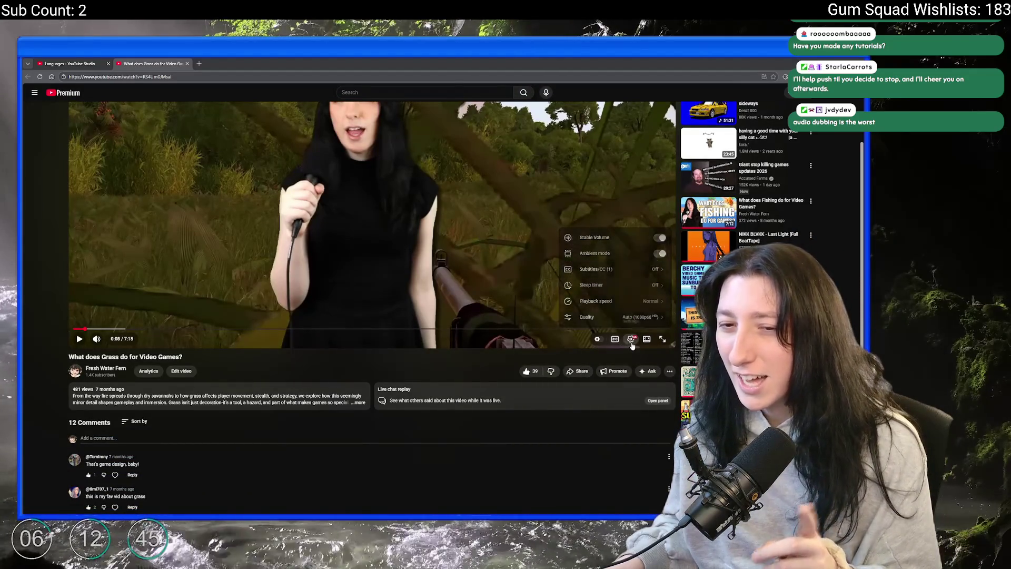
click(631, 340)
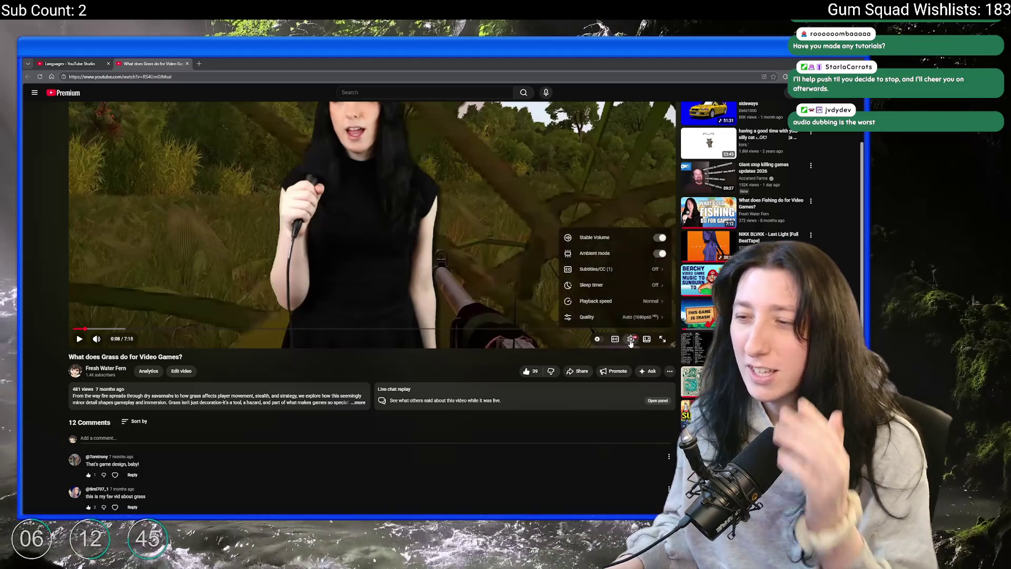
click(631, 341)
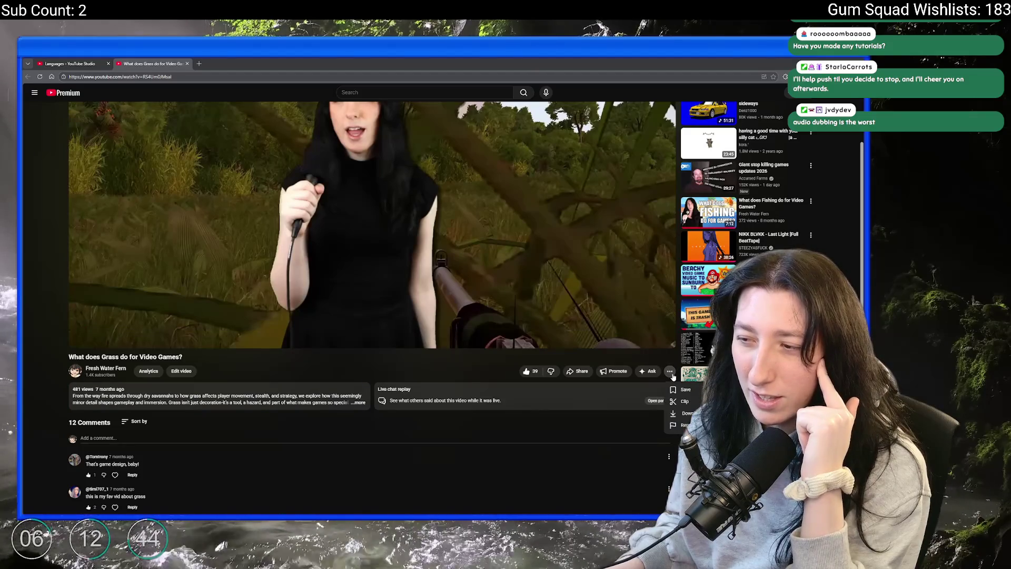
Play 'How AI Is Ruining Indie Games' from the Fresh Water Fern channel's Videos list
click(108, 369)
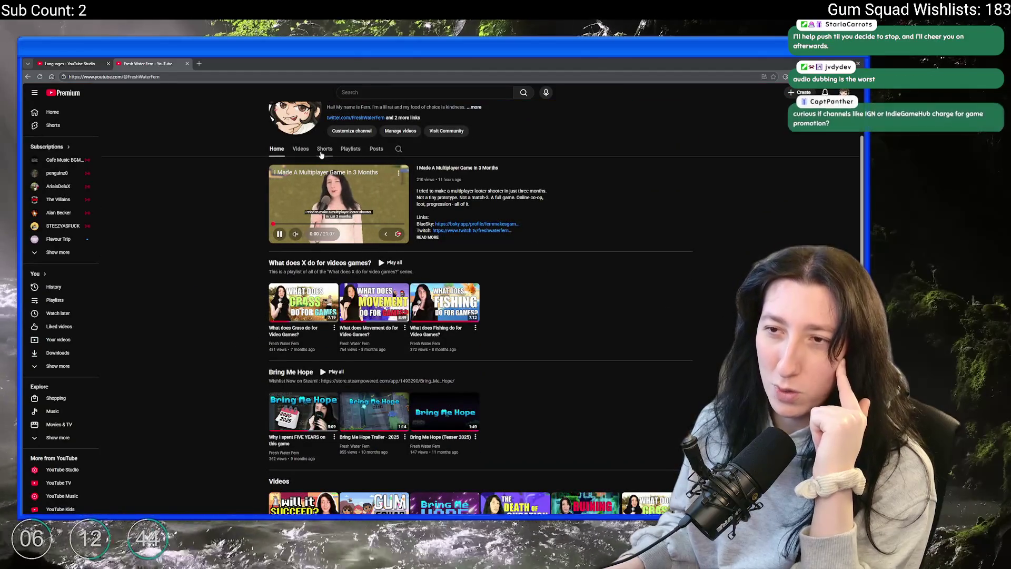
click(300, 148)
scroll(331, 237, down, 1)
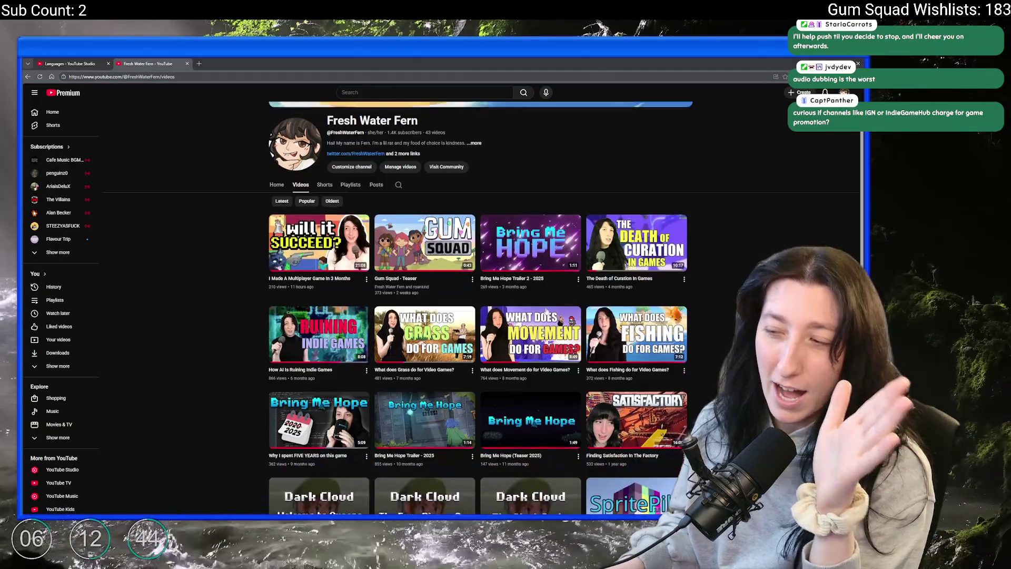
click(339, 341)
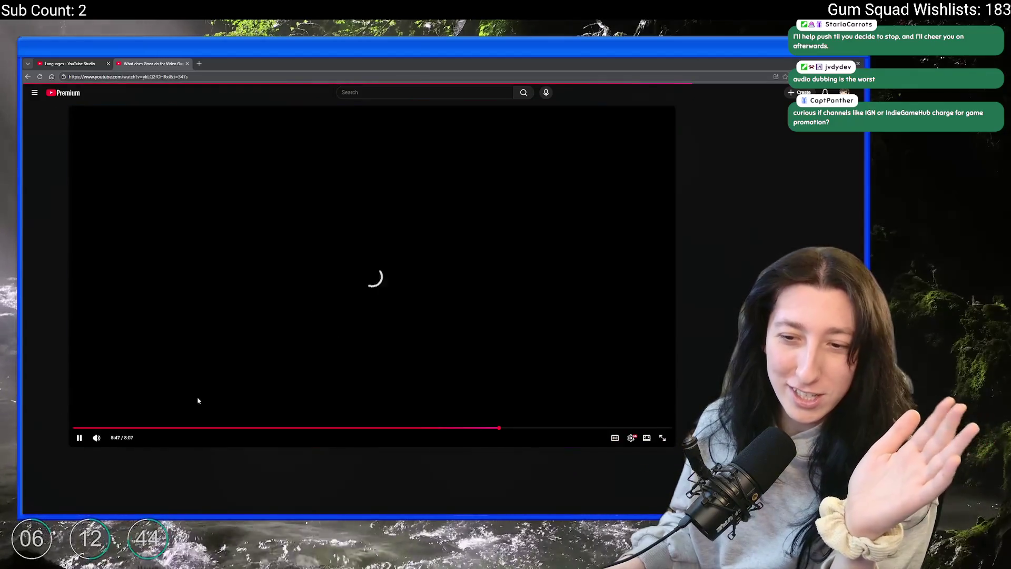
scroll(270, 323, down, 2)
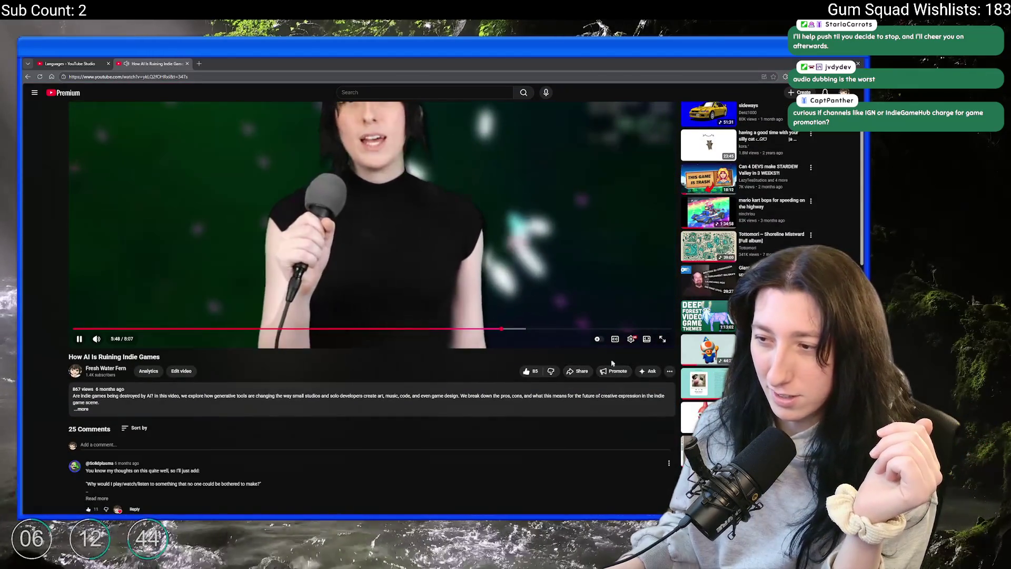
Switch the video's audio track to one of the auto-dubbed languages
click(632, 339)
click(589, 253)
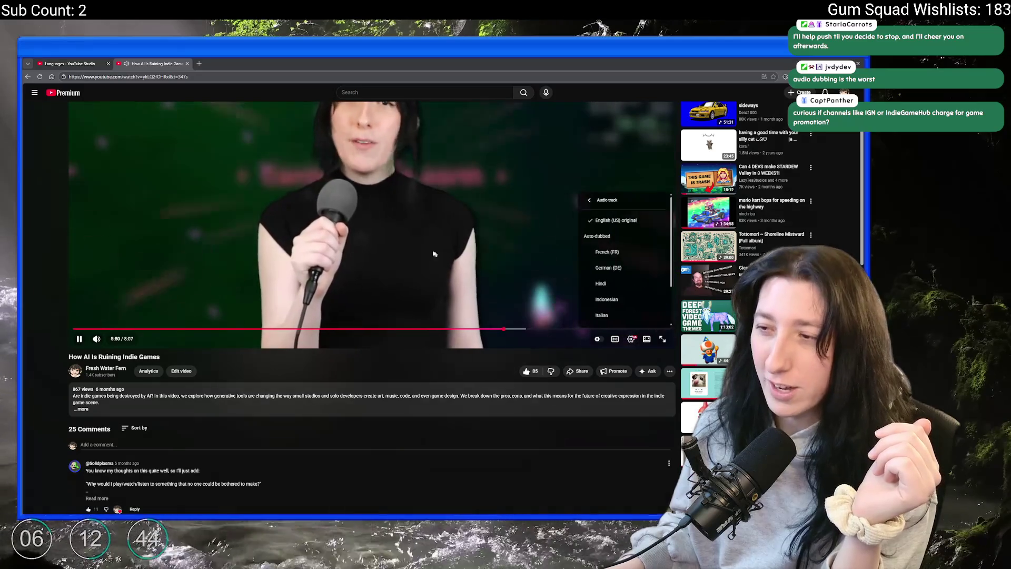
click(591, 237)
Rewind 'How AI Is Ruining Indie Games' to about 3:41 and resume playback
click(595, 295)
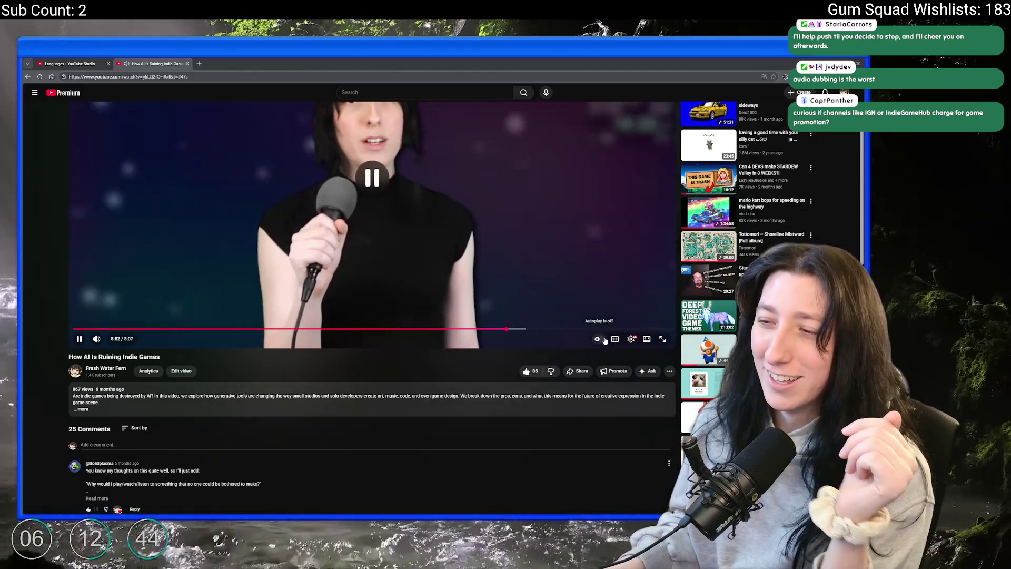
drag(421, 329, 343, 328)
scroll(361, 217, up, 3)
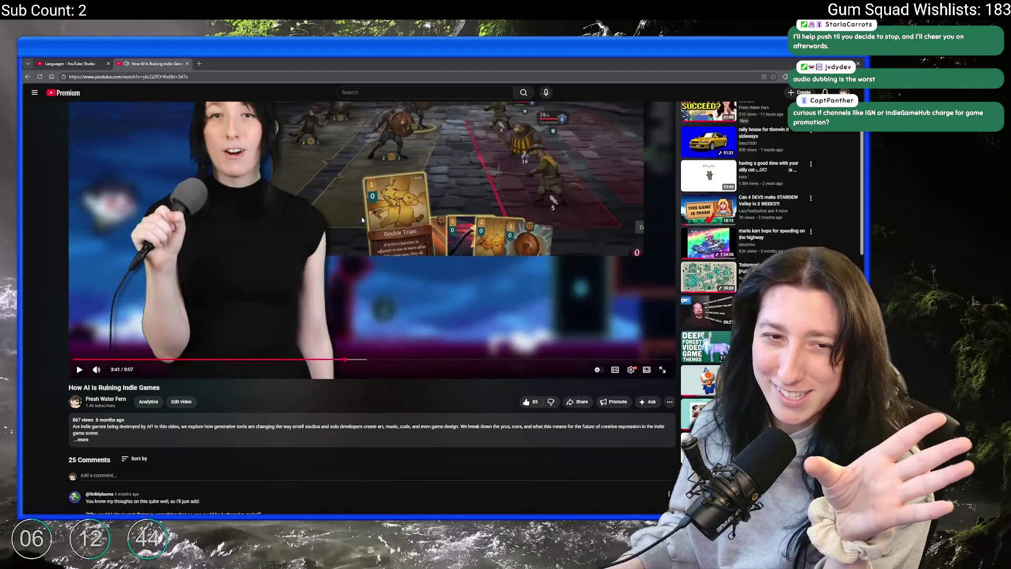
click(322, 182)
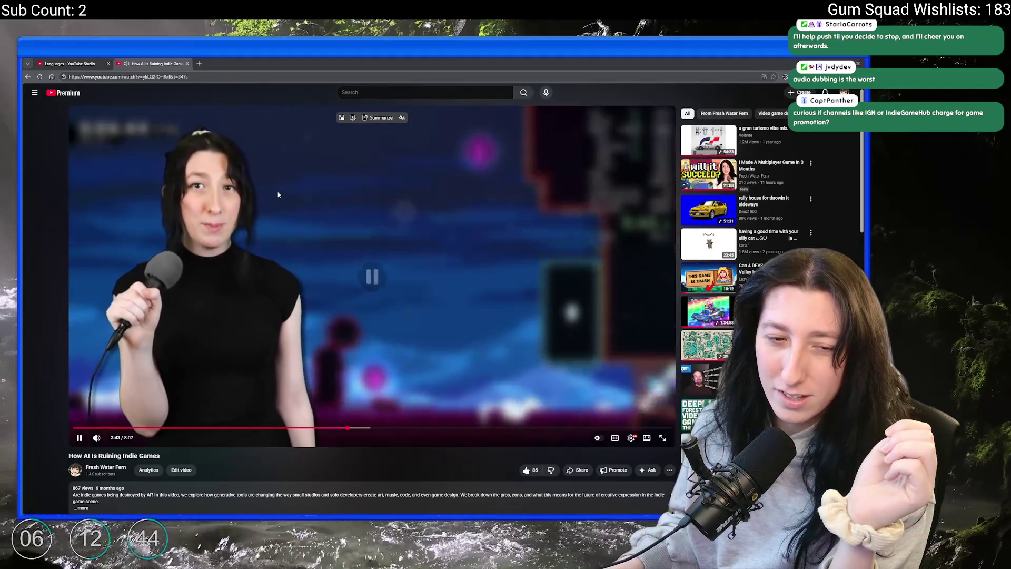
click(278, 195)
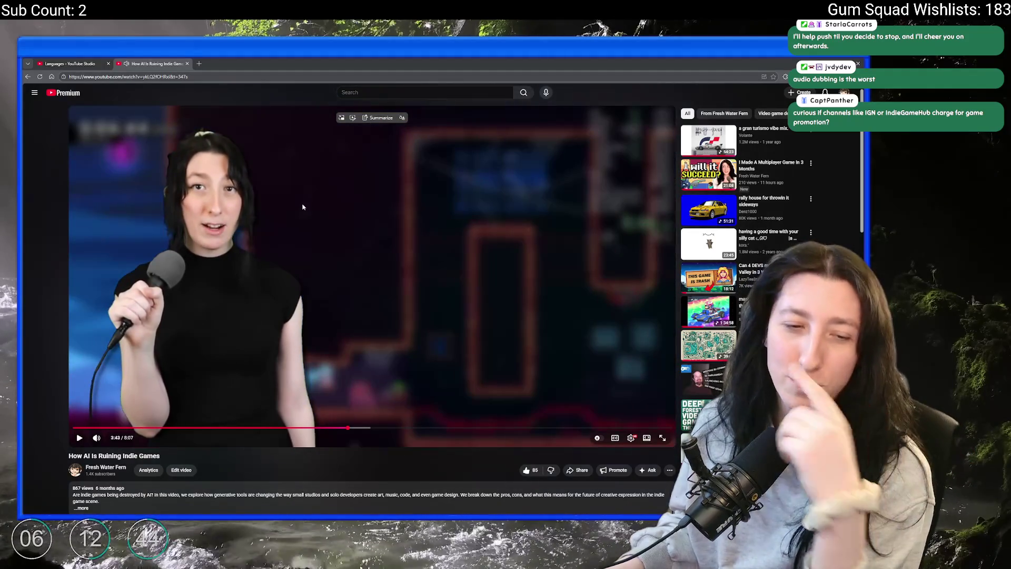
click(375, 202)
click(631, 437)
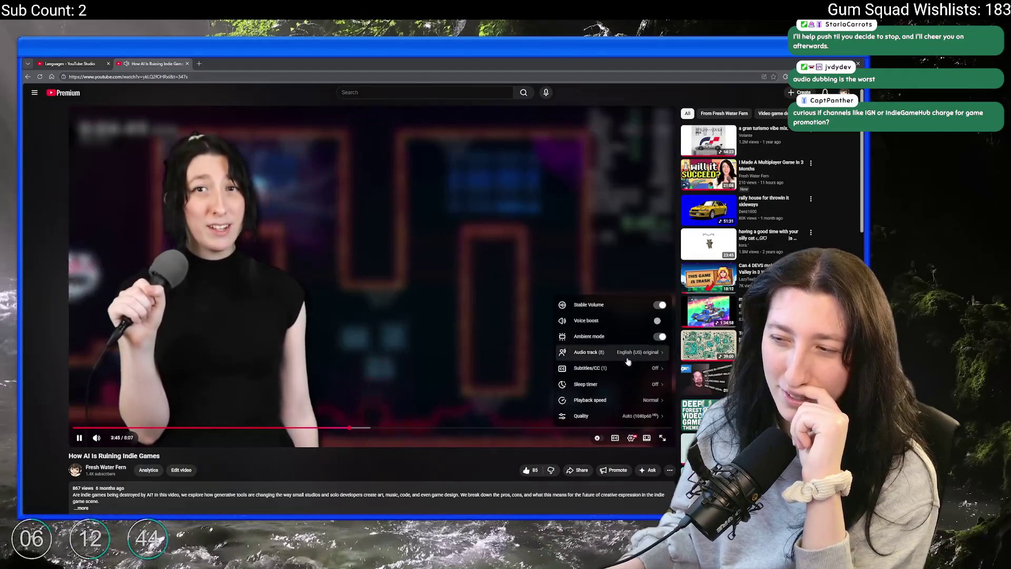